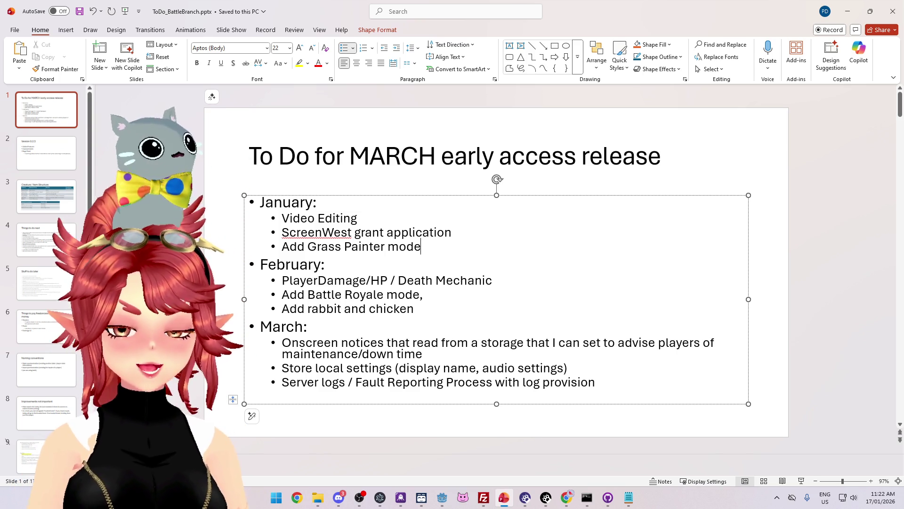
# - Add the indented sub-point 'Add consumable grass item' under Add Grass Painter mode
pyautogui.press('Return')
pyautogui.press('Tab')
pyautogui.write('Add ')
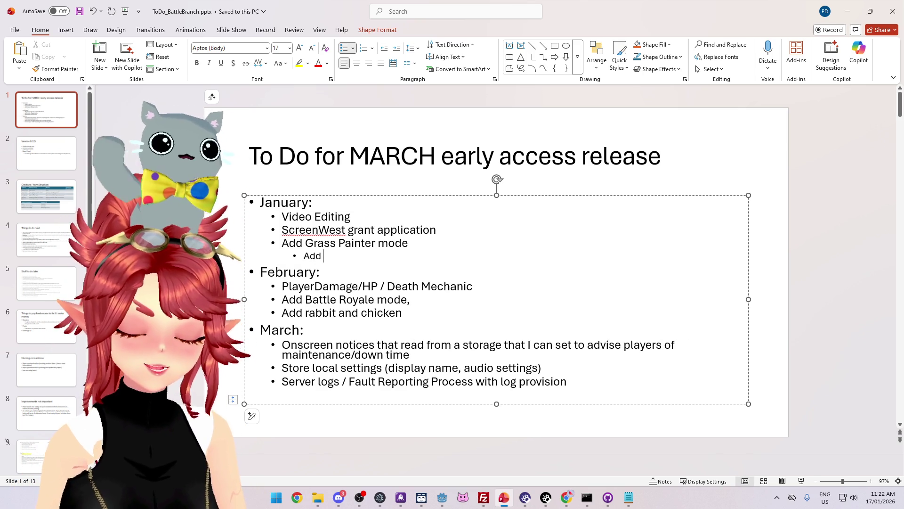
pyautogui.write('consumable grass it')
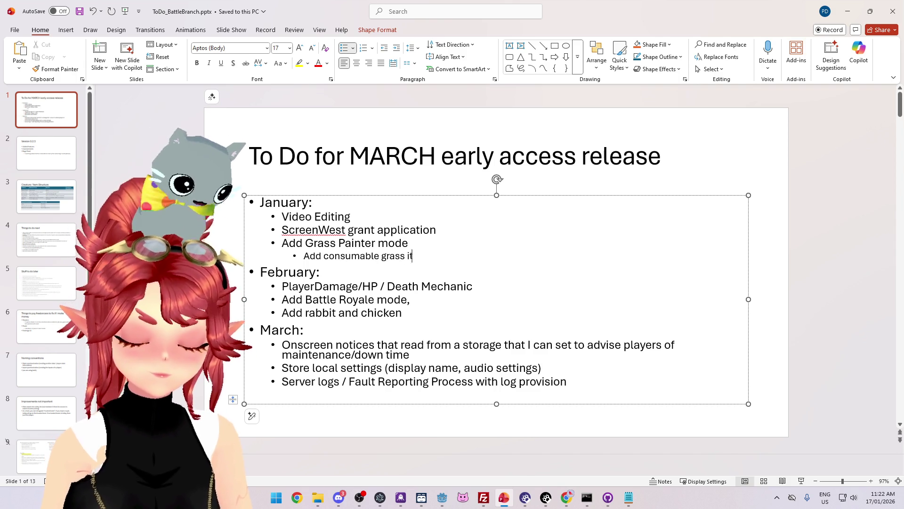
pyautogui.write('em')
pyautogui.press('Return')
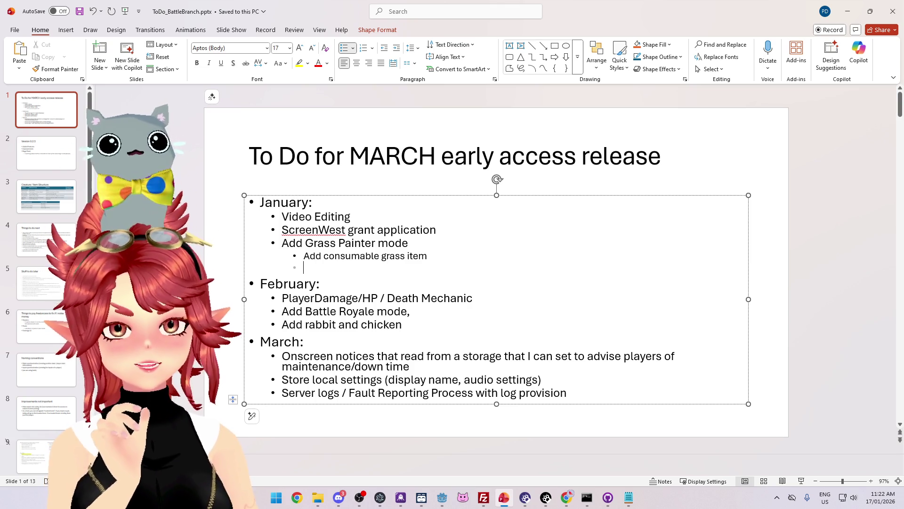
pyautogui.click(442, 497)
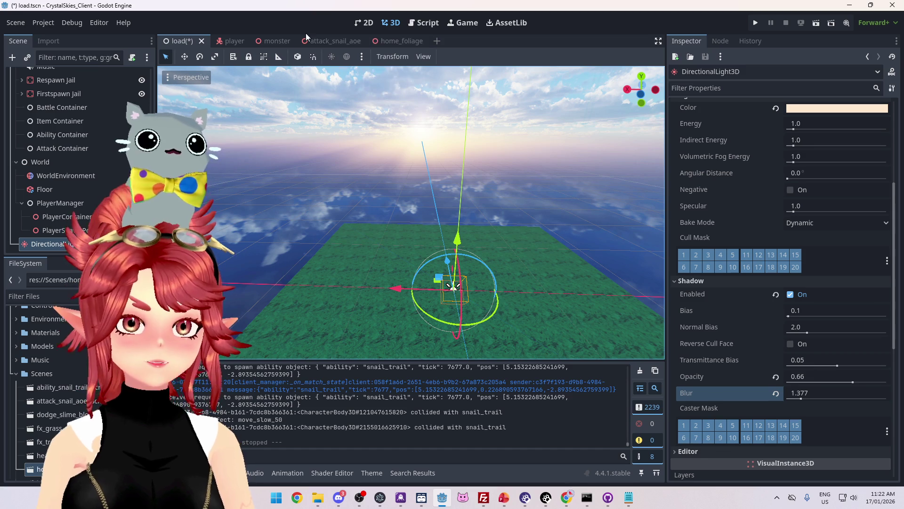
# - Scroll the FileSystem dock to locate item_grass.tscn
pyautogui.scroll(-4, 47, 377)
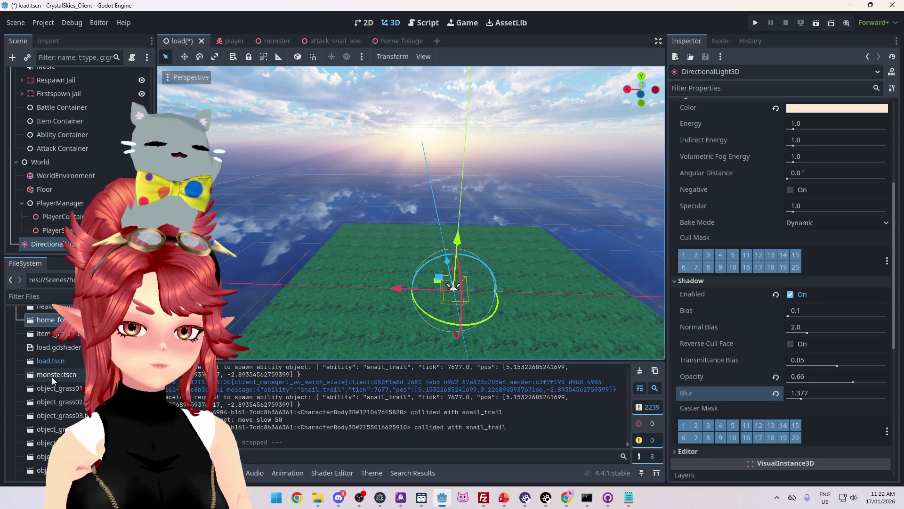
pyautogui.scroll(-5, 62, 388)
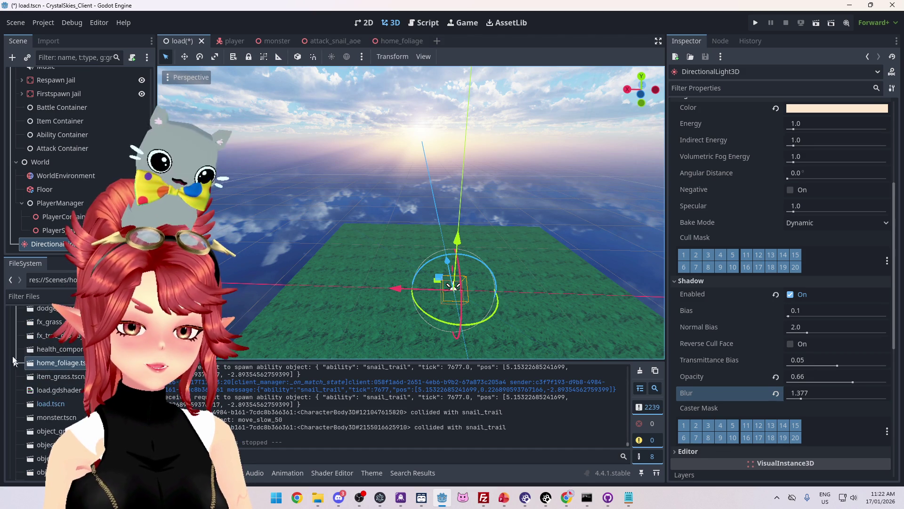
pyautogui.scroll(5, 58, 358)
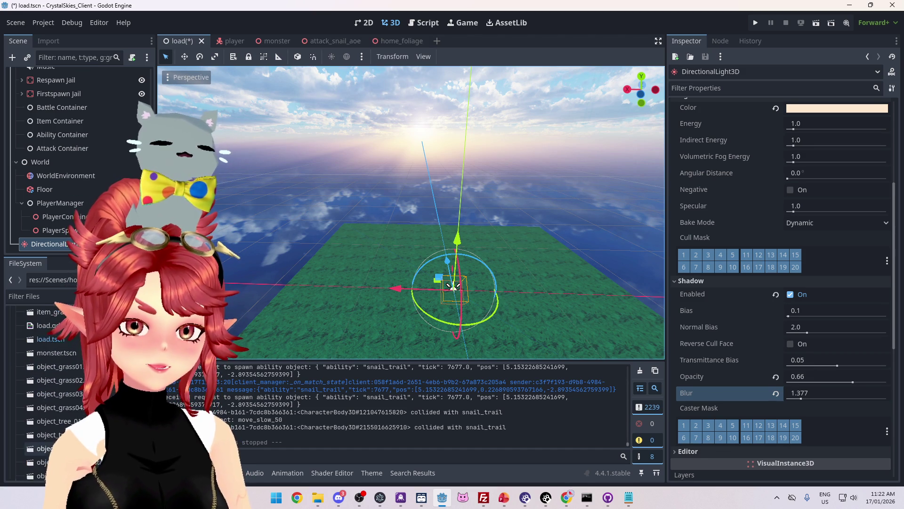
pyautogui.doubleClick(70, 355)
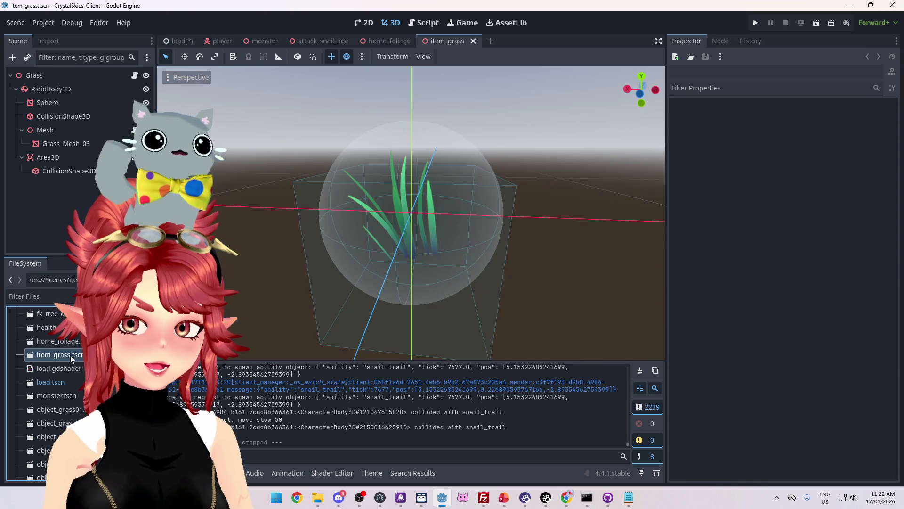
pyautogui.moveTo(310, 292); pyautogui.dragTo(353, 278)
pyautogui.click(46, 102)
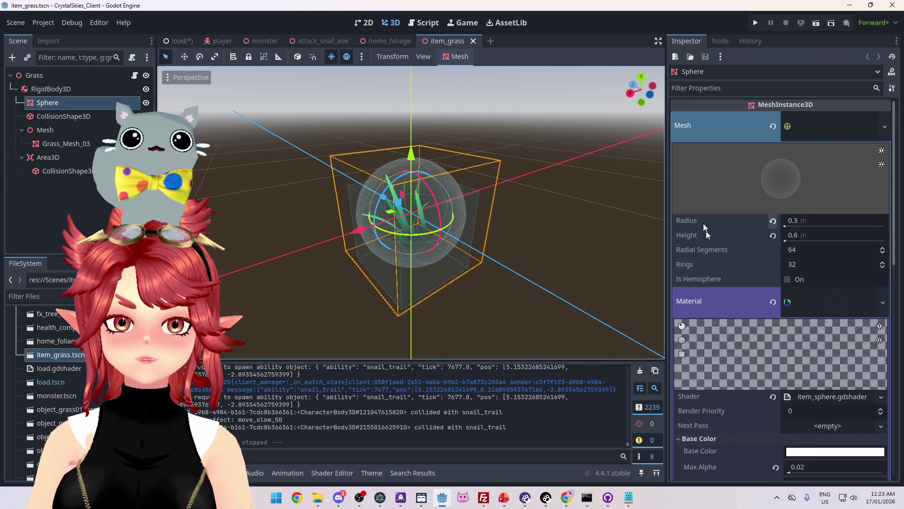
pyautogui.scroll(-3, 710, 222)
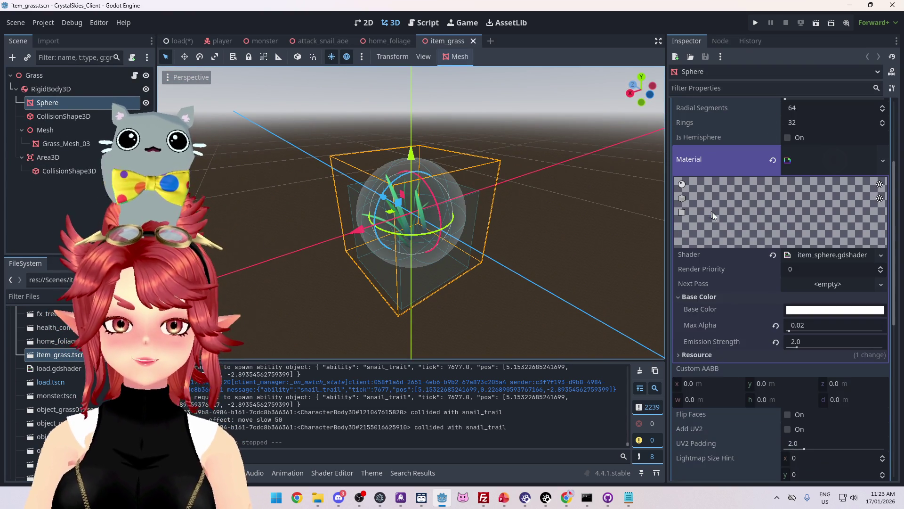
pyautogui.click(881, 256)
pyautogui.click(883, 256)
pyautogui.click(816, 161)
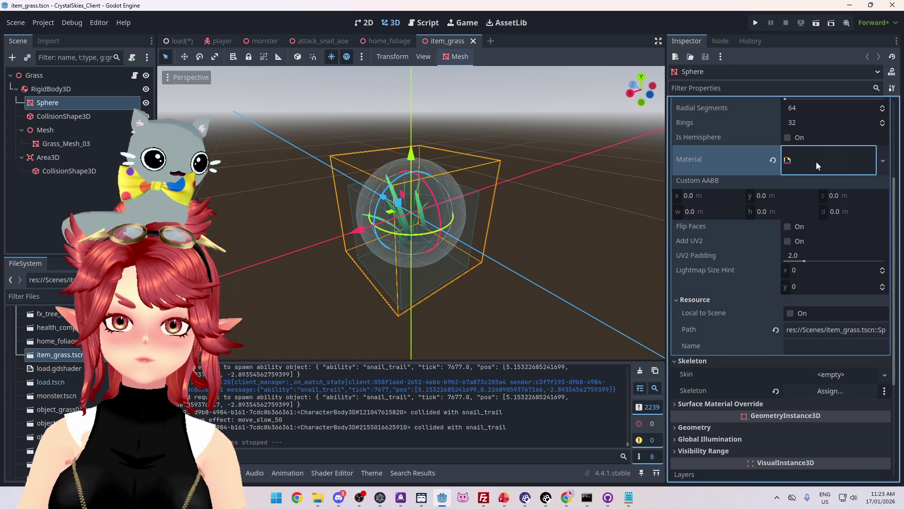
pyautogui.click(882, 161)
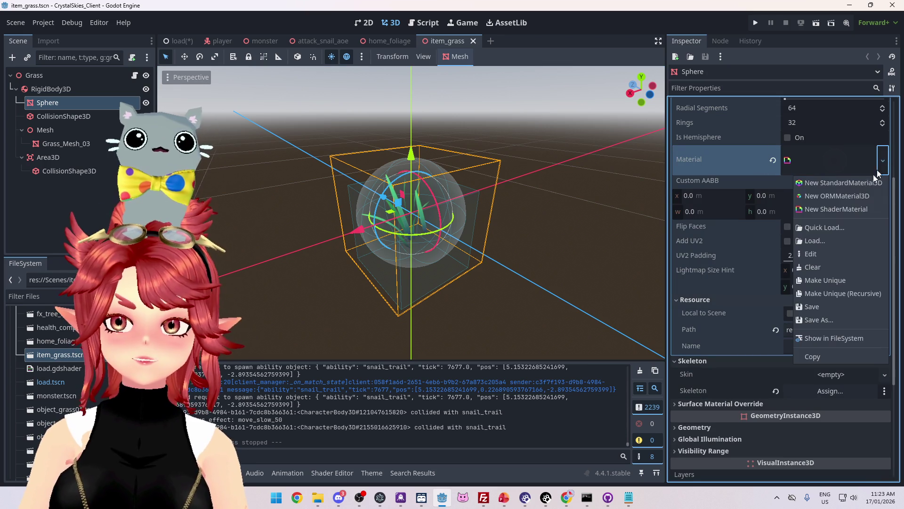
pyautogui.click(826, 229)
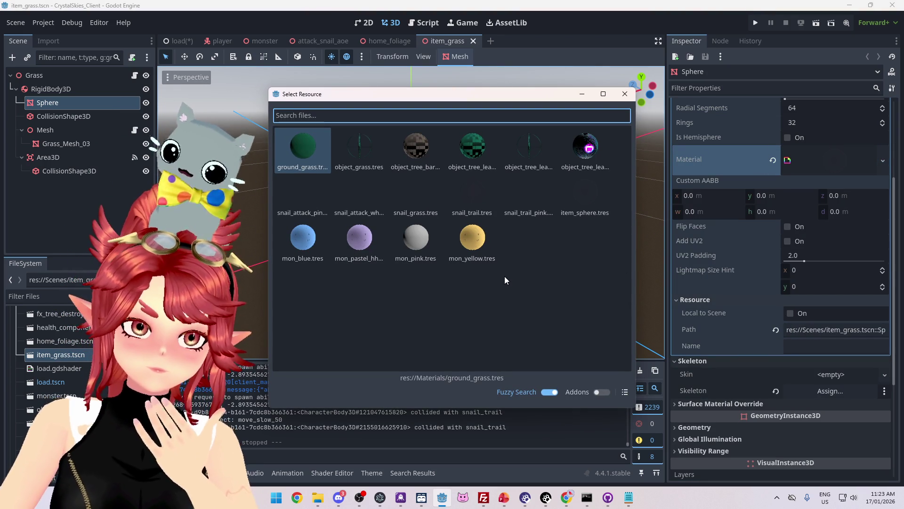
pyautogui.doubleClick(424, 242)
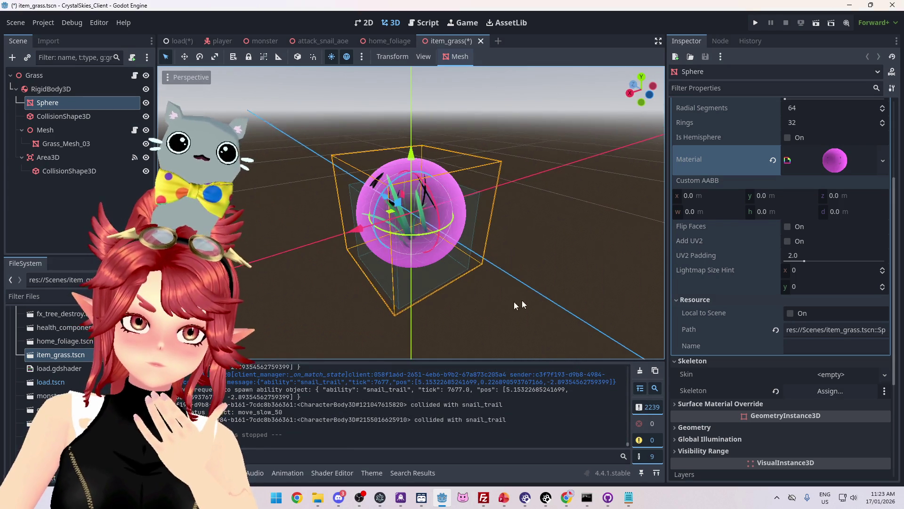
pyautogui.moveTo(603, 289)
pyautogui.mouseDown()
pyautogui.moveTo(482, 211)
pyautogui.moveTo(298, 214)
pyautogui.moveTo(301, 264)
pyautogui.moveTo(325, 255)
pyautogui.moveTo(332, 213)
pyautogui.moveTo(212, 200)
pyautogui.moveTo(359, 228)
pyautogui.moveTo(415, 202)
pyautogui.moveTo(283, 215)
pyautogui.moveTo(440, 202)
pyautogui.moveTo(450, 227)
pyautogui.mouseUp()
pyautogui.moveTo(414, 202); pyautogui.dragTo(411, 228)
pyautogui.hotkey('ctrl', 'z')
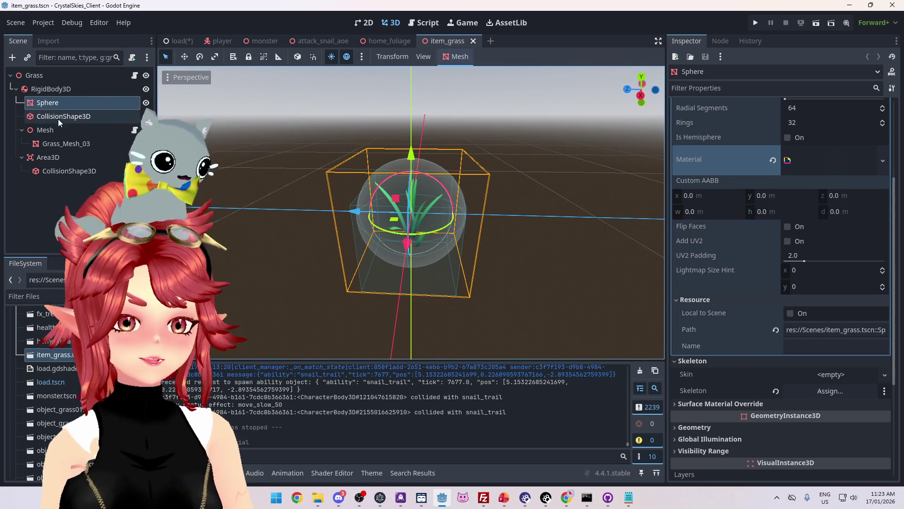
# - Add the Snail.glb model under the Mesh node and expose its Transform settings
pyautogui.click(66, 144)
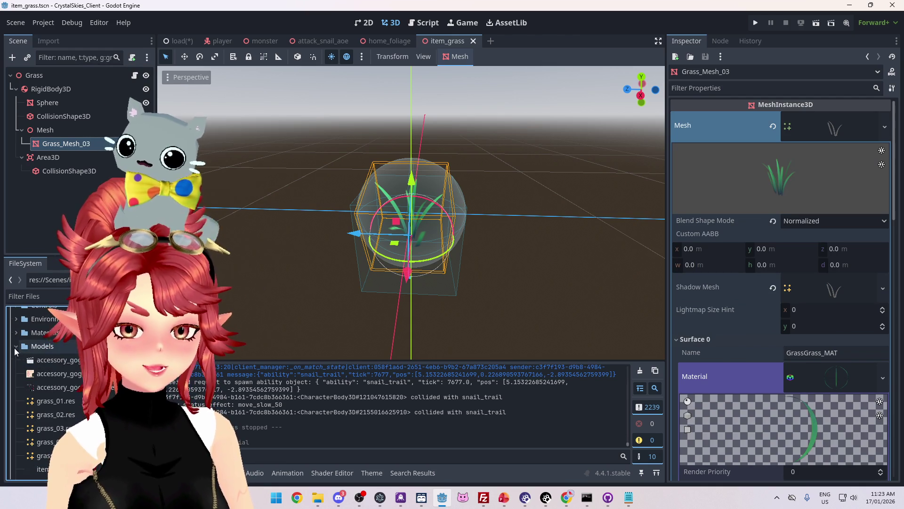
pyautogui.scroll(-3, 47, 345)
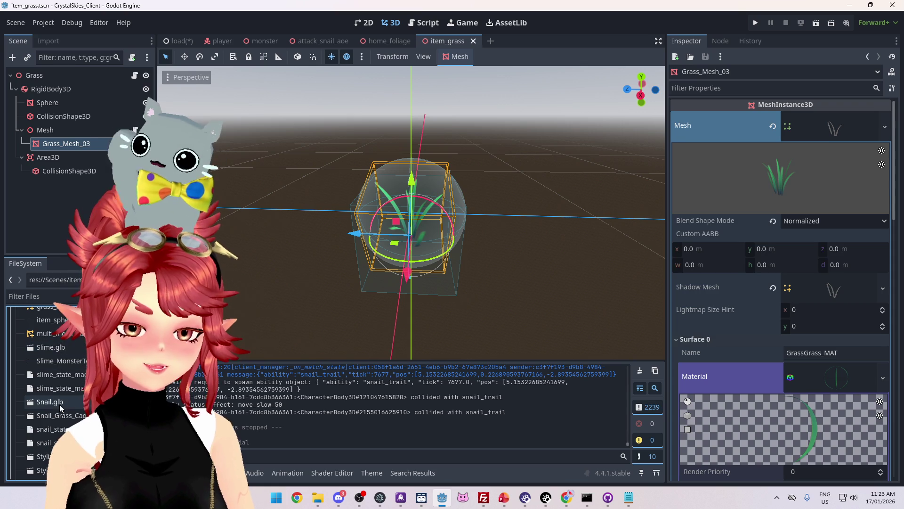
pyautogui.moveTo(95, 402); pyautogui.dragTo(64, 131)
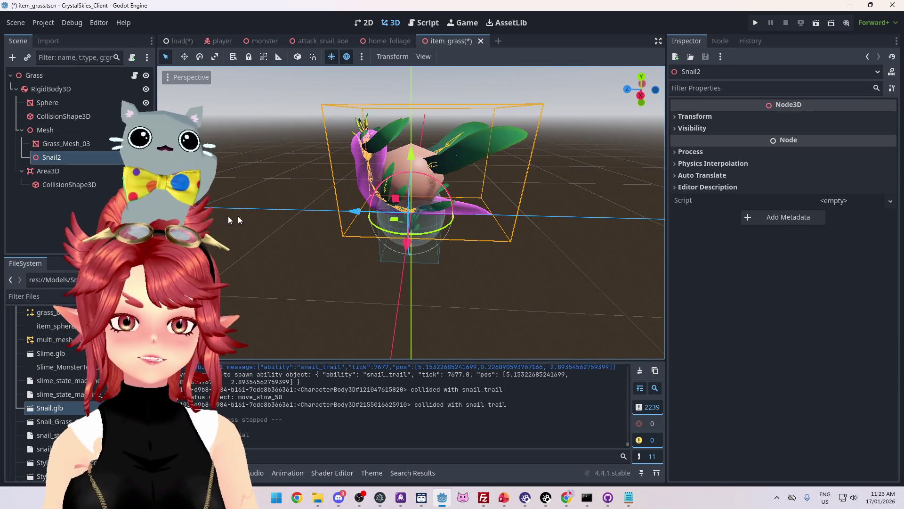
pyautogui.moveTo(239, 219)
pyautogui.mouseDown()
pyautogui.moveTo(384, 180)
pyautogui.moveTo(493, 247)
pyautogui.mouseUp()
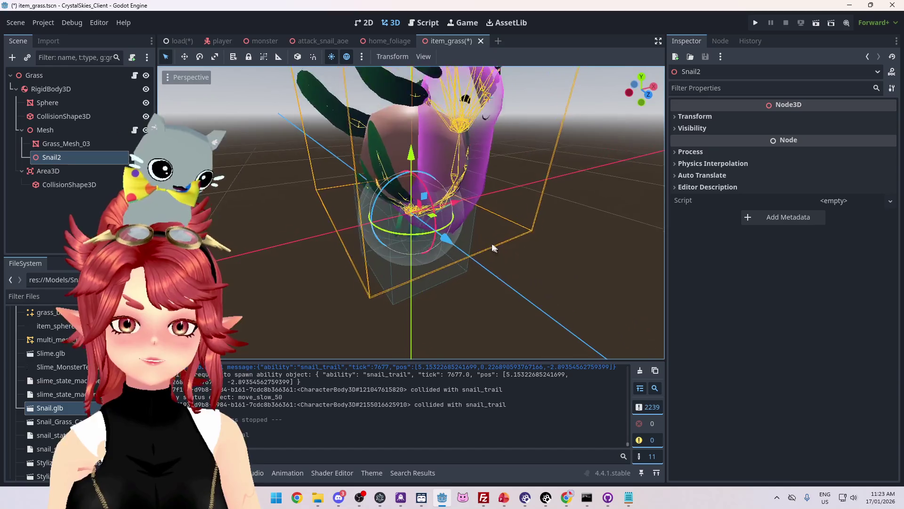
pyautogui.scroll(-3, 493, 247)
pyautogui.click(687, 117)
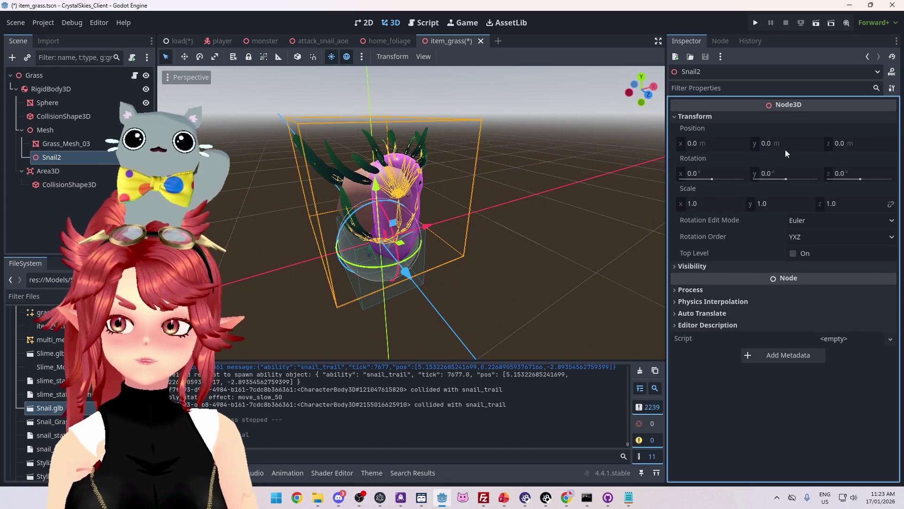
pyautogui.moveTo(717, 204); pyautogui.dragTo(678, 210)
pyautogui.click(891, 189)
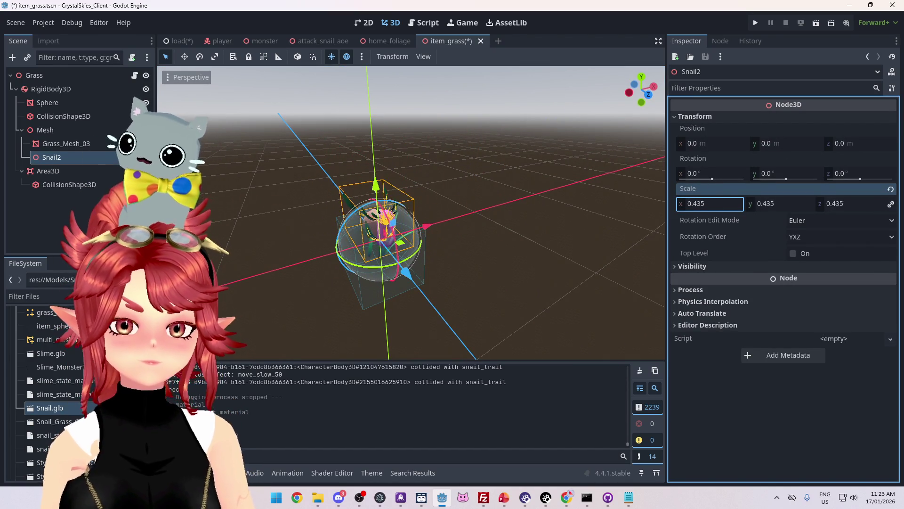
# - Shrink the snail to 0.36 scale and set its Position Y to -0.144
pyautogui.moveTo(481, 216); pyautogui.dragTo(582, 188)
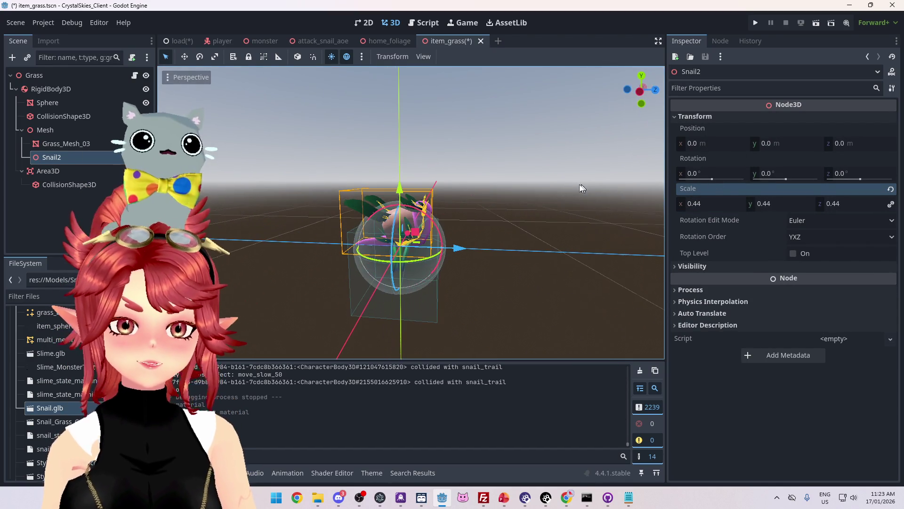
pyautogui.moveTo(405, 191); pyautogui.dragTo(399, 212)
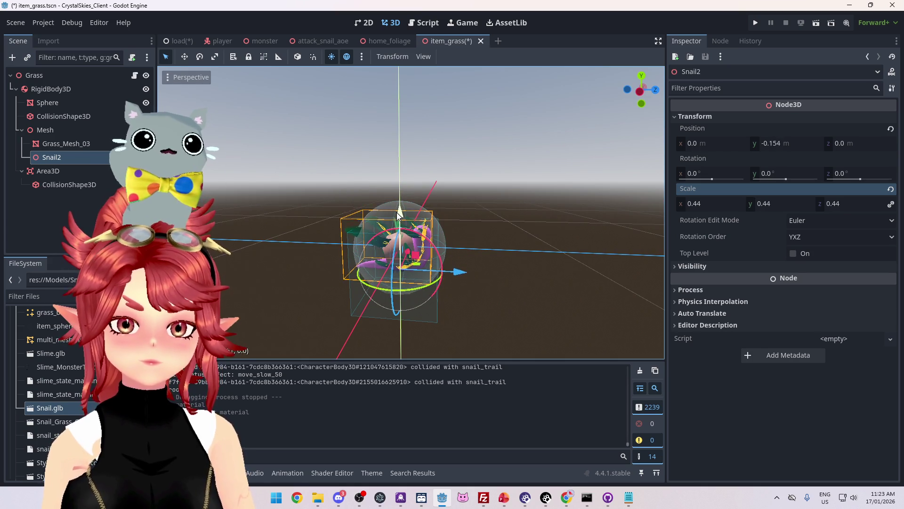
pyautogui.moveTo(839, 204); pyautogui.dragTo(833, 204)
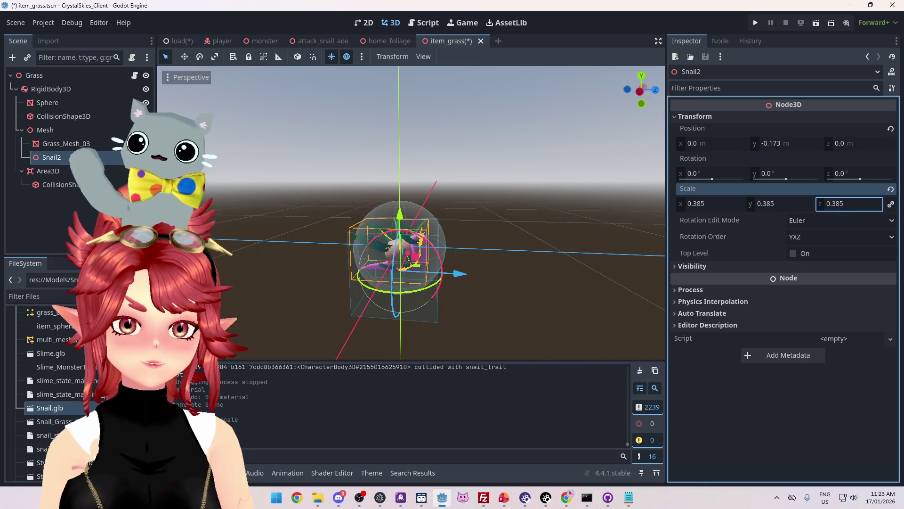
pyautogui.moveTo(640, 179)
pyautogui.mouseDown()
pyautogui.moveTo(595, 149)
pyautogui.moveTo(333, 177)
pyautogui.moveTo(400, 167)
pyautogui.mouseUp()
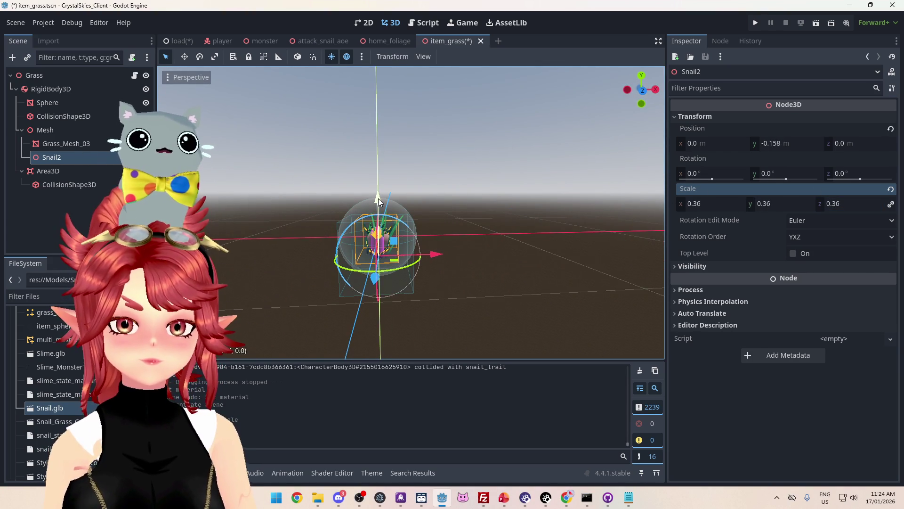
pyautogui.moveTo(379, 201)
pyautogui.mouseDown()
pyautogui.moveTo(468, 216)
pyautogui.moveTo(426, 264)
pyautogui.moveTo(347, 262)
pyautogui.moveTo(508, 278)
pyautogui.moveTo(471, 264)
pyautogui.moveTo(541, 242)
pyautogui.moveTo(499, 245)
pyautogui.mouseUp()
pyautogui.scroll(4, 427, 263)
pyautogui.scroll(-2, 347, 262)
pyautogui.scroll(4, 508, 278)
pyautogui.scroll(4, 508, 279)
pyautogui.scroll(-3, 509, 279)
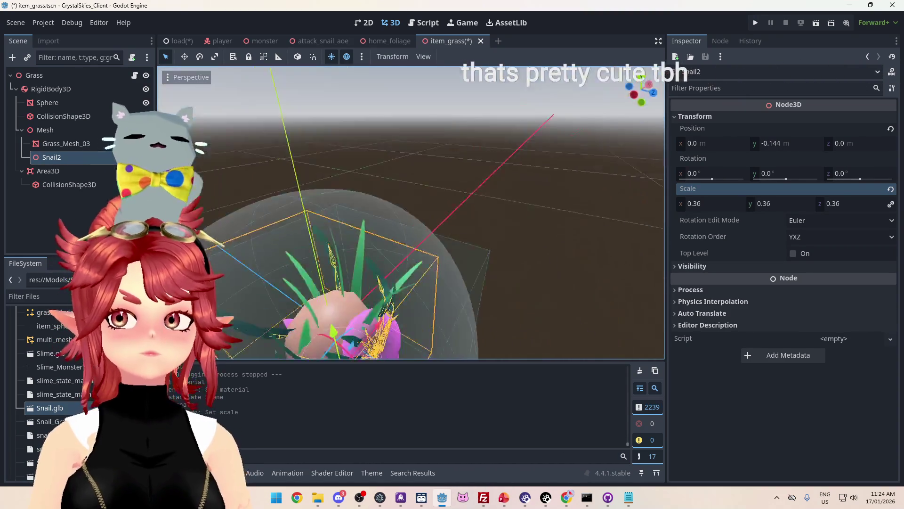
pyautogui.scroll(-3, 471, 264)
pyautogui.scroll(-2, 499, 245)
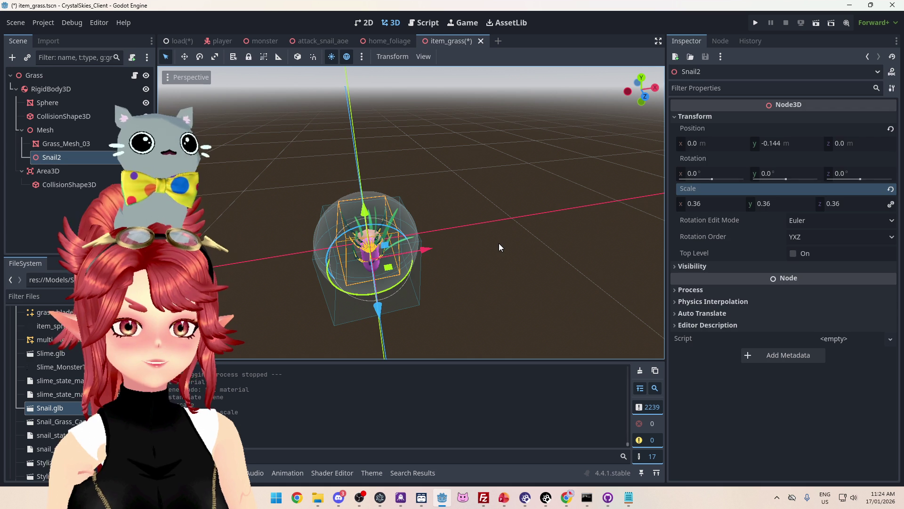
pyautogui.click(499, 243)
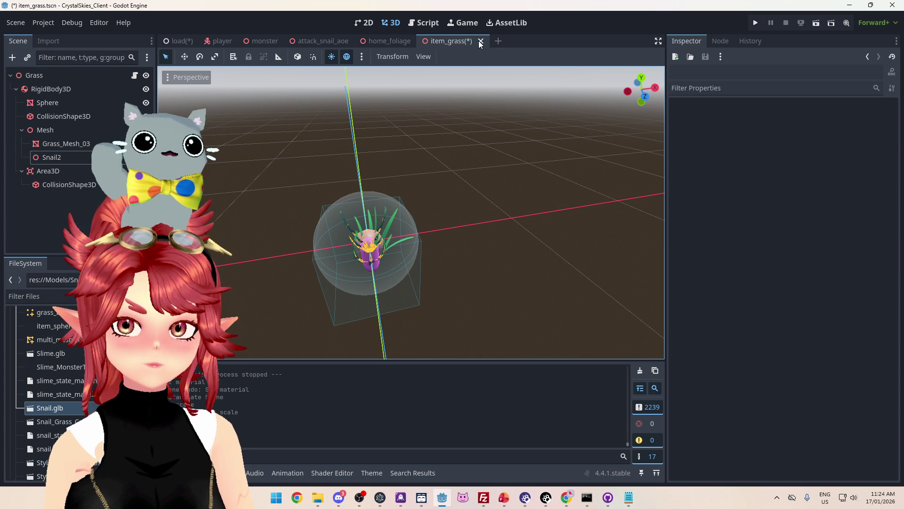
# - Delete the Snail2 node and save the item_grass scene
pyautogui.click(76, 157)
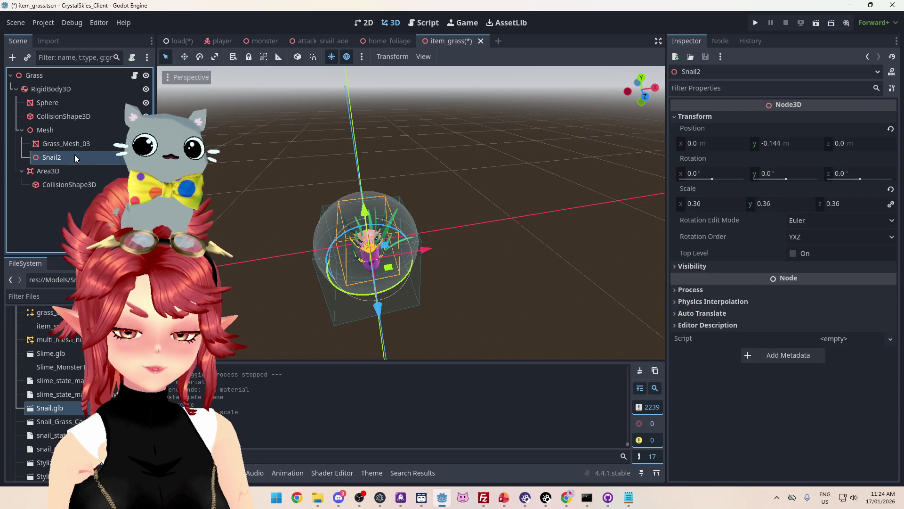
pyautogui.press('Delete')
pyautogui.click(440, 264)
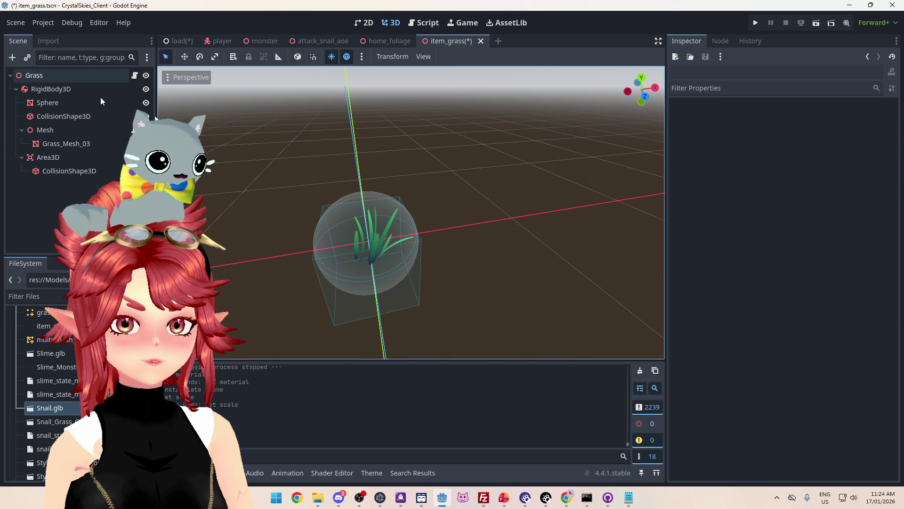
pyautogui.hotkey('ctrl', 's')
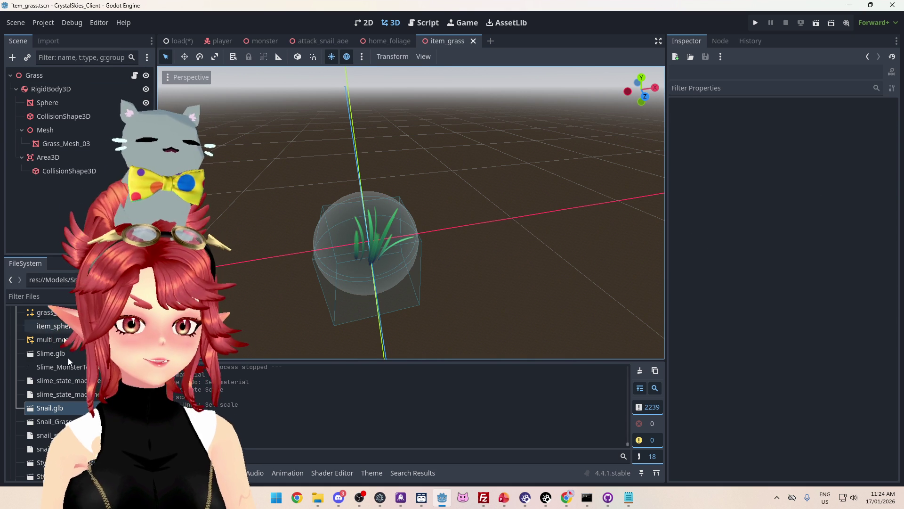
# - Duplicate item_grass.tscn as item_snail.tscn and open the new copy
pyautogui.scroll(1, 70, 367)
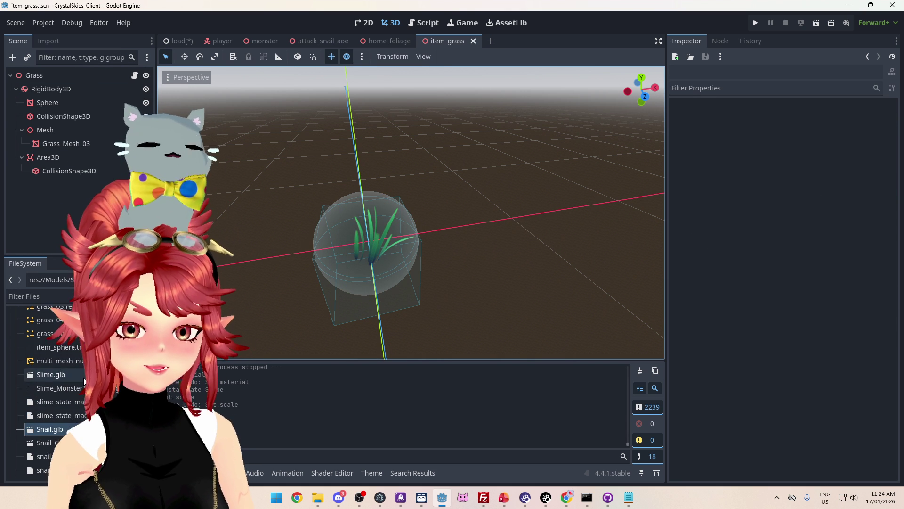
pyautogui.click(66, 349)
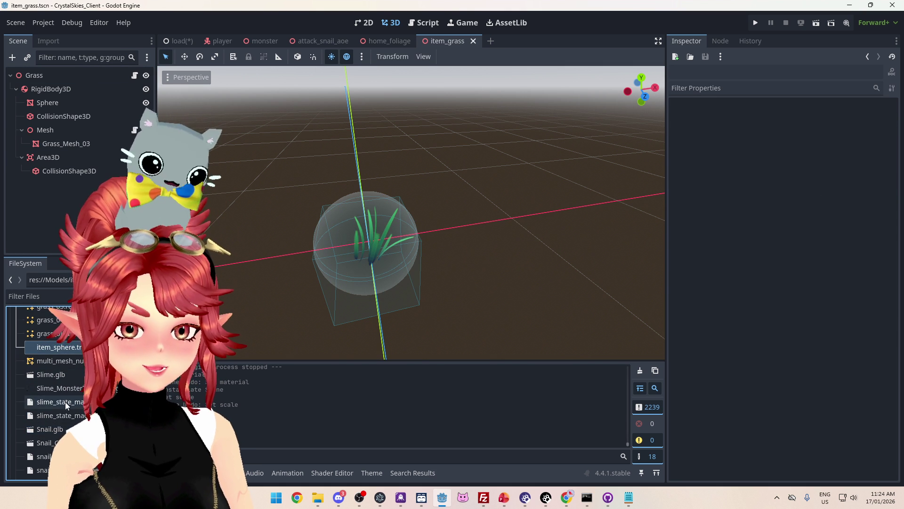
pyautogui.scroll(-10, 65, 402)
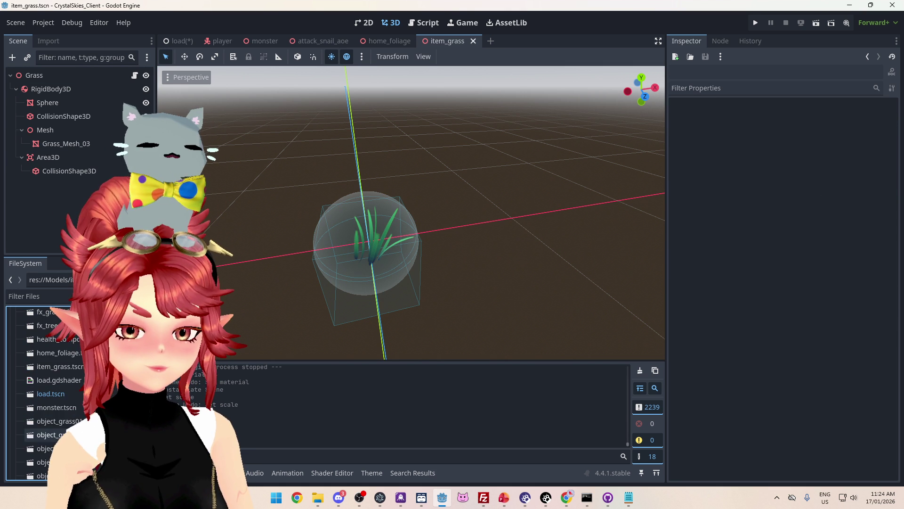
pyautogui.rightClick(53, 366)
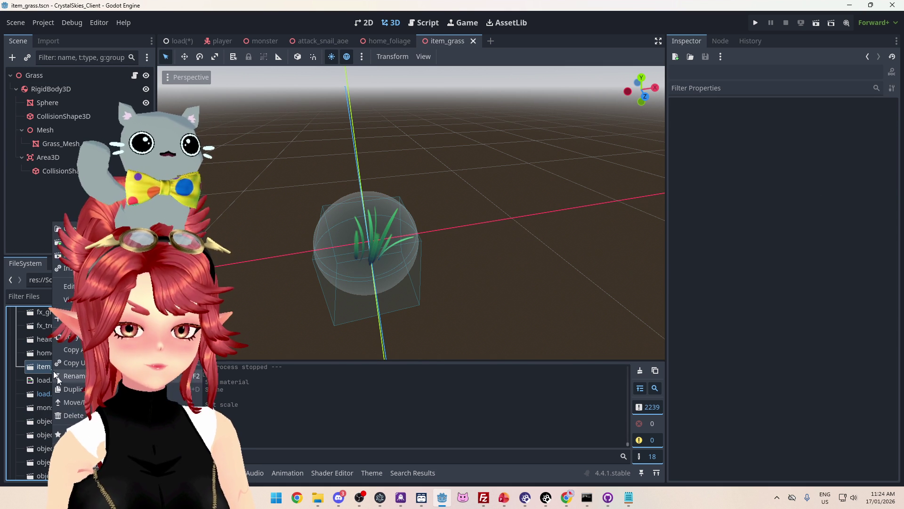
pyautogui.click(73, 389)
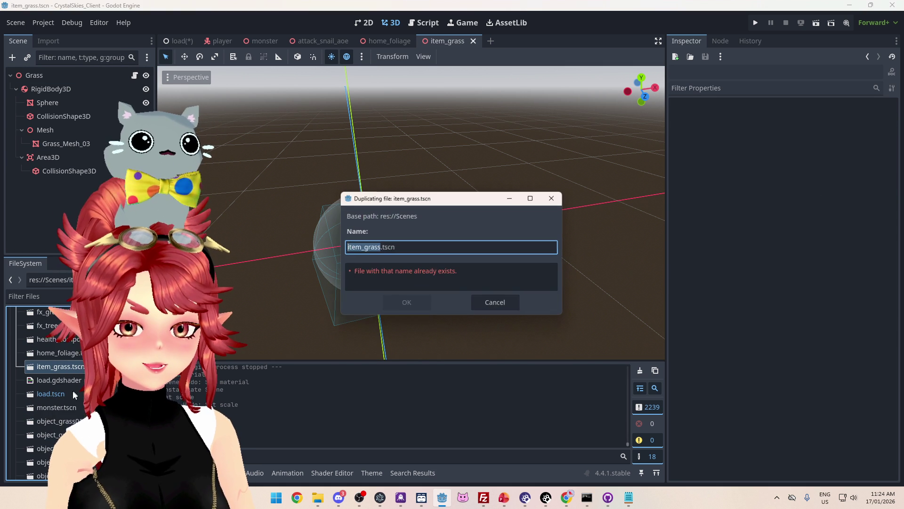
pyautogui.doubleClick(370, 247)
pyautogui.write('snail')
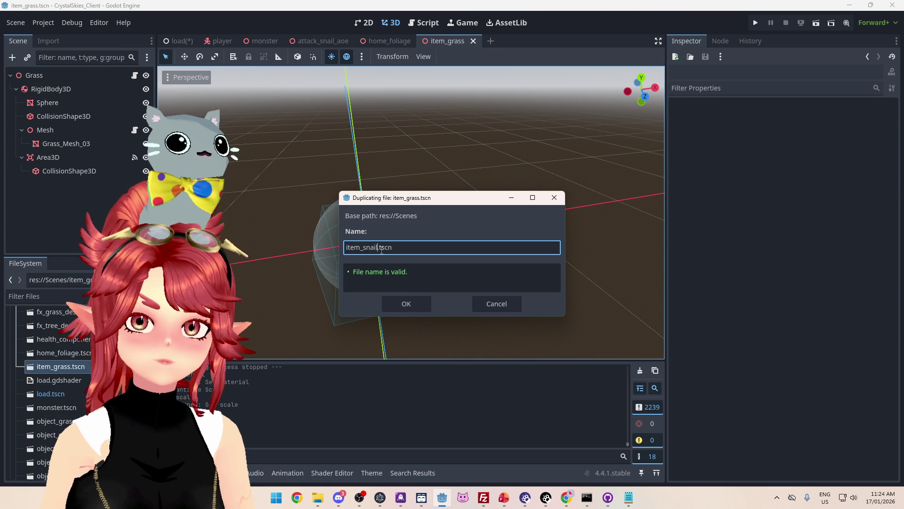
pyautogui.press('Return')
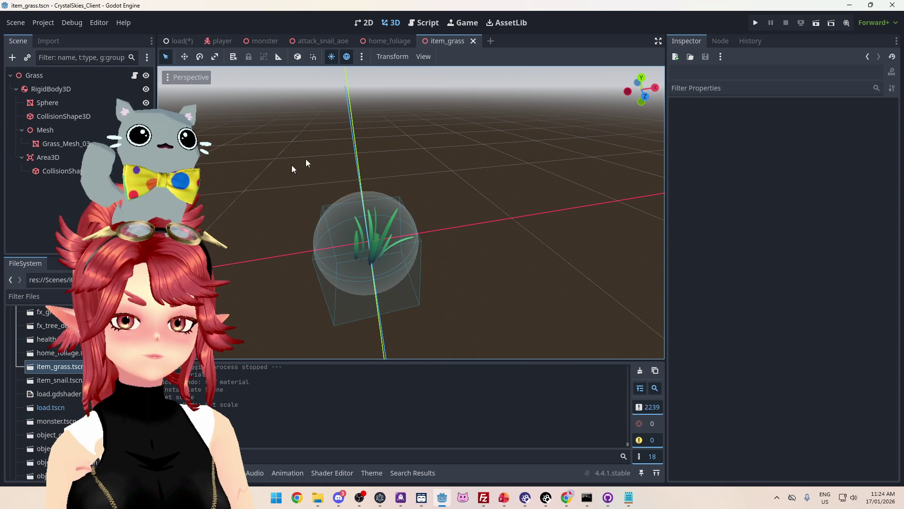
pyautogui.doubleClick(59, 380)
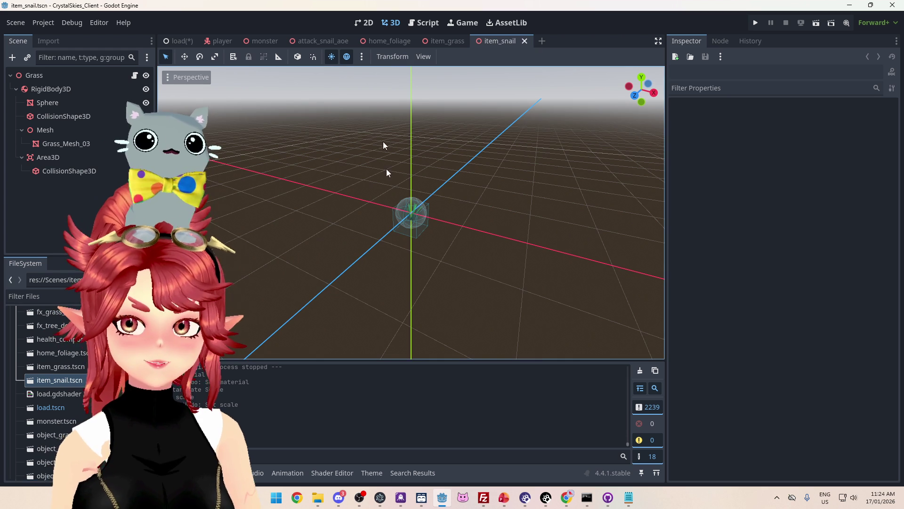
pyautogui.scroll(8, 409, 221)
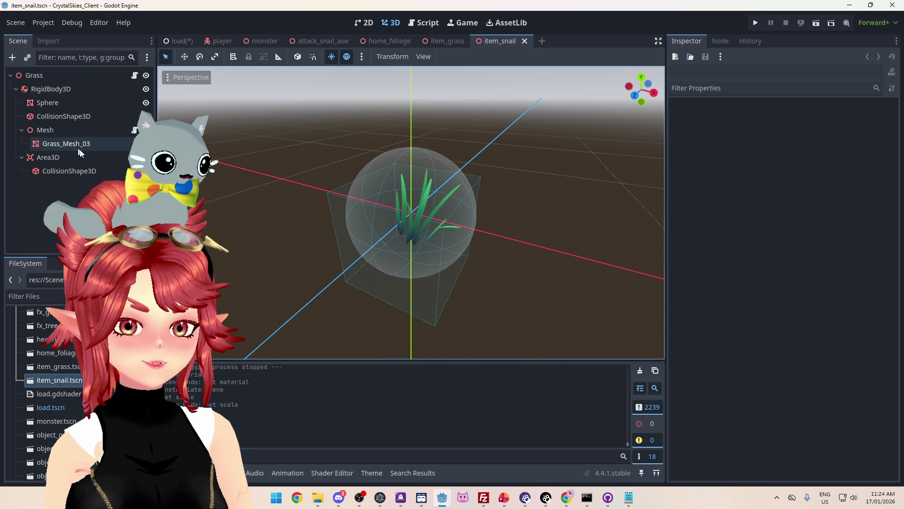
pyautogui.click(66, 132)
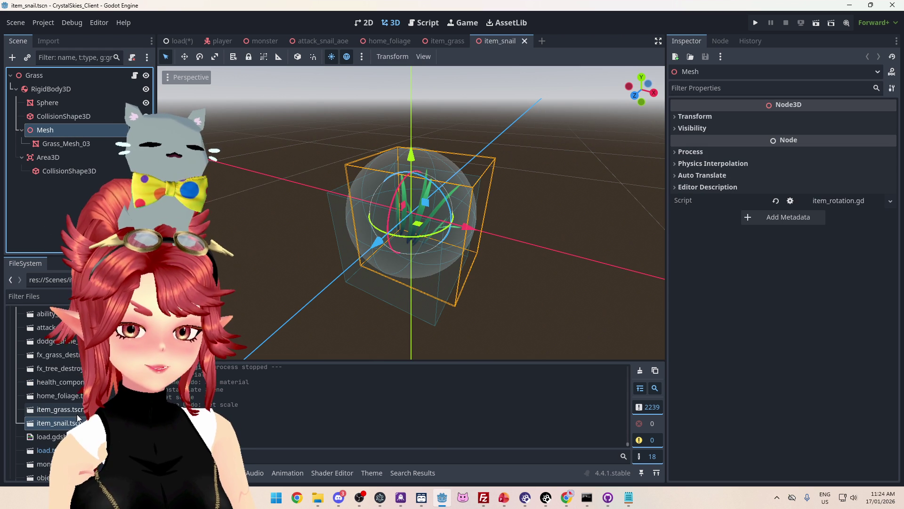
# - Add Snail.glb under the Mesh node and delete the Grass_Mesh_03 node
pyautogui.scroll(-5, 76, 412)
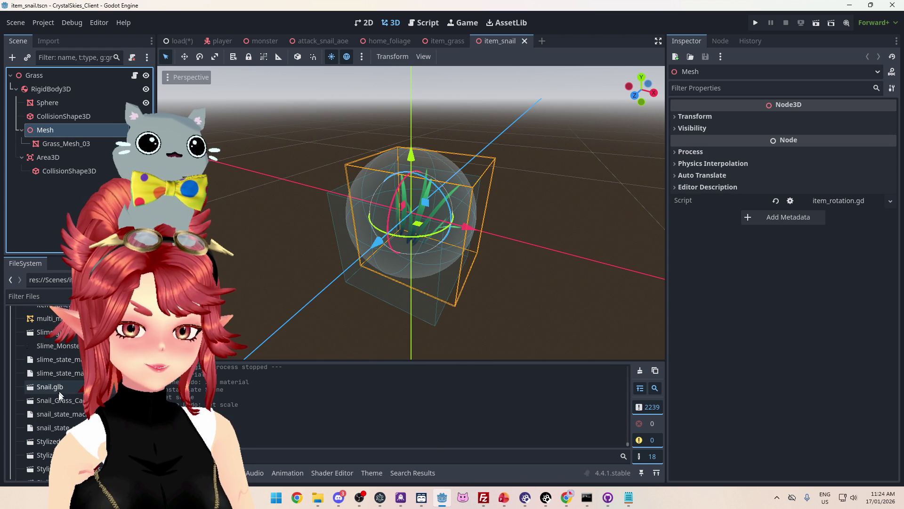
pyautogui.moveTo(51, 388)
pyautogui.mouseDown()
pyautogui.moveTo(66, 130)
pyautogui.moveTo(55, 133)
pyautogui.mouseUp()
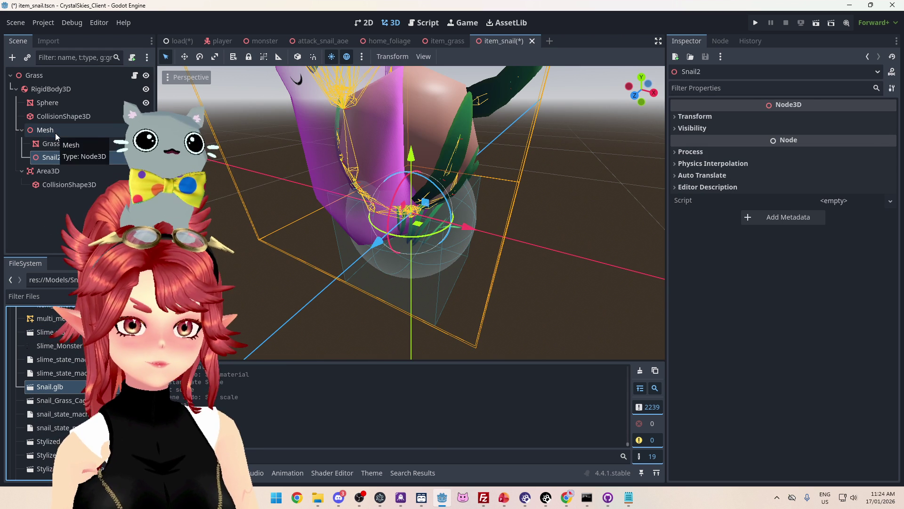
pyautogui.click(60, 143)
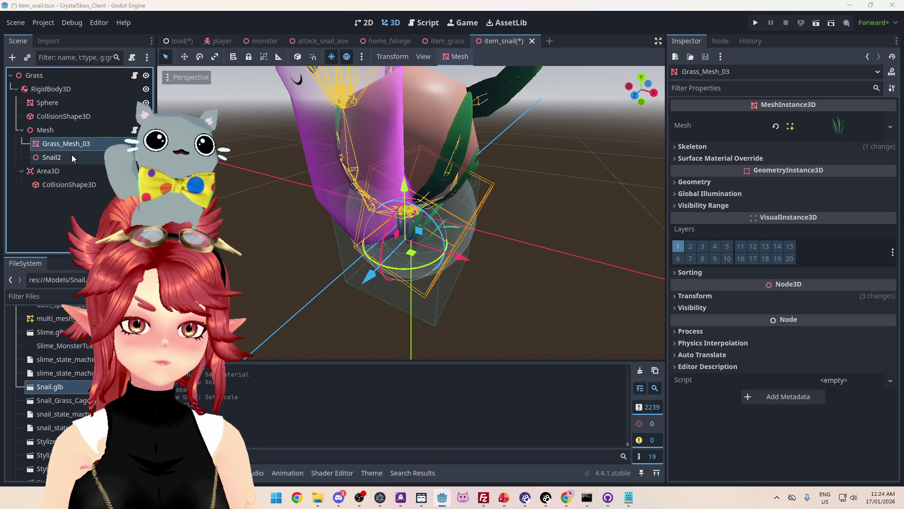
pyautogui.press('Delete')
pyautogui.click(424, 262)
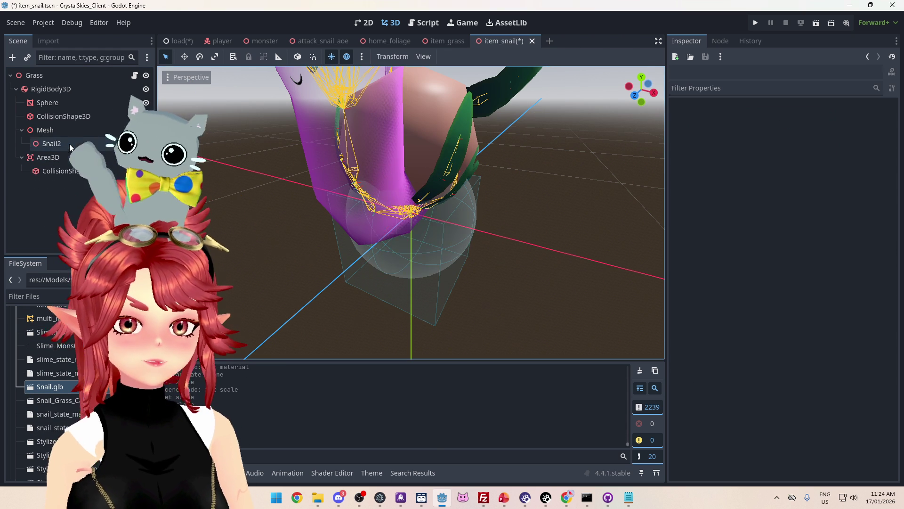
pyautogui.click(438, 41)
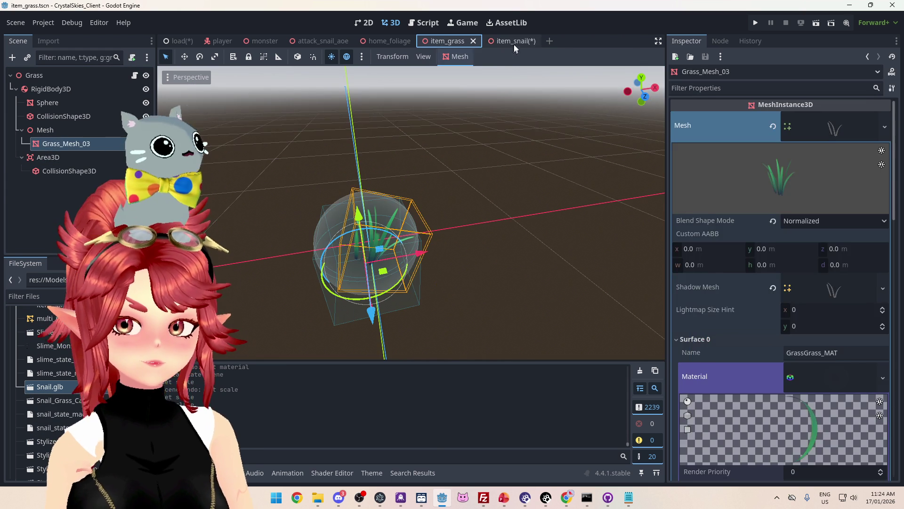
pyautogui.click(499, 41)
# - Scale Snail2 to 0.345, lower it to Y -0.155, and save the scene
pyautogui.moveTo(384, 201); pyautogui.dragTo(292, 204)
pyautogui.click(695, 116)
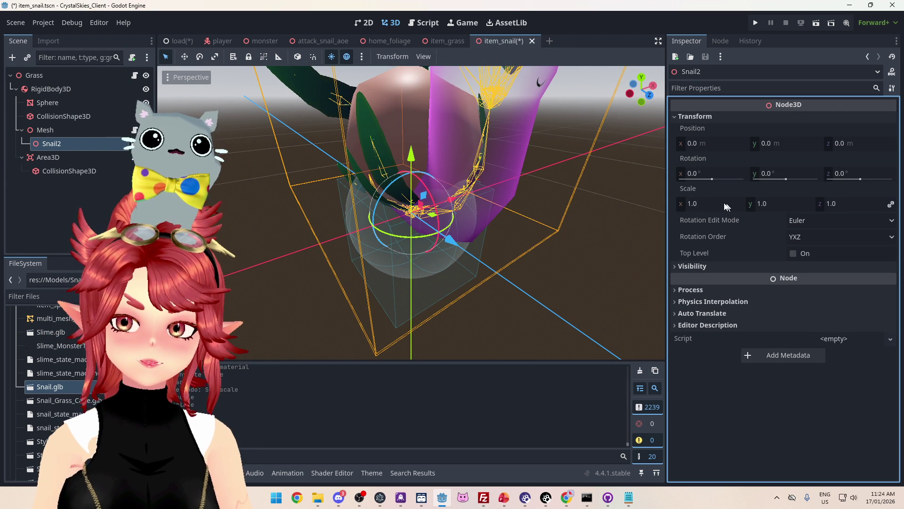
pyautogui.moveTo(726, 207); pyautogui.dragTo(669, 206)
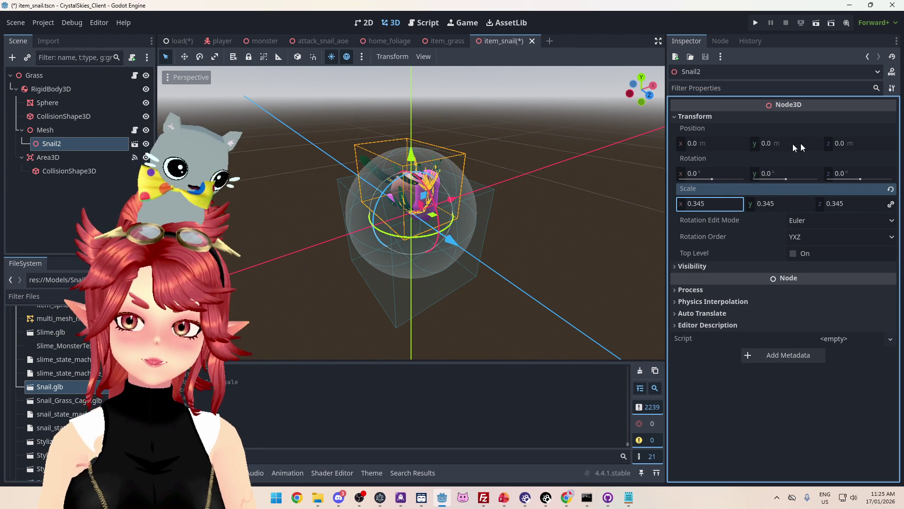
pyautogui.moveTo(800, 143); pyautogui.dragTo(785, 143)
pyautogui.moveTo(594, 211); pyautogui.dragTo(438, 199)
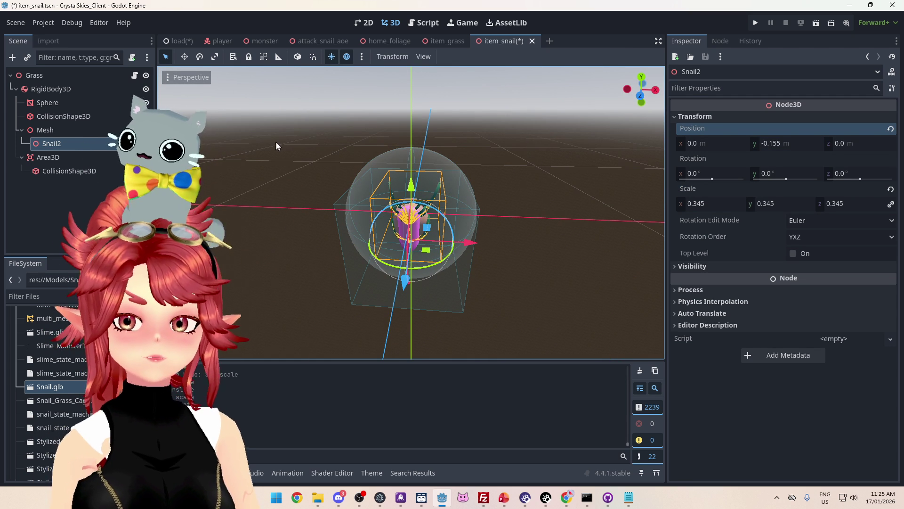
pyautogui.hotkey('ctrl', 's')
pyautogui.moveTo(250, 180)
pyautogui.mouseDown()
pyautogui.moveTo(434, 180)
pyautogui.moveTo(297, 188)
pyautogui.moveTo(641, 182)
pyautogui.moveTo(243, 176)
pyautogui.mouseUp()
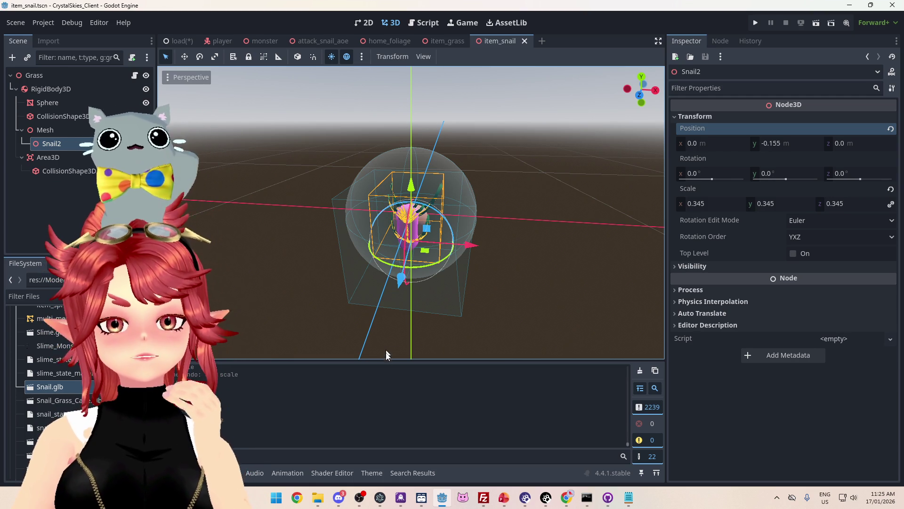
pyautogui.moveTo(387, 360); pyautogui.dragTo(387, 354)
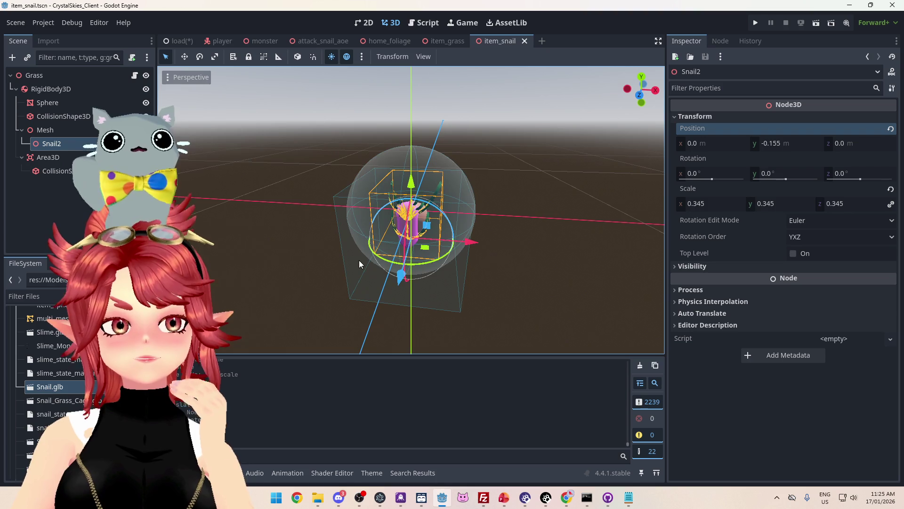
pyautogui.scroll(-2, 359, 260)
pyautogui.scroll(3, 346, 265)
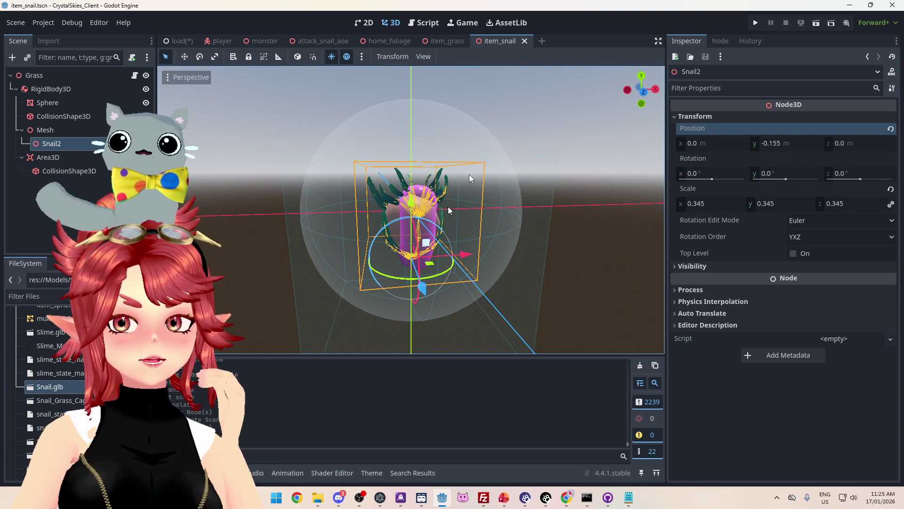
pyautogui.click(525, 40)
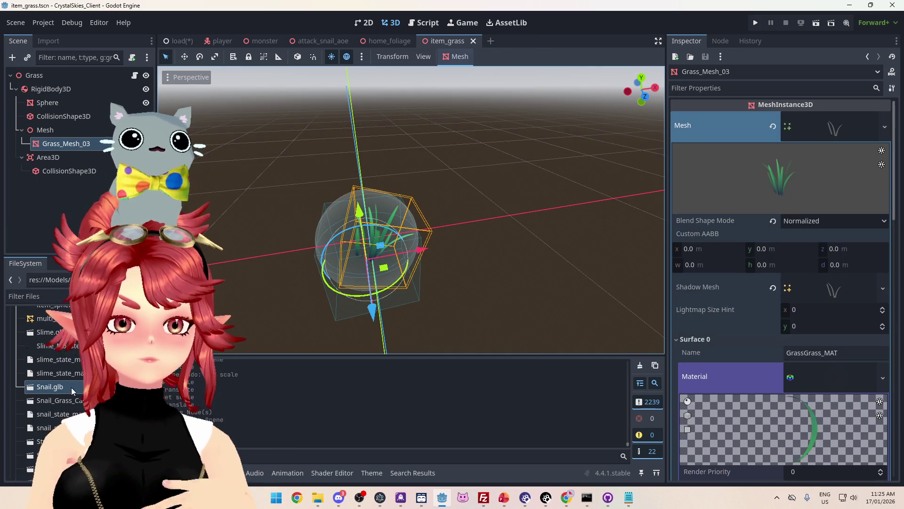
pyautogui.scroll(3, 45, 354)
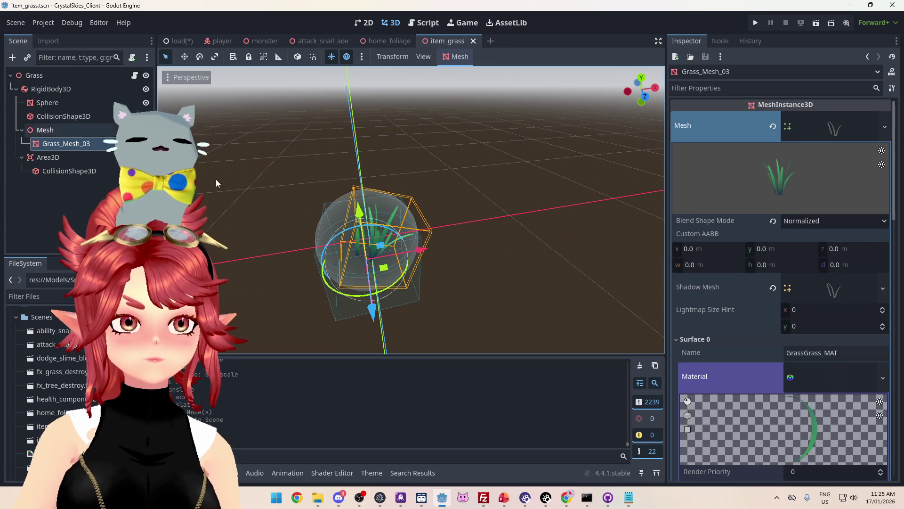
pyautogui.press('KP_1')
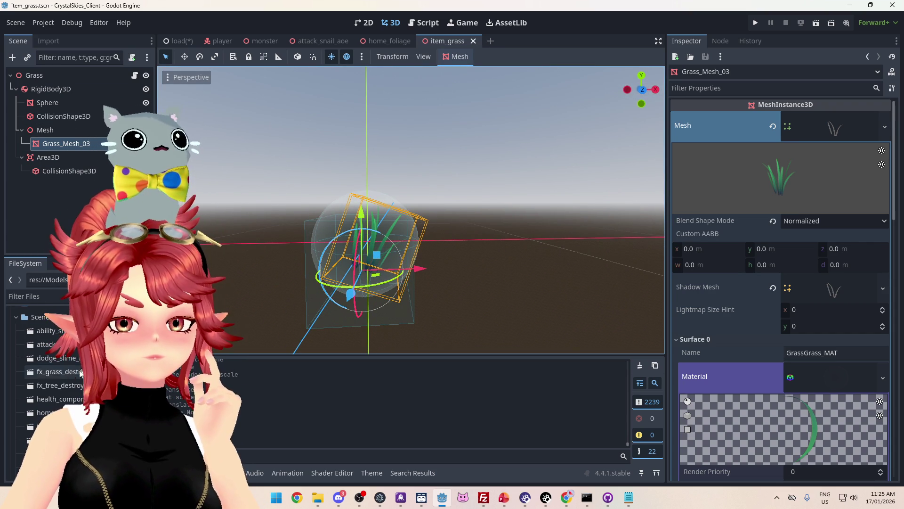
pyautogui.scroll(-3, 65, 374)
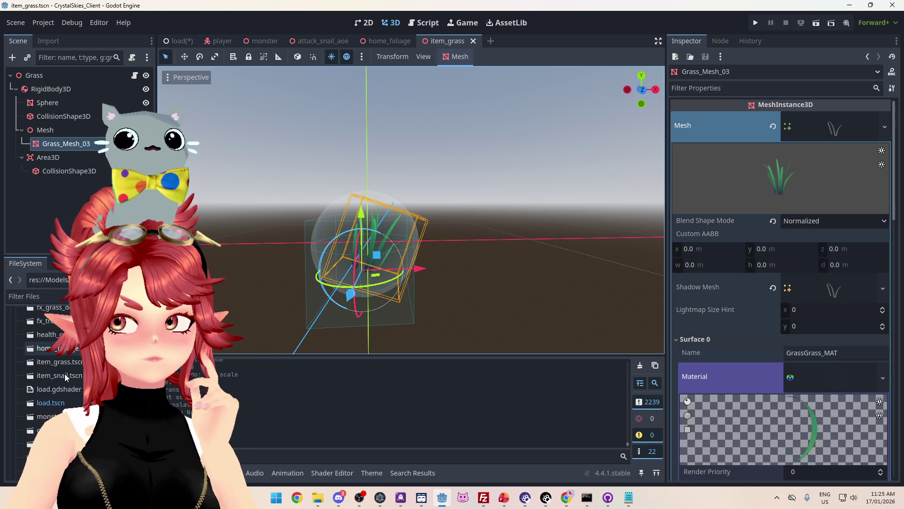
pyautogui.click(65, 376)
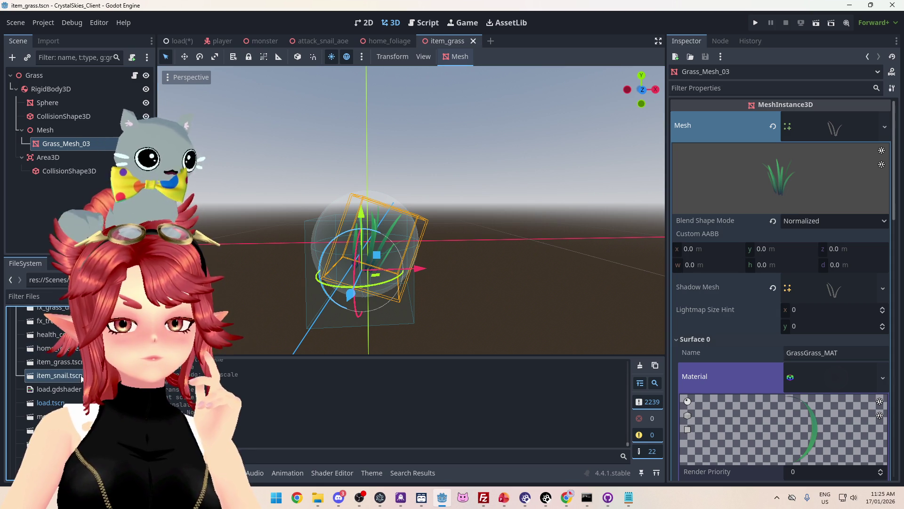
pyautogui.doubleClick(69, 380)
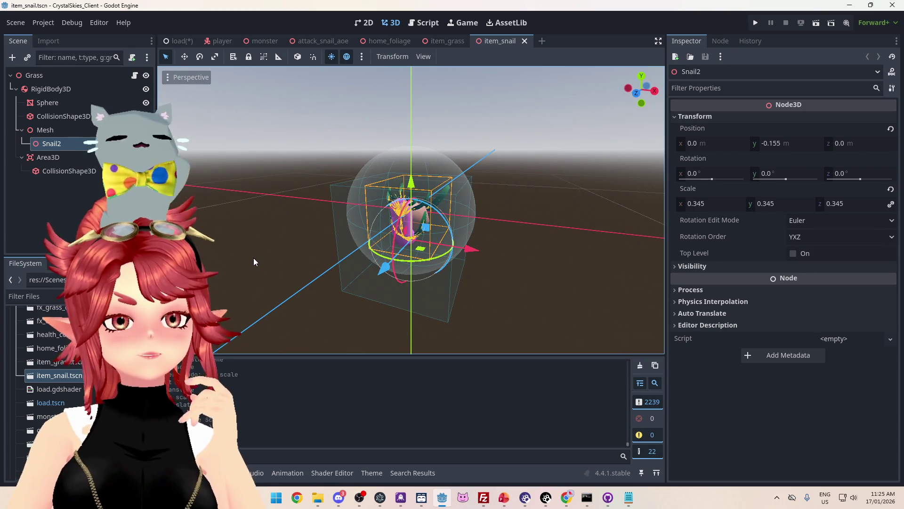
pyautogui.moveTo(377, 232)
pyautogui.mouseDown()
pyautogui.moveTo(442, 226)
pyautogui.moveTo(309, 238)
pyautogui.moveTo(636, 233)
pyautogui.mouseUp()
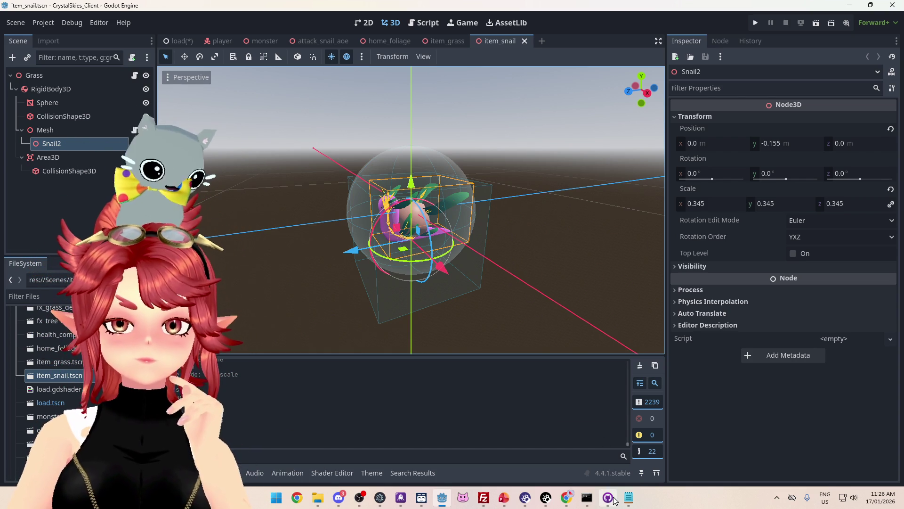
# - Scroll through the nk_lobbyhandler.ts server code in Notepad to review it
pyautogui.click(629, 498)
pyautogui.scroll(6, 370, 203)
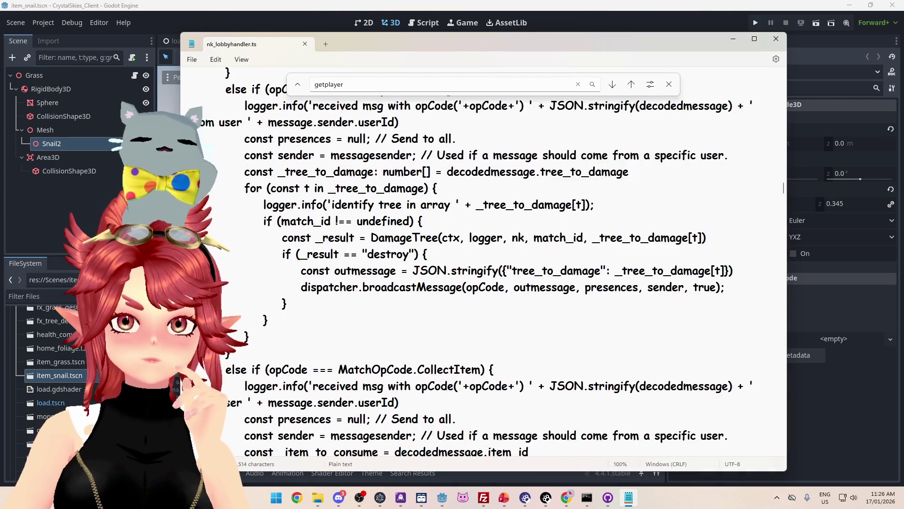
pyautogui.scroll(-7, 370, 203)
pyautogui.scroll(1, 484, 261)
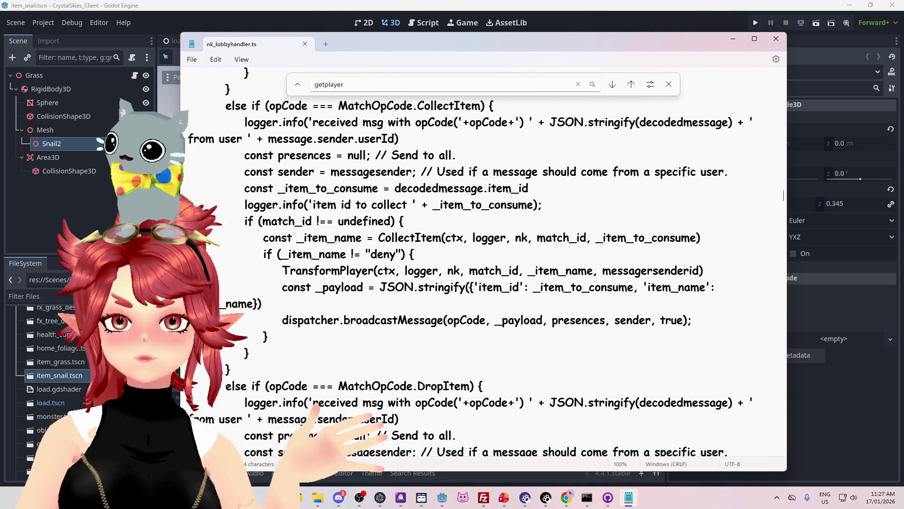
pyautogui.scroll(1, 484, 279)
pyautogui.scroll(3, 483, 262)
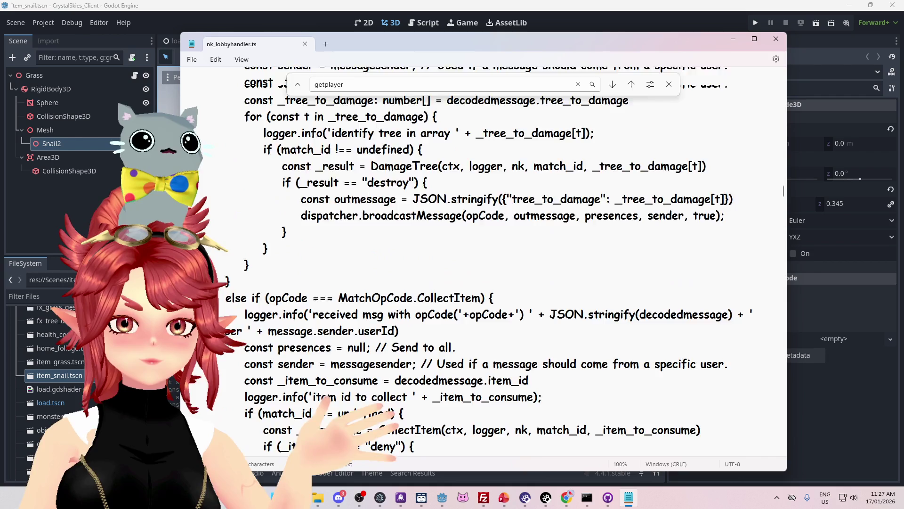
pyautogui.scroll(-8, 483, 261)
pyautogui.scroll(-1, 484, 261)
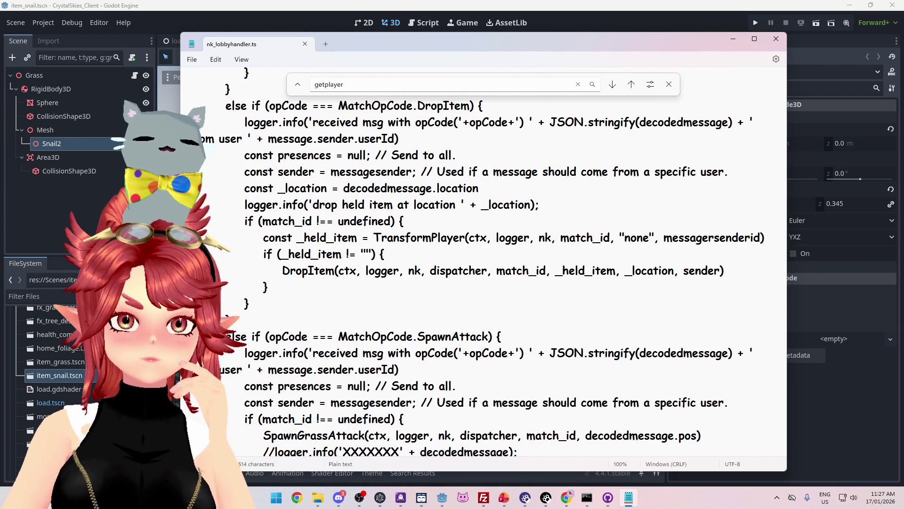
pyautogui.scroll(1, 504, 262)
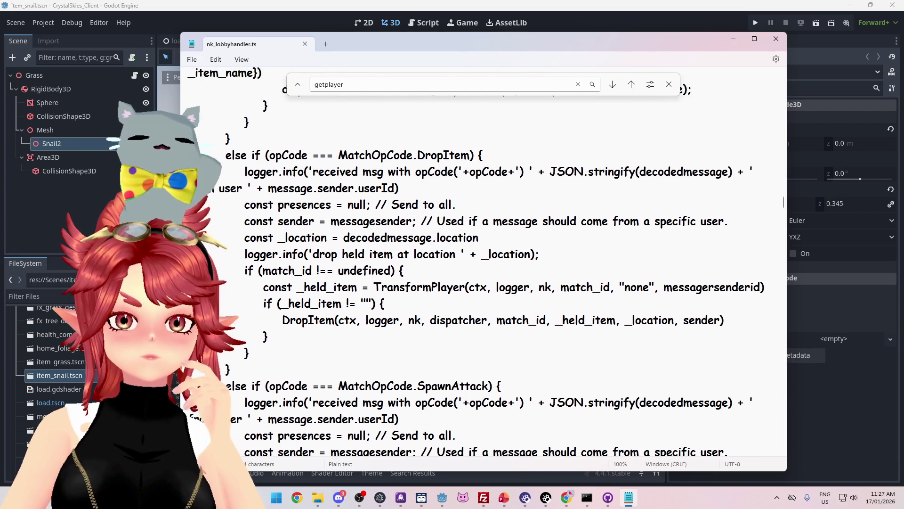
pyautogui.scroll(-1, 495, 261)
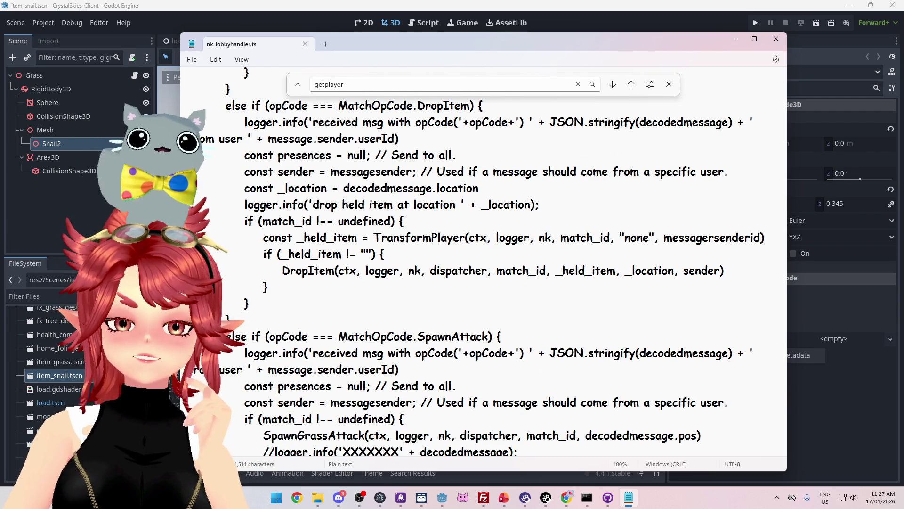
pyautogui.scroll(-5, 503, 261)
pyautogui.scroll(6, 504, 262)
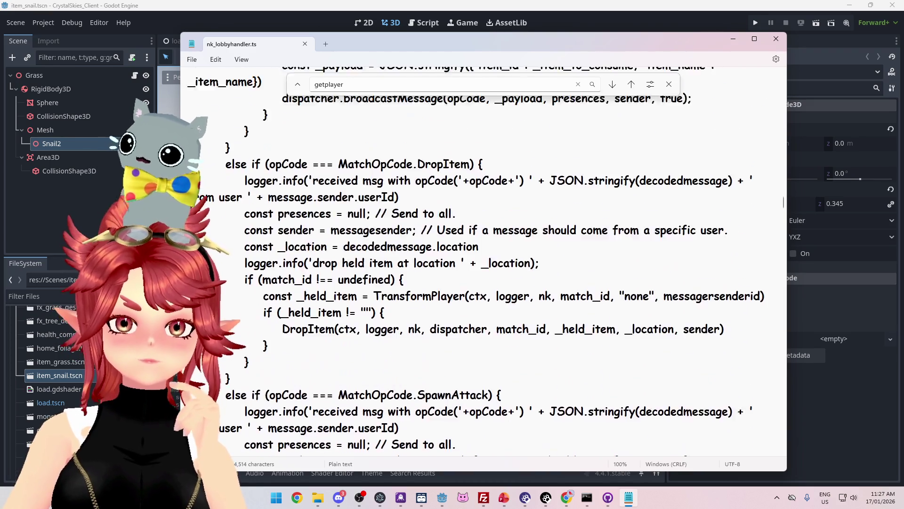
pyautogui.click(784, 258)
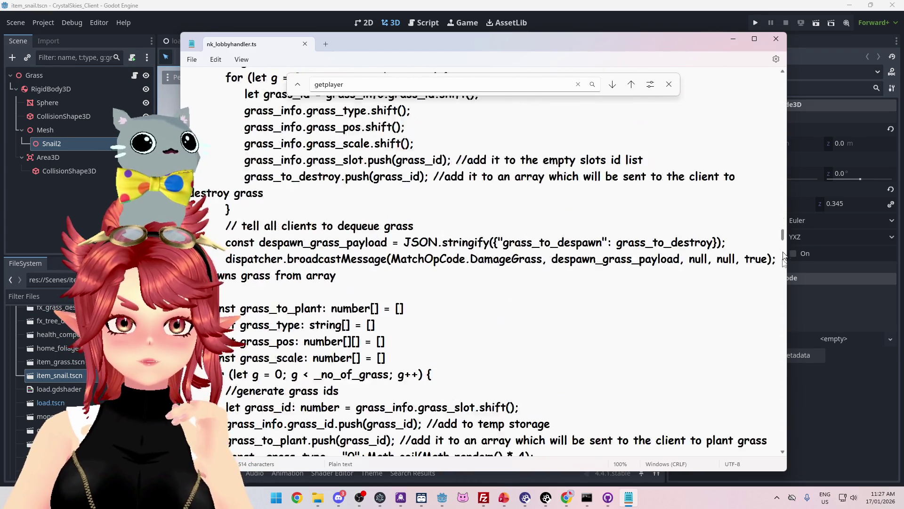
pyautogui.moveTo(785, 258)
pyautogui.mouseDown()
pyautogui.moveTo(781, 226)
pyautogui.moveTo(776, 407)
pyautogui.moveTo(777, 296)
pyautogui.moveTo(777, 325)
pyautogui.moveTo(749, 151)
pyautogui.moveTo(752, 137)
pyautogui.moveTo(755, 144)
pyautogui.mouseUp()
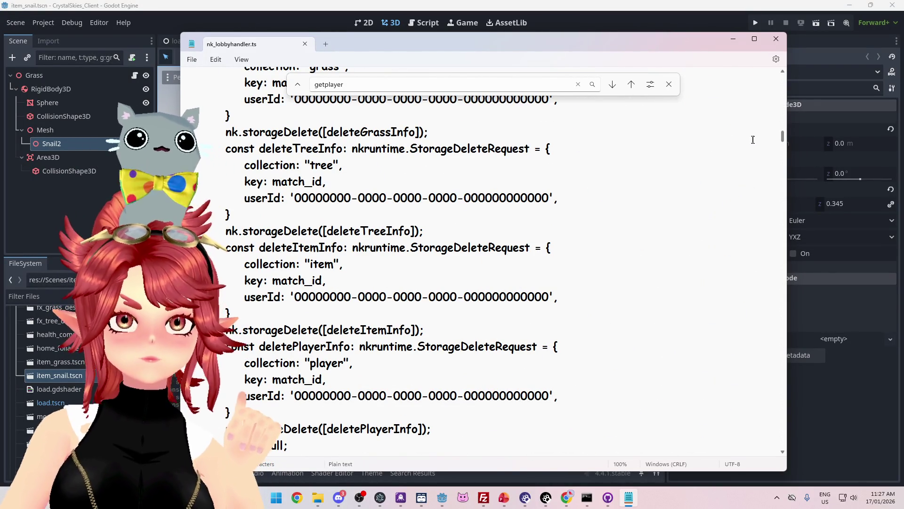
# - Close Notepad and navigate File Explorer up to the Project_26.0_CrystalSkies folder
pyautogui.click(776, 39)
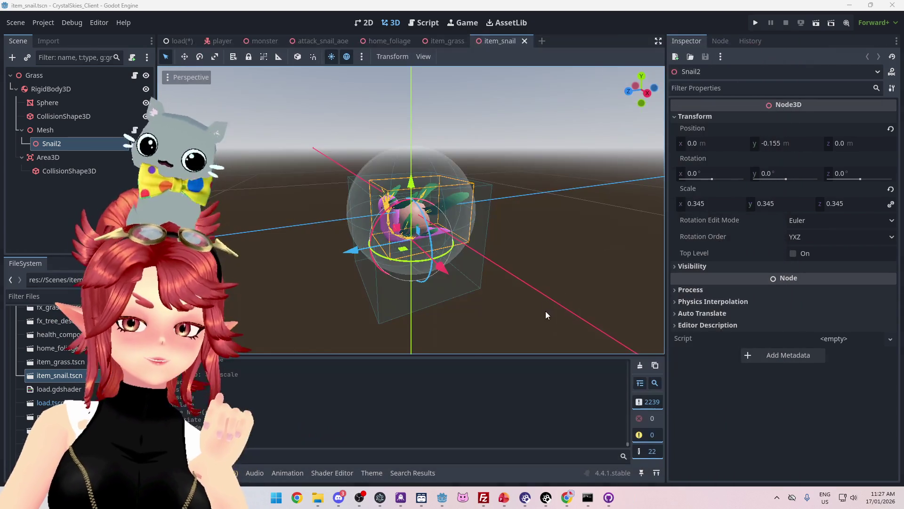
pyautogui.click(318, 497)
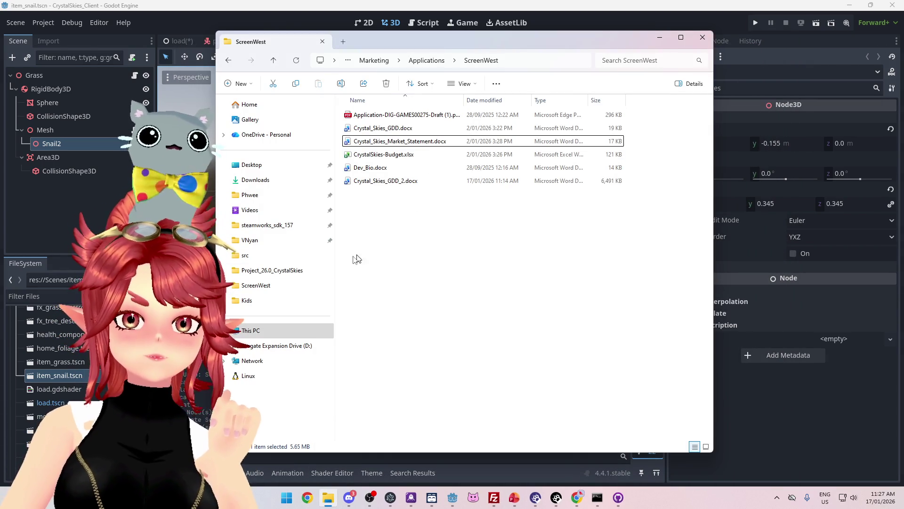
pyautogui.click(424, 60)
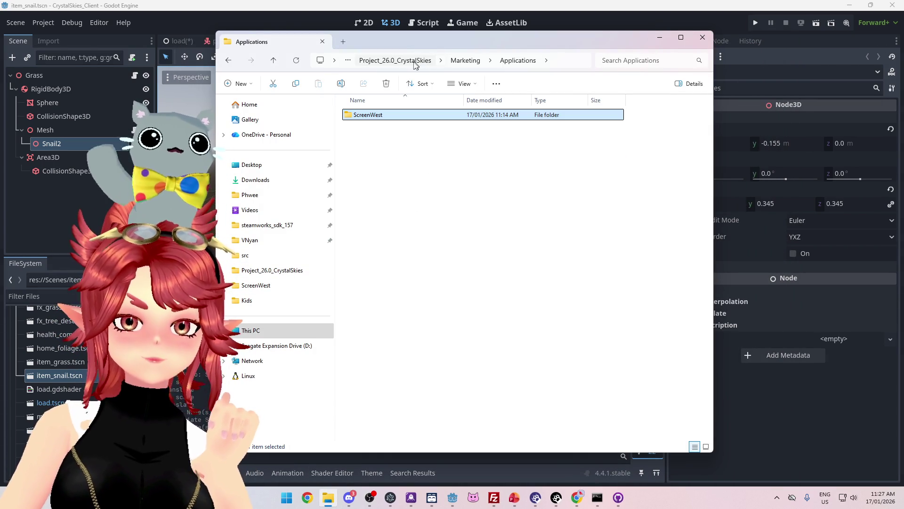
pyautogui.click(464, 61)
pyautogui.click(455, 61)
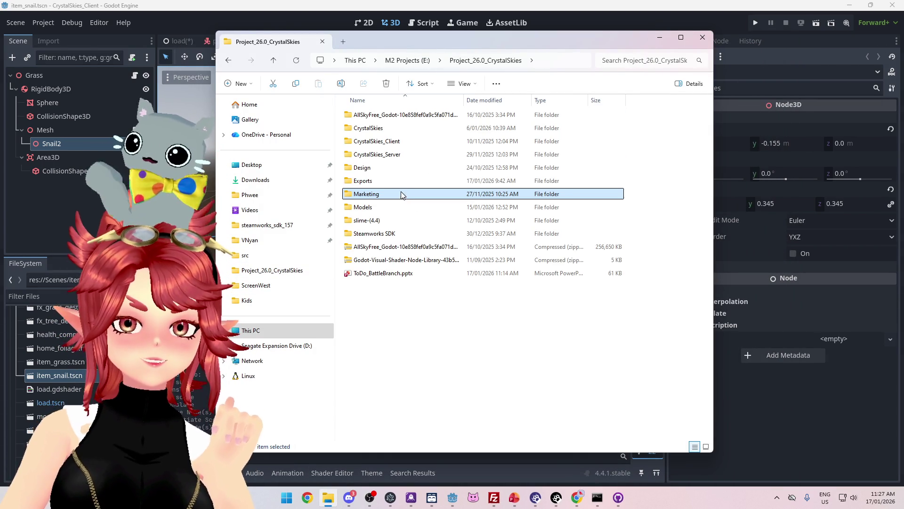
# - Open CrystalSkies_Server > nakama_server > src and open nk_lobbyhandler.ts with Visual Studio Code
pyautogui.doubleClick(400, 157)
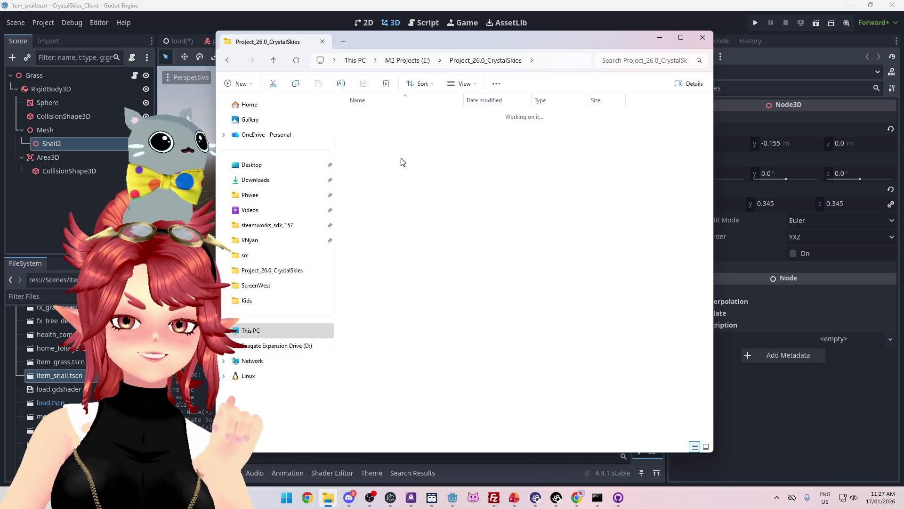
pyautogui.doubleClick(379, 129)
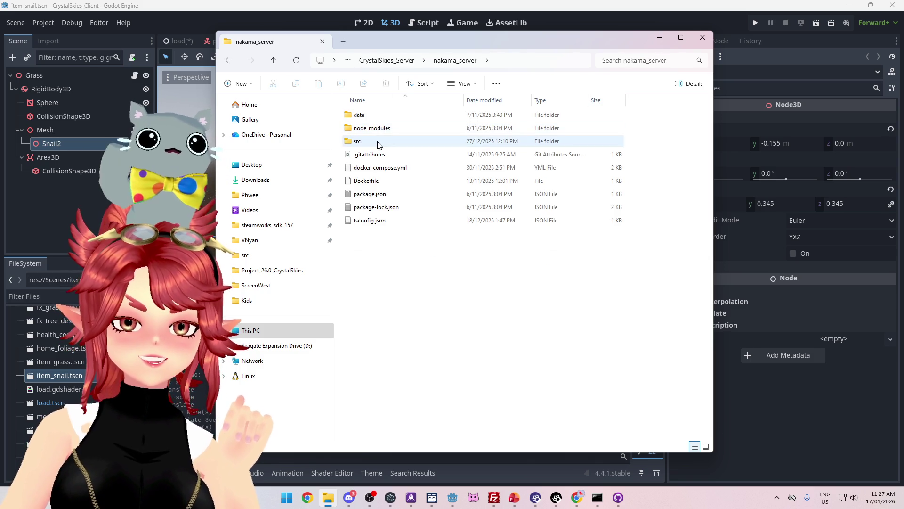
pyautogui.doubleClick(377, 142)
pyautogui.rightClick(377, 142)
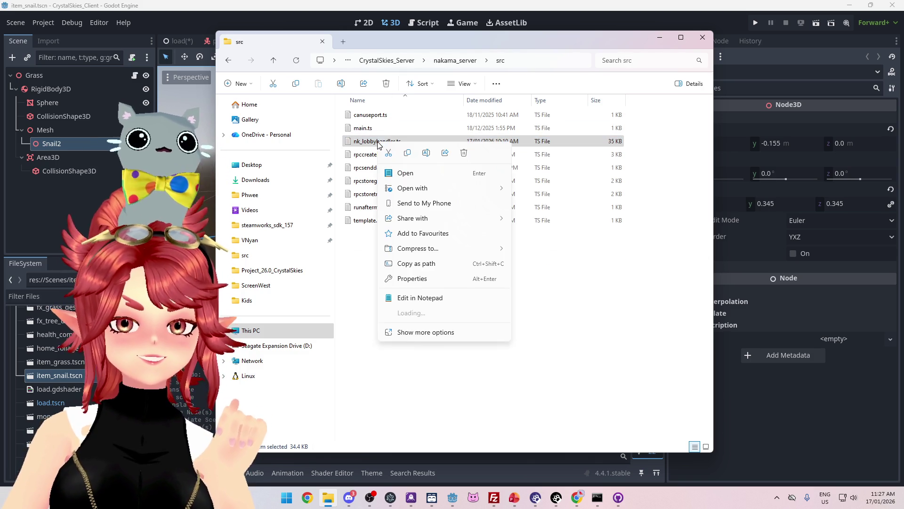
pyautogui.moveTo(434, 187)
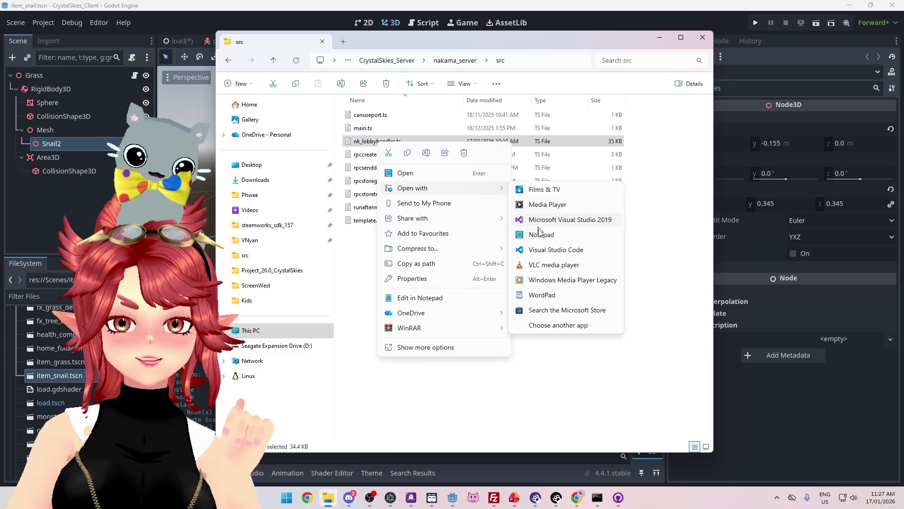
pyautogui.click(542, 250)
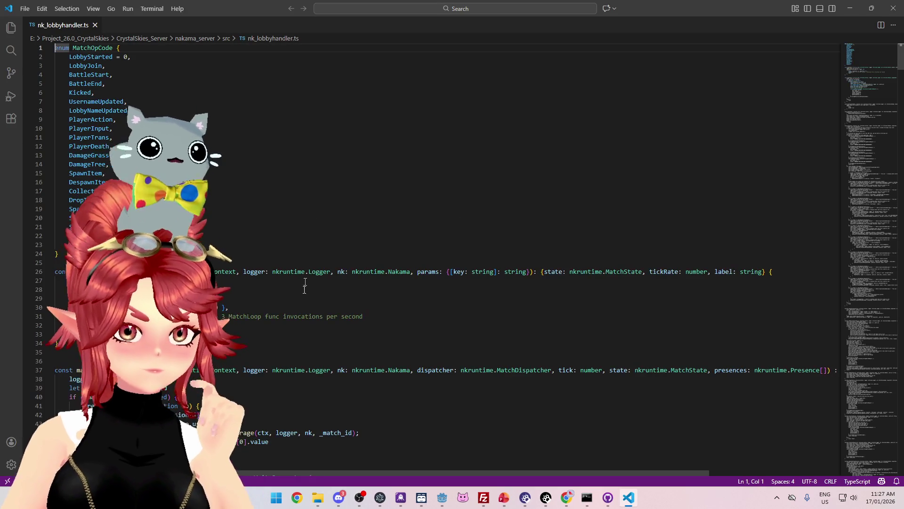
pyautogui.scroll(-3, 306, 249)
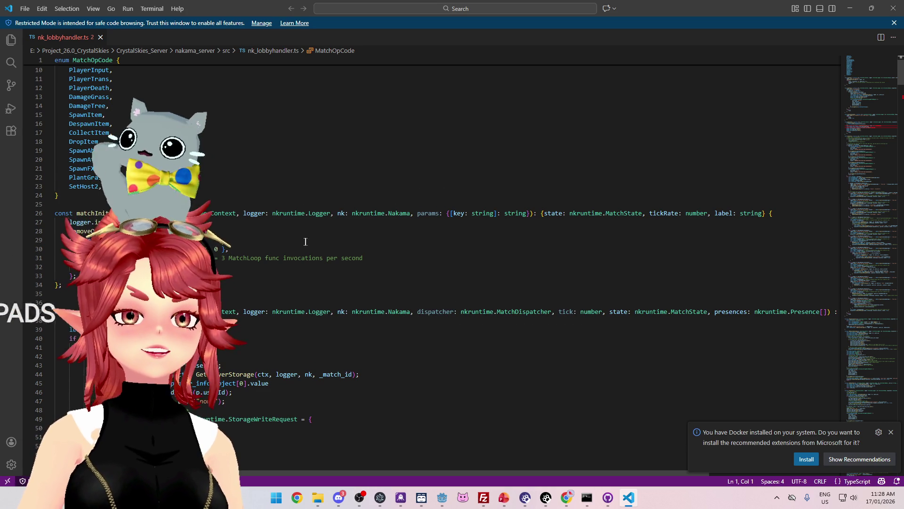
pyautogui.scroll(-2, 244, 240)
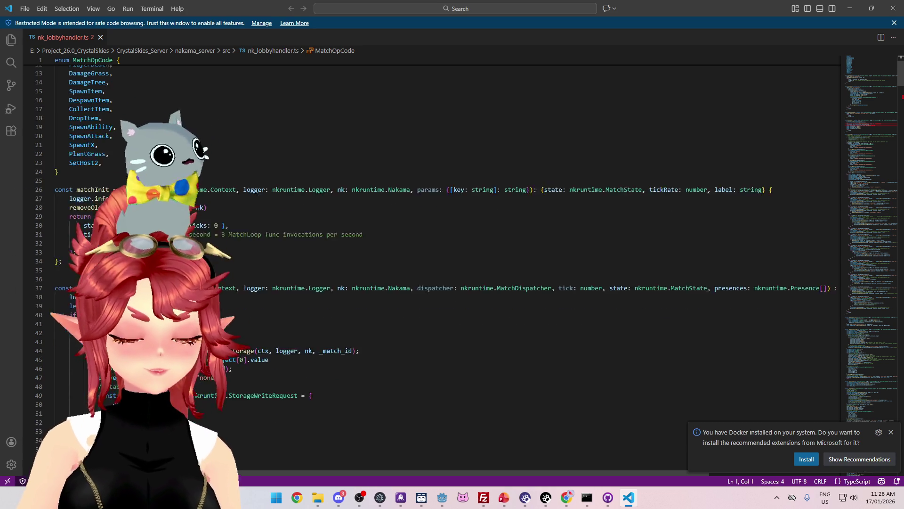
pyautogui.scroll(-11, 452, 264)
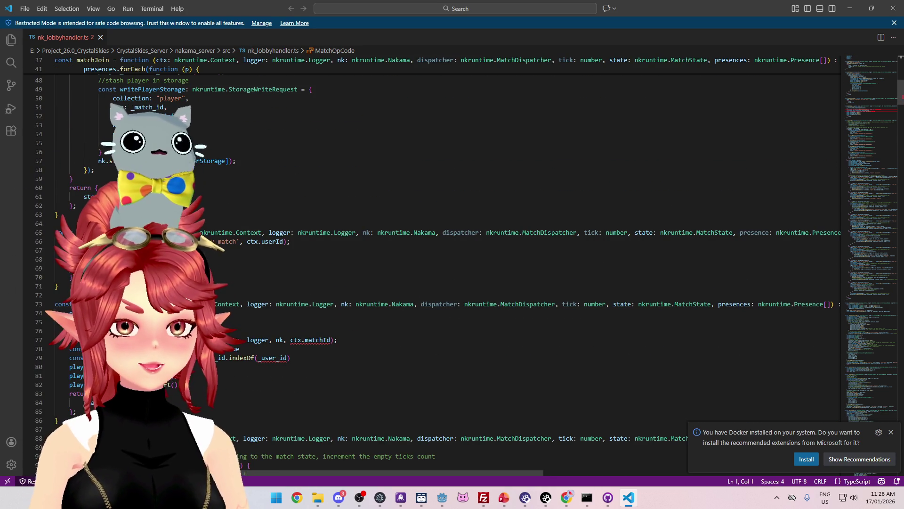
pyautogui.scroll(-4, 452, 264)
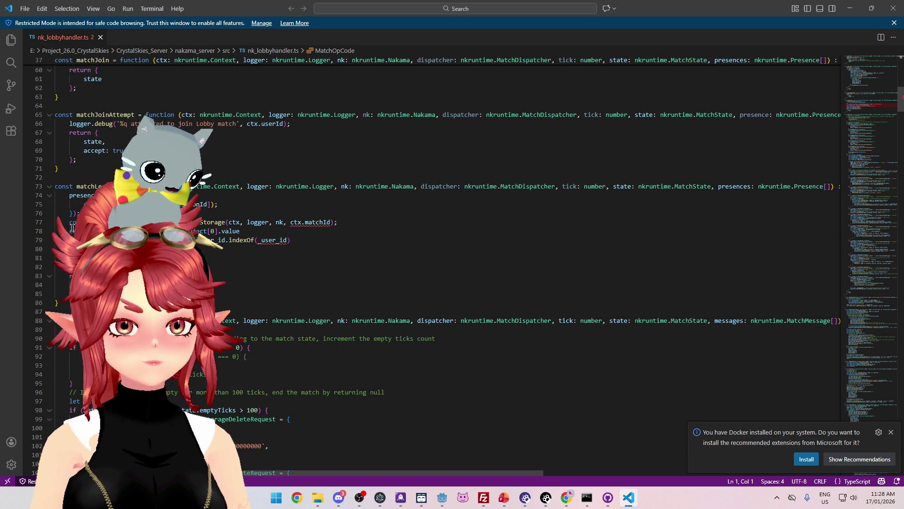
pyautogui.moveTo(227, 223)
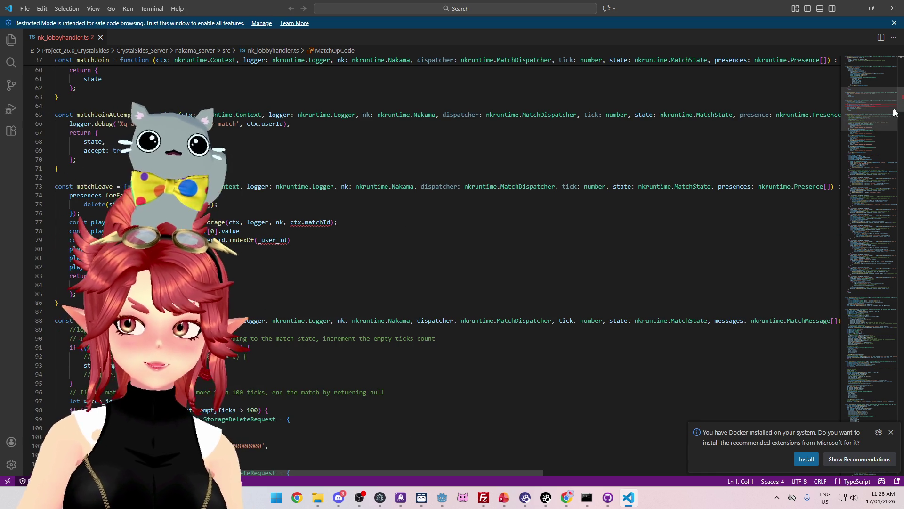
pyautogui.scroll(-1, 866, 103)
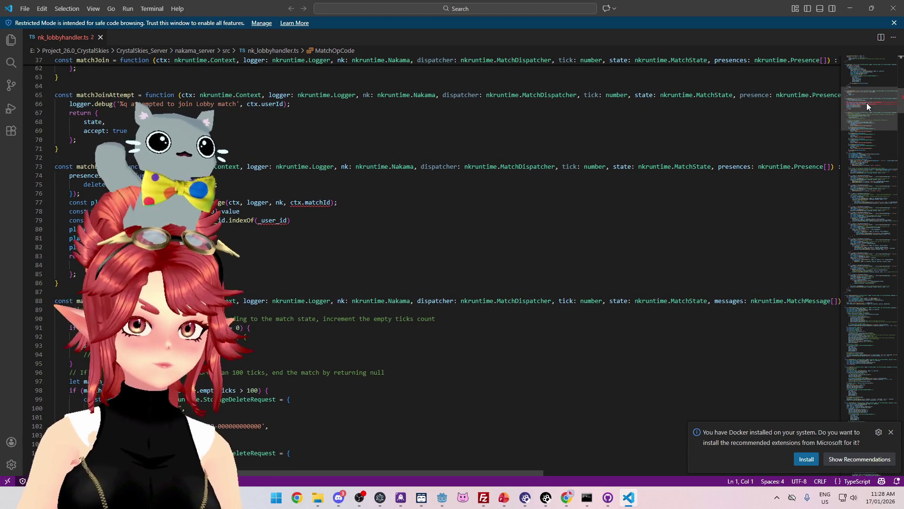
pyautogui.moveTo(310, 206)
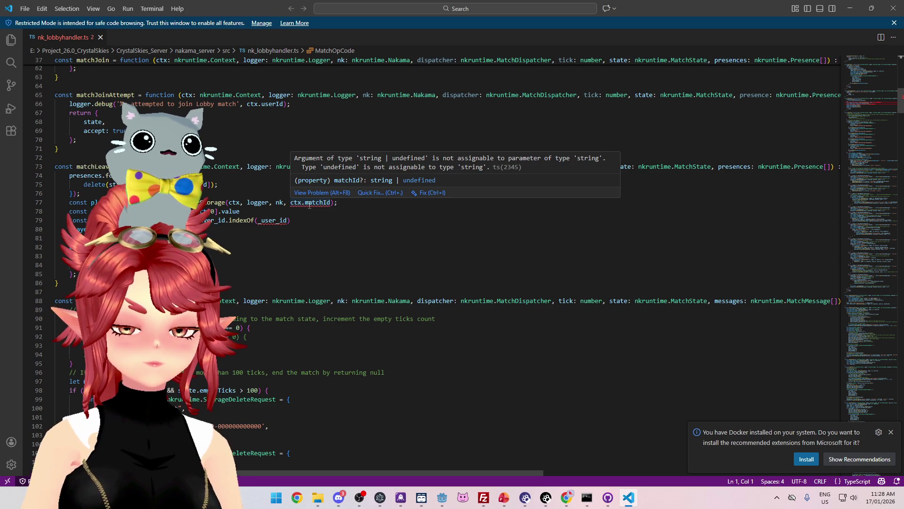
pyautogui.scroll(-3, 310, 206)
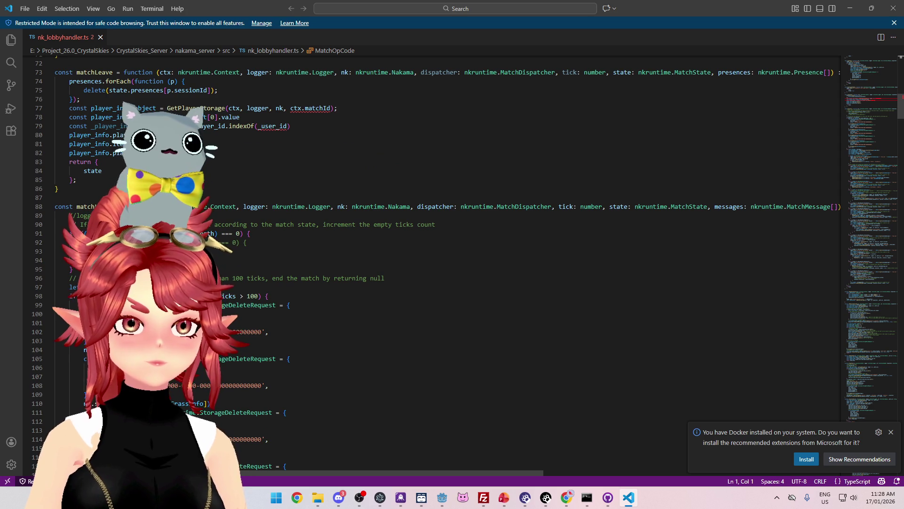
pyautogui.scroll(-14, 255, 270)
pyautogui.scroll(15, 256, 268)
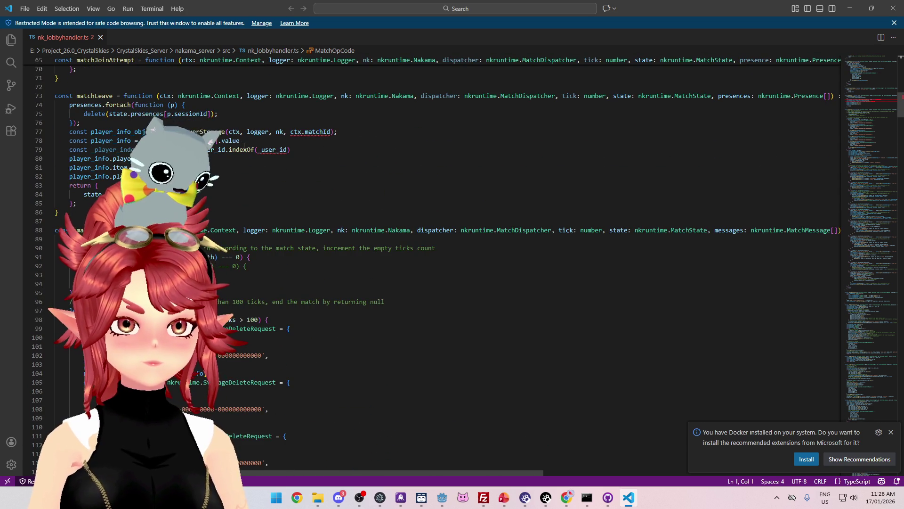
pyautogui.scroll(3, 244, 146)
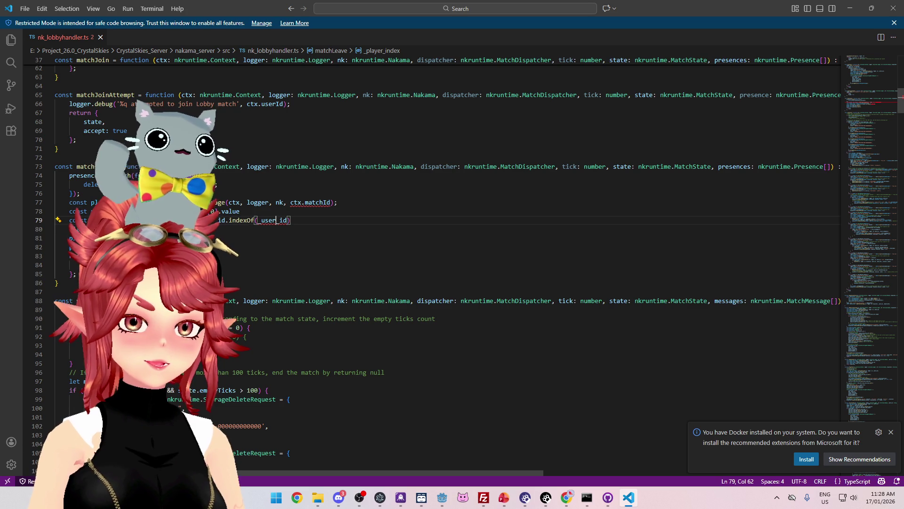
# - Inspect the user_id error and add a blank line after the presences loop
pyautogui.click(283, 210)
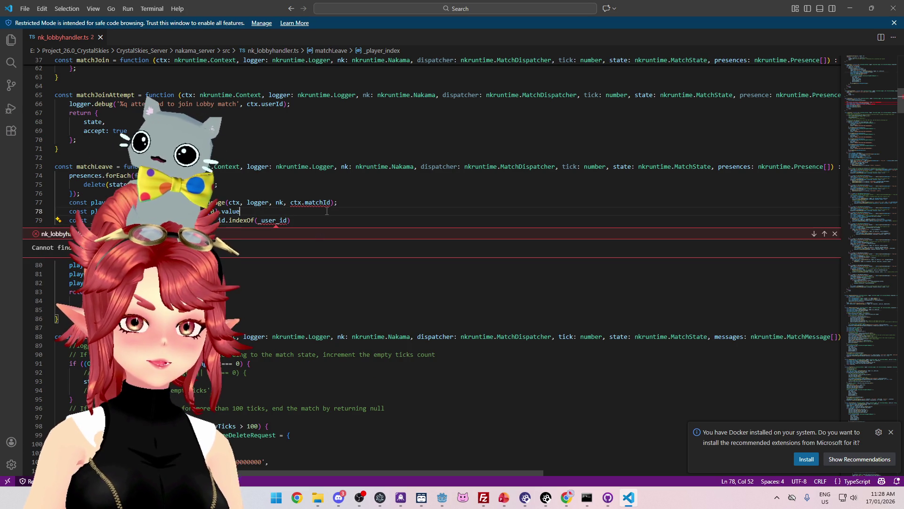
pyautogui.click(835, 233)
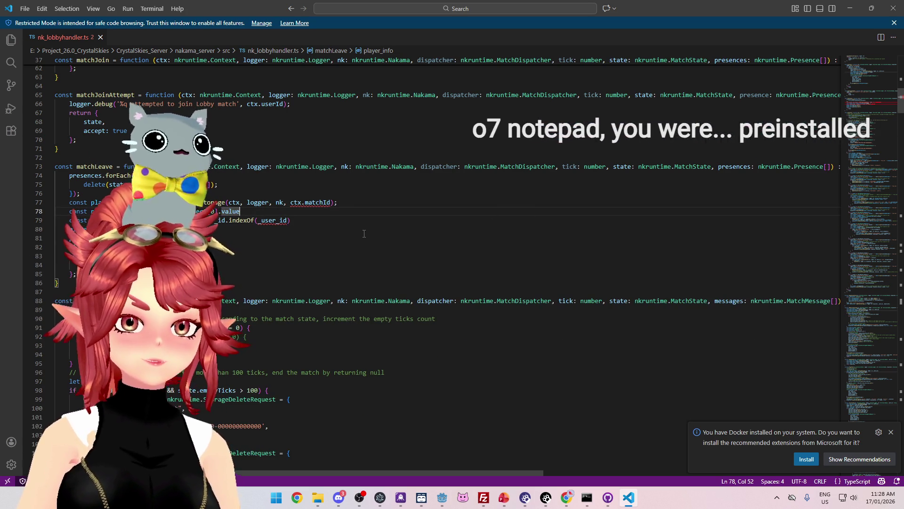
pyautogui.scroll(-2, 371, 228)
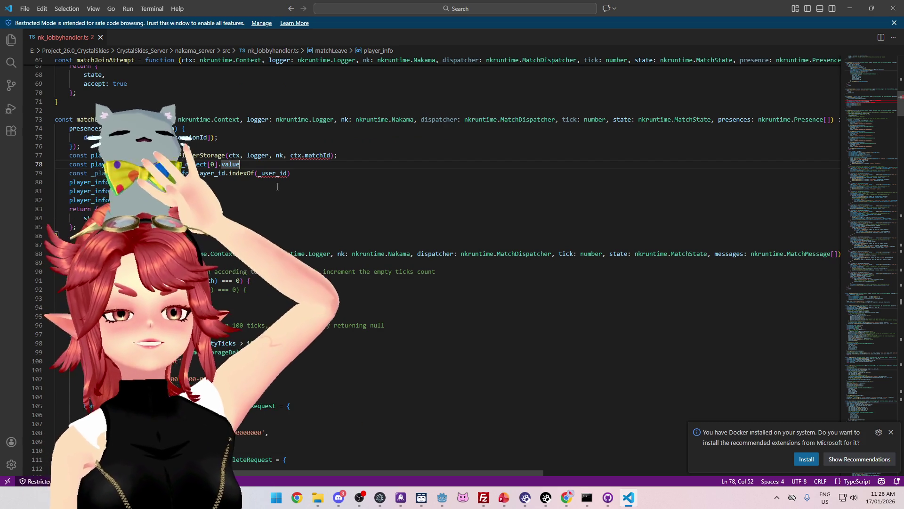
pyautogui.scroll(-7, 277, 186)
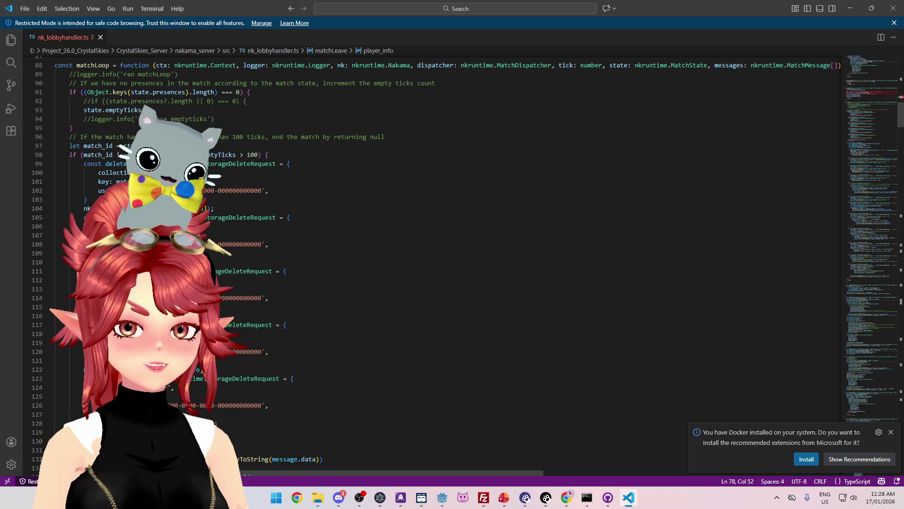
pyautogui.scroll(8, 230, 206)
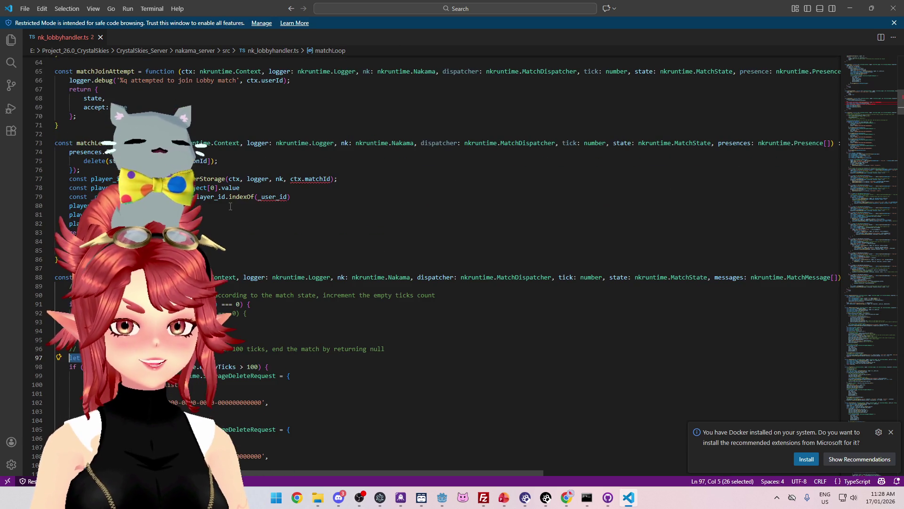
pyautogui.press('Return')
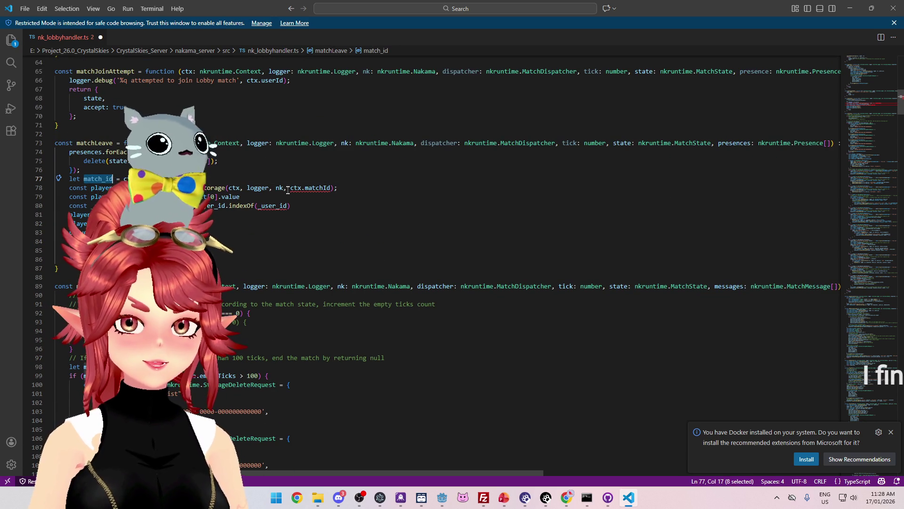
# - Replace ctx.matchId in the GetPlayerStorage call on line 78 with match_id
pyautogui.moveTo(289, 187); pyautogui.dragTo(331, 187)
pyautogui.write('match_id')
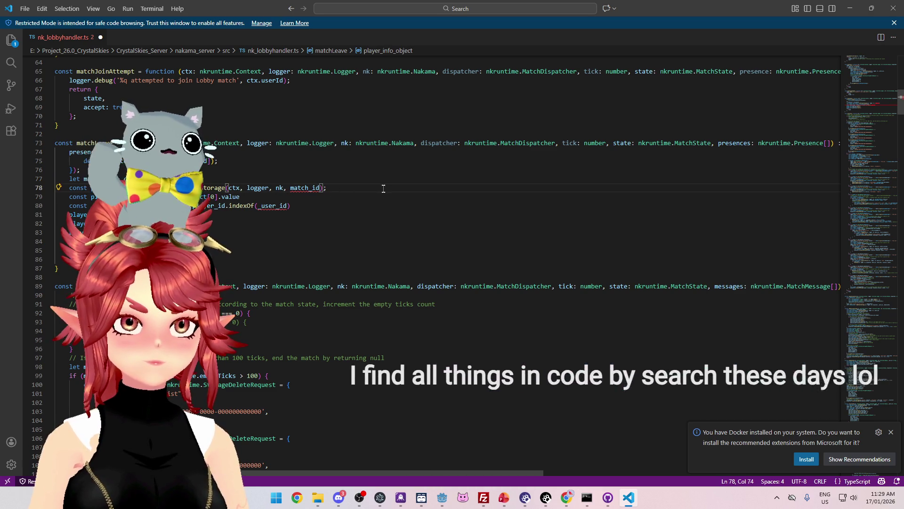
pyautogui.click(292, 188)
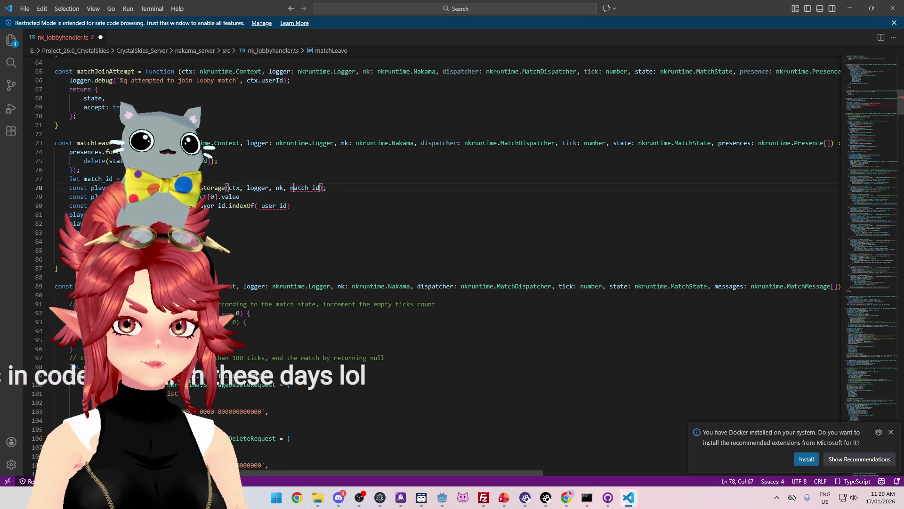
pyautogui.scroll(-4, 293, 187)
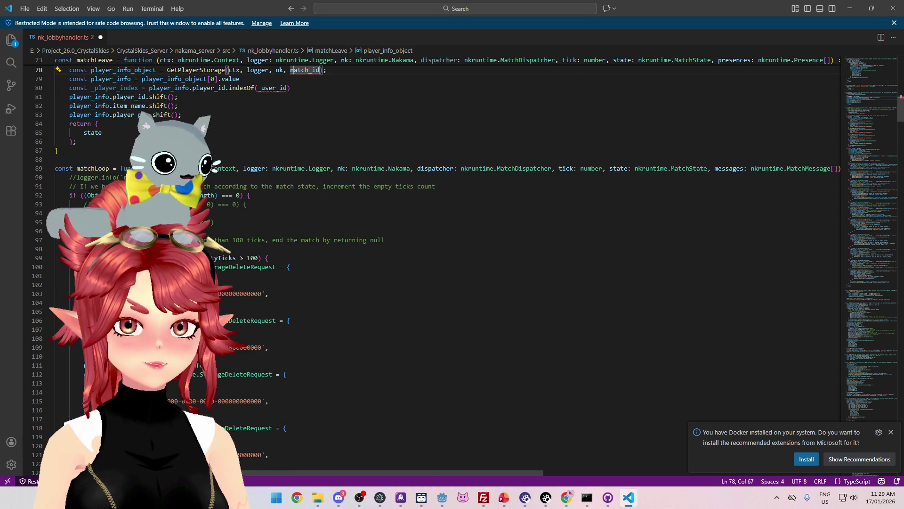
pyautogui.scroll(-1, 424, 264)
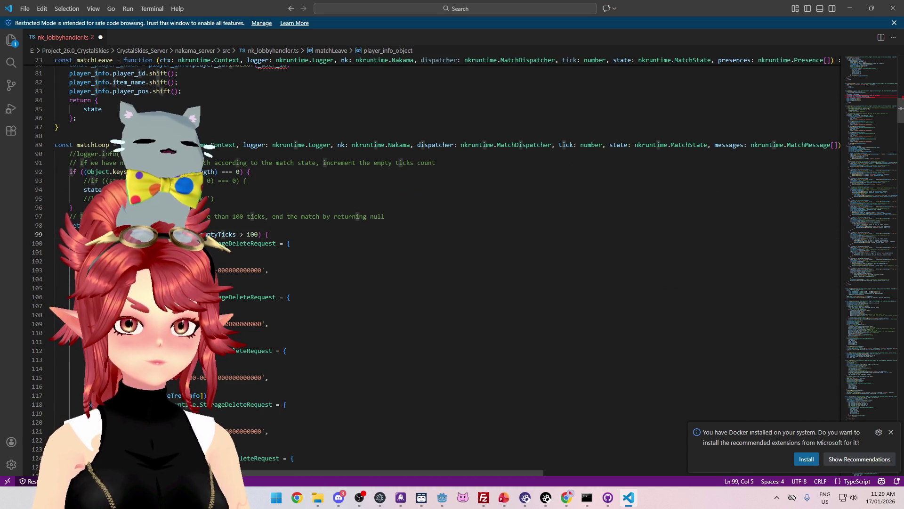
pyautogui.scroll(3, 424, 264)
pyautogui.moveTo(69, 305); pyautogui.dragTo(164, 305)
pyautogui.scroll(2, 264, 171)
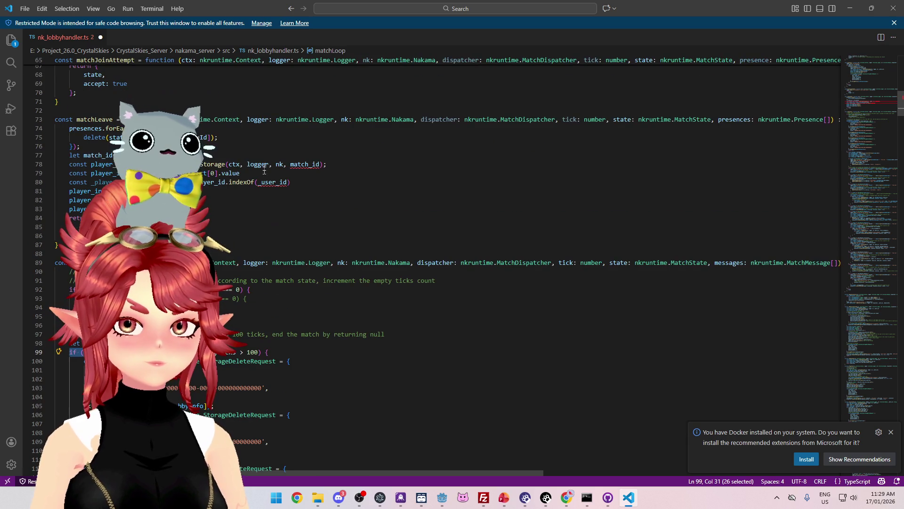
pyautogui.click(213, 156)
# - Paste the copied if condition above the storage lookup and complete it with ') {'
pyautogui.press('Return')
pyautogui.hotkey('ctrl', 'v')
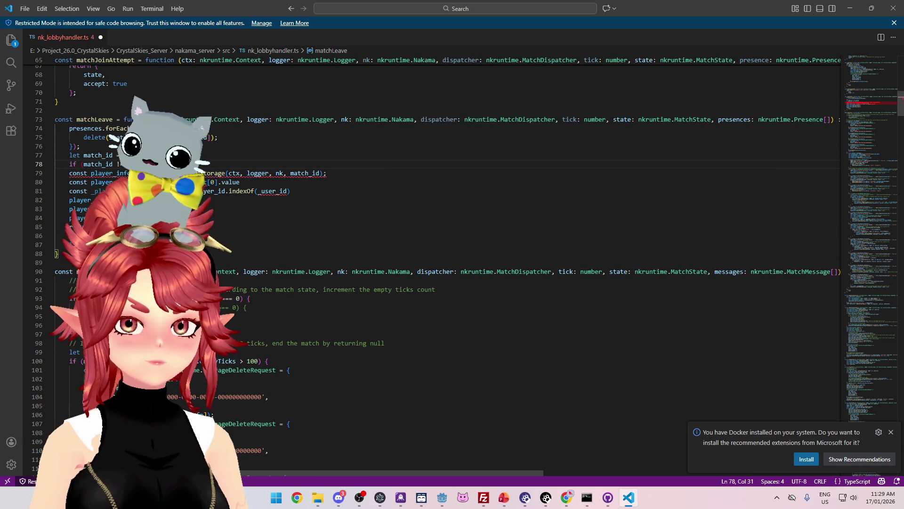
pyautogui.click(182, 218)
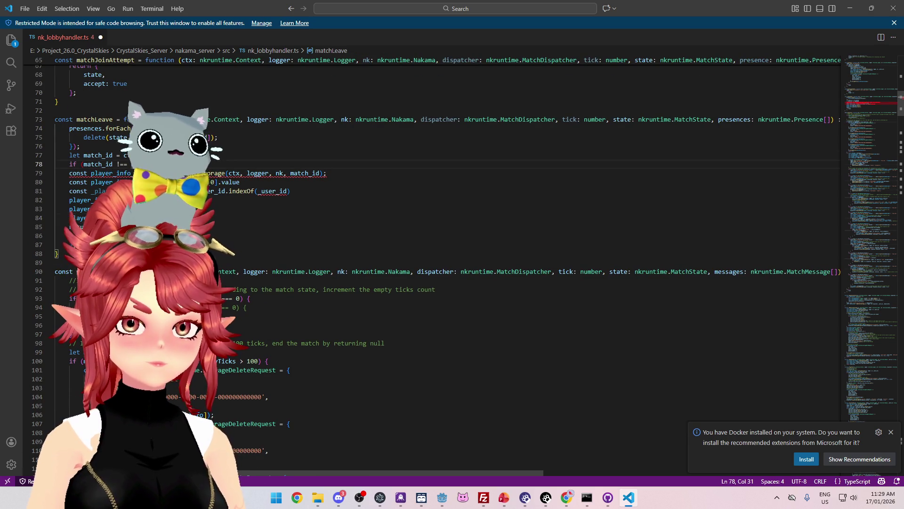
pyautogui.write(') {')
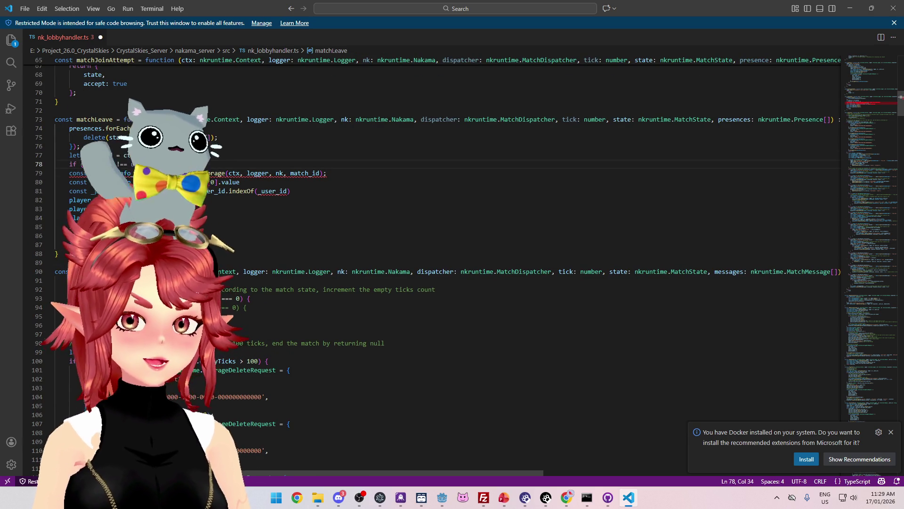
pyautogui.press('Return')
# - Move the player storage lookup and removal lines up into the if block and indent them
pyautogui.moveTo(75, 262); pyautogui.dragTo(46, 191)
pyautogui.hotkey('alt', 'Up')
pyautogui.press('Tab')
pyautogui.press('Up')
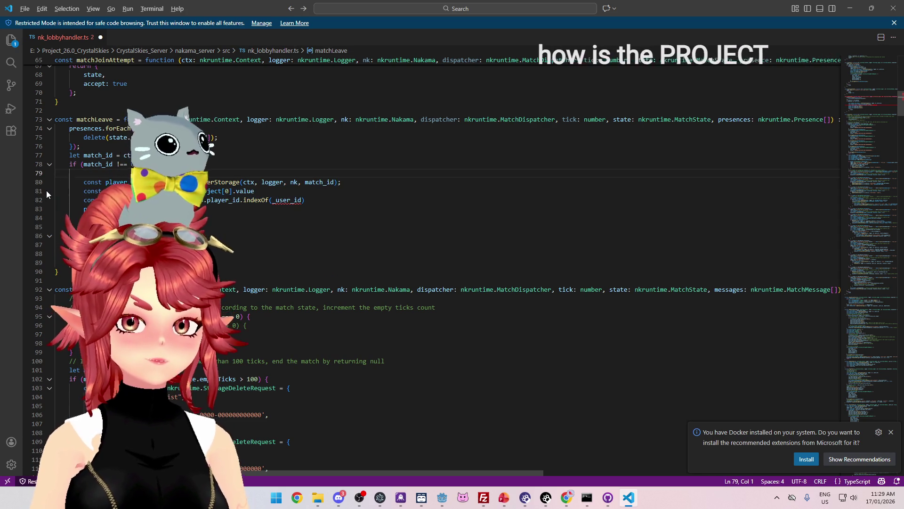
pyautogui.moveTo(75, 262); pyautogui.dragTo(33, 177)
pyautogui.hotkey('alt', 'Up')
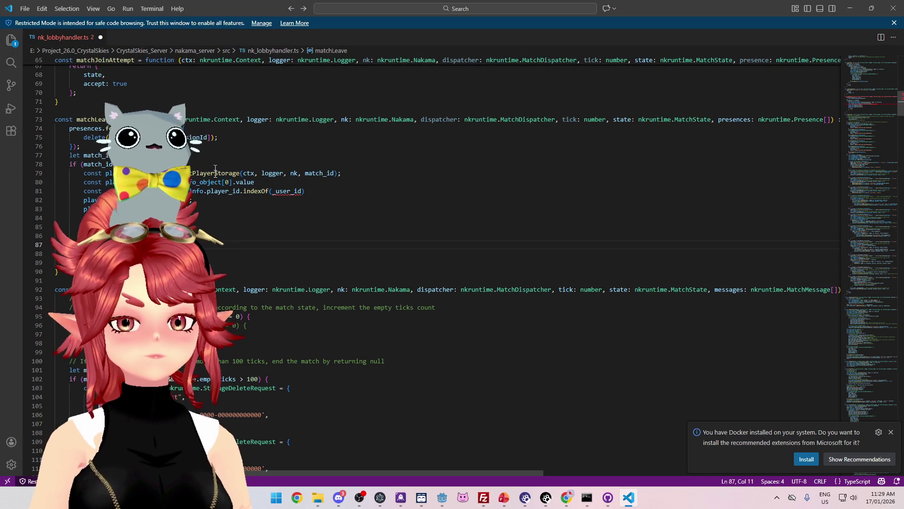
pyautogui.click(230, 245)
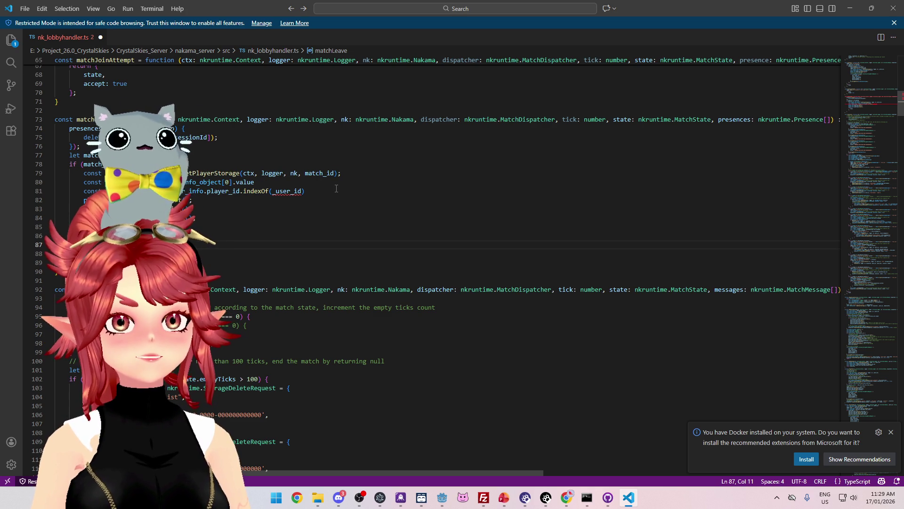
pyautogui.click(268, 221)
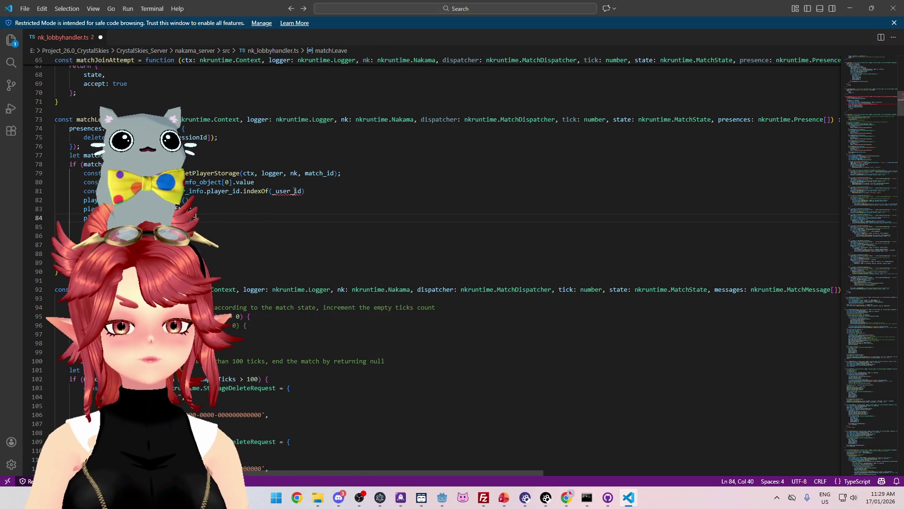
pyautogui.click(196, 155)
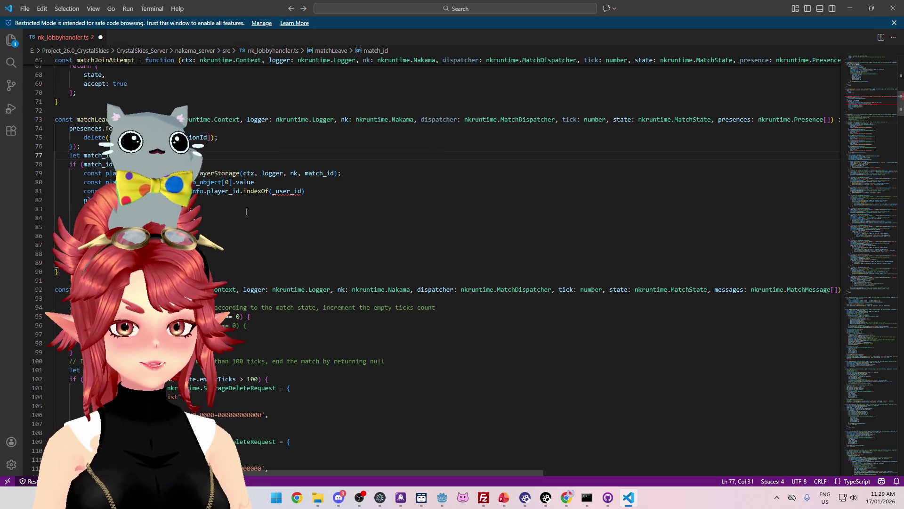
pyautogui.scroll(-8, 246, 211)
# - Search for 'user' and switch line 81's indexOf lookup from _user_id to ctx.userId
pyautogui.scroll(7, 248, 212)
pyautogui.hotkey('ctrl', 'f')
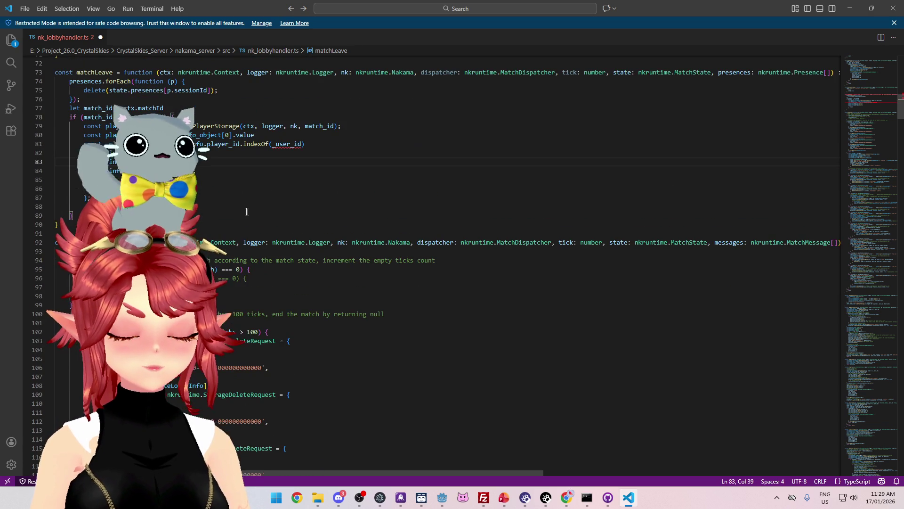
pyautogui.write('user')
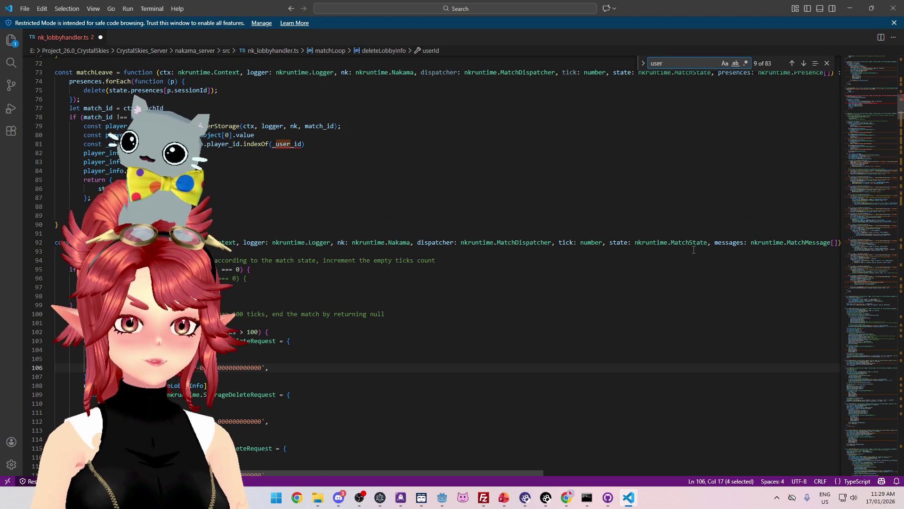
pyautogui.scroll(6, 613, 171)
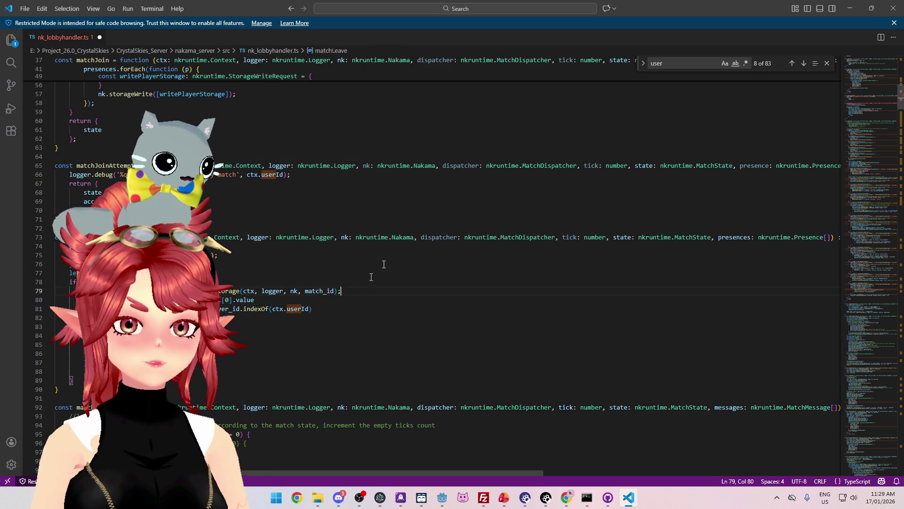
pyautogui.click(363, 228)
pyautogui.press('Escape')
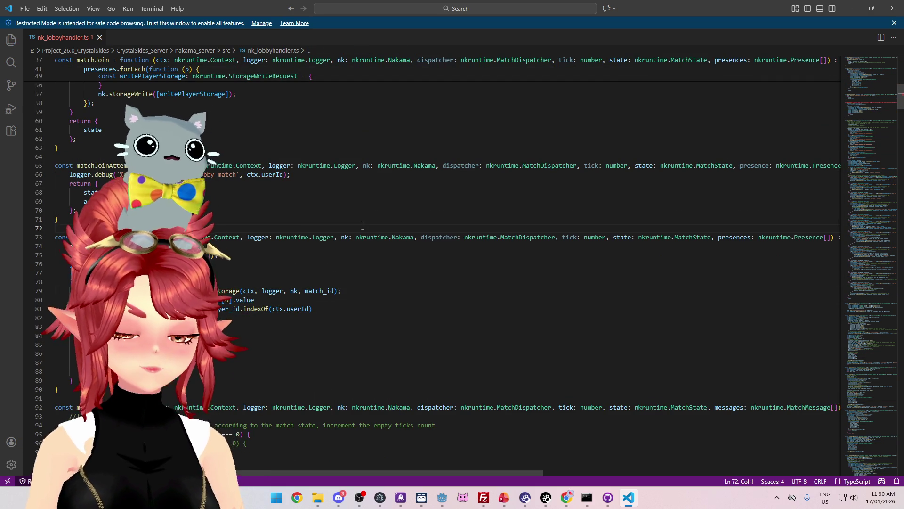
pyautogui.scroll(-3, 377, 226)
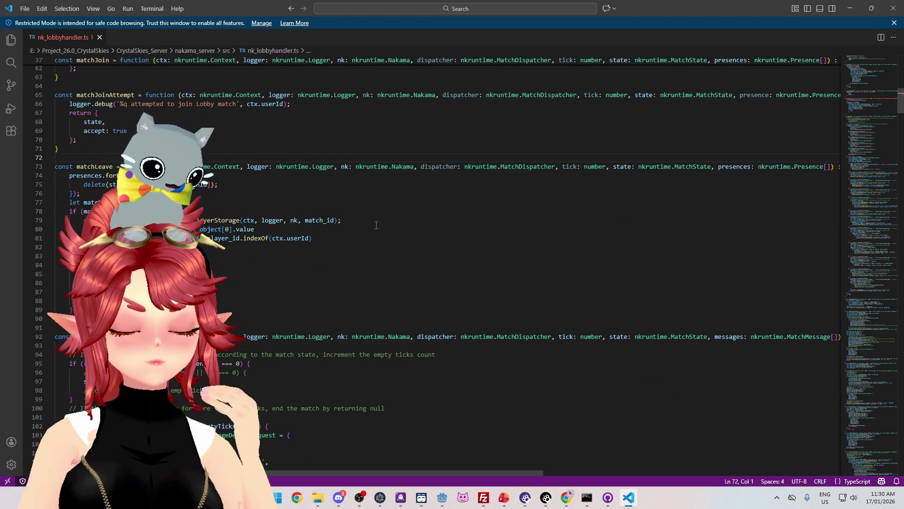
pyautogui.scroll(-10, 377, 226)
# - Browse nk_lobbyhandler.ts with the minimap and show the Problems panel listing its one error
pyautogui.moveTo(901, 124)
pyautogui.mouseDown()
pyautogui.moveTo(900, 108)
pyautogui.moveTo(878, 100)
pyautogui.mouseUp()
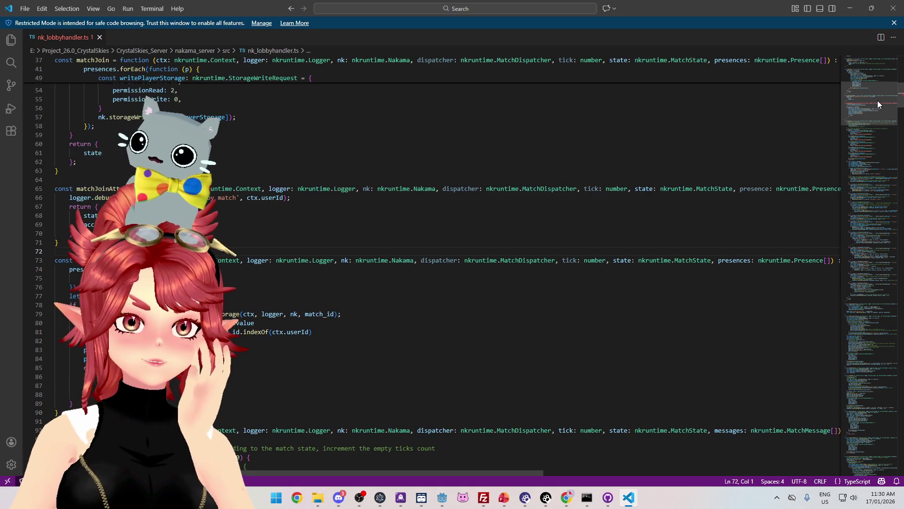
pyautogui.click(716, 191)
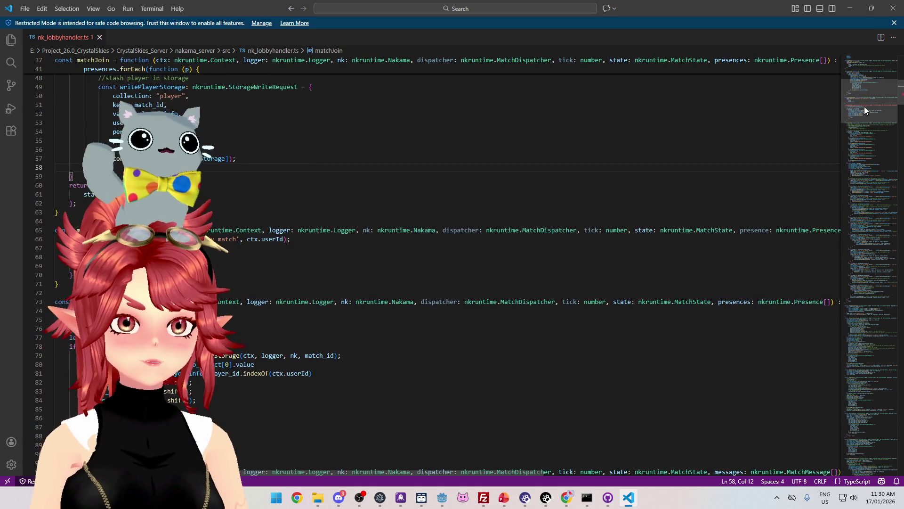
pyautogui.moveTo(863, 107)
pyautogui.mouseDown()
pyautogui.moveTo(865, 97)
pyautogui.moveTo(867, 111)
pyautogui.mouseUp()
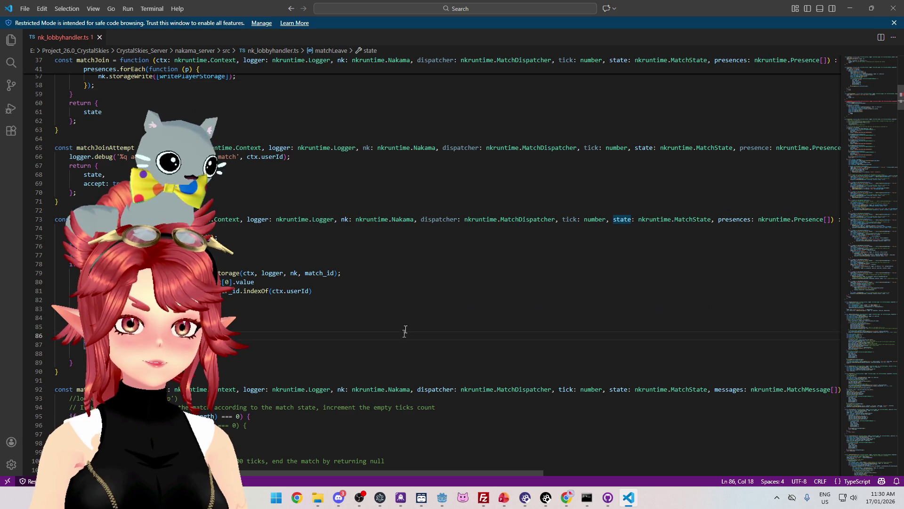
pyautogui.moveTo(865, 105)
pyautogui.mouseDown()
pyautogui.moveTo(867, 125)
pyautogui.moveTo(865, 109)
pyautogui.mouseUp()
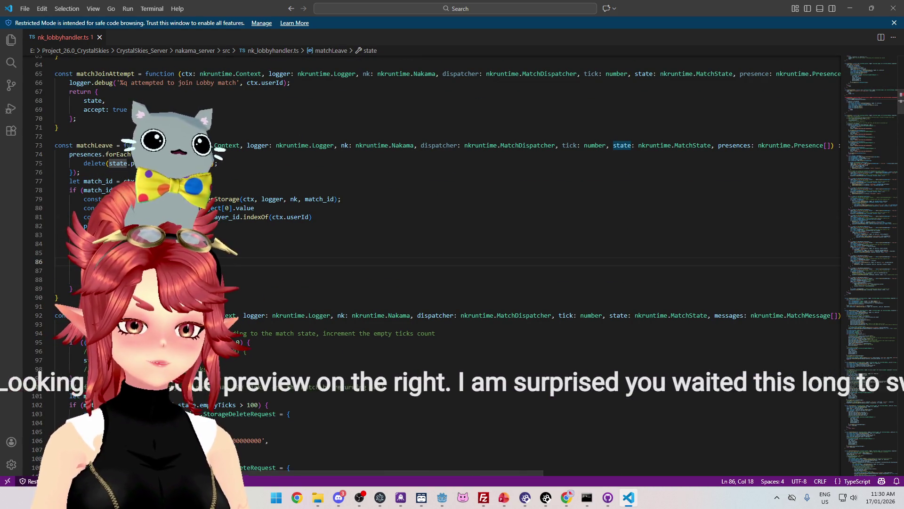
pyautogui.hotkey('ctrl', 'shift', 'm')
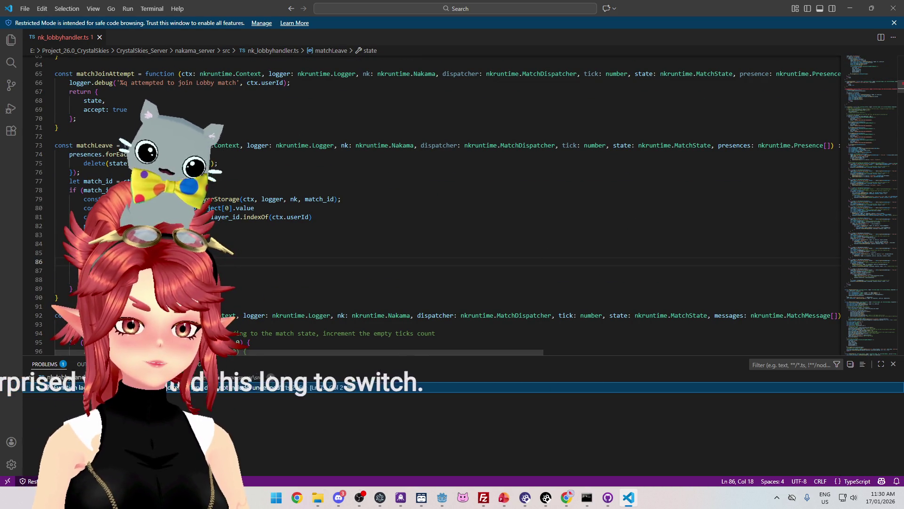
# - Jump to the line 73 error and move the return lines down out of the if block
pyautogui.press('Return')
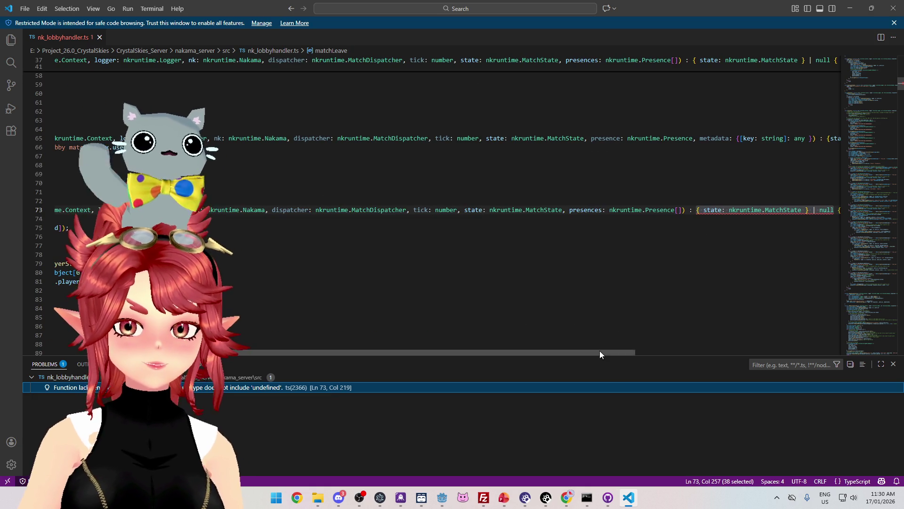
pyautogui.moveTo(600, 350); pyautogui.dragTo(683, 352)
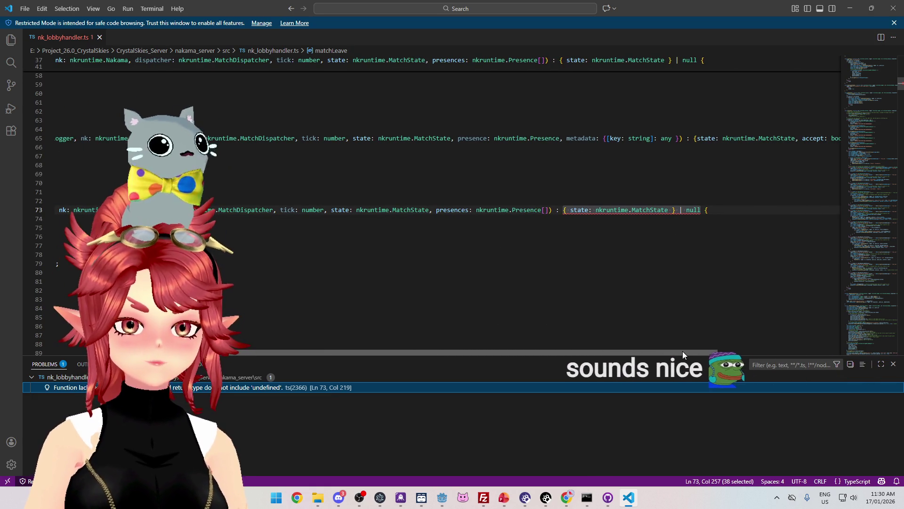
pyautogui.moveTo(680, 351); pyautogui.dragTo(506, 352)
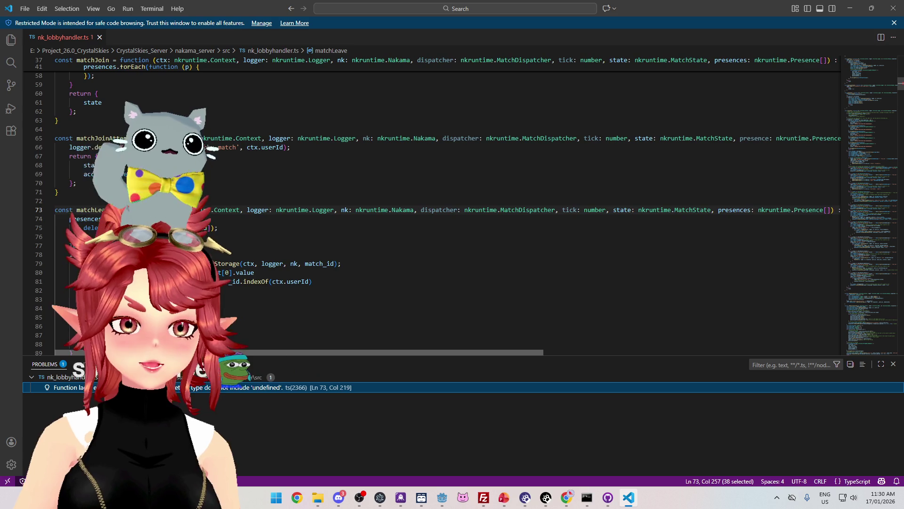
pyautogui.scroll(-2, 225, 269)
pyautogui.moveTo(75, 297); pyautogui.dragTo(44, 269)
pyautogui.hotkey('alt', 'Down')
pyautogui.hotkey('alt', 'Down')
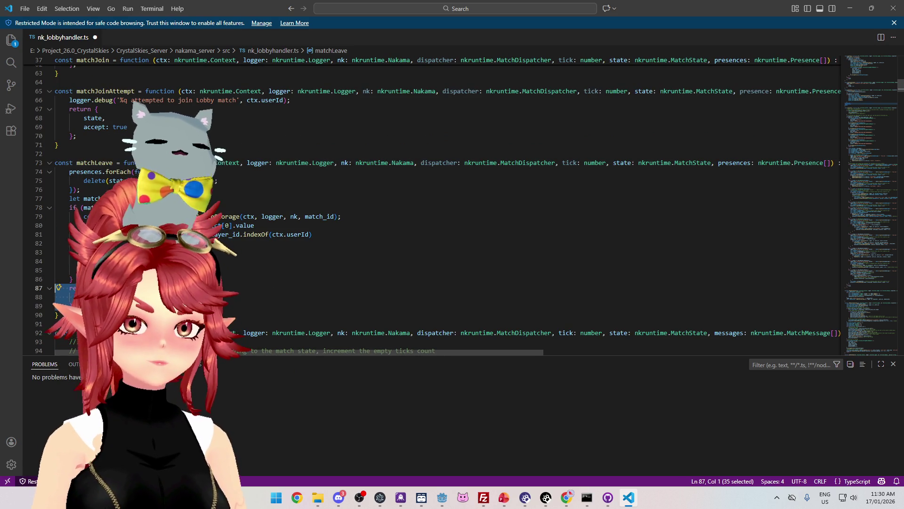
# - Delete the extra blank line in matchLeave, save nk_lobbyhandler.ts, and browse down to GetGrassStorage
pyautogui.click(76, 270)
pyautogui.press('BackSpace')
pyautogui.press('BackSpace')
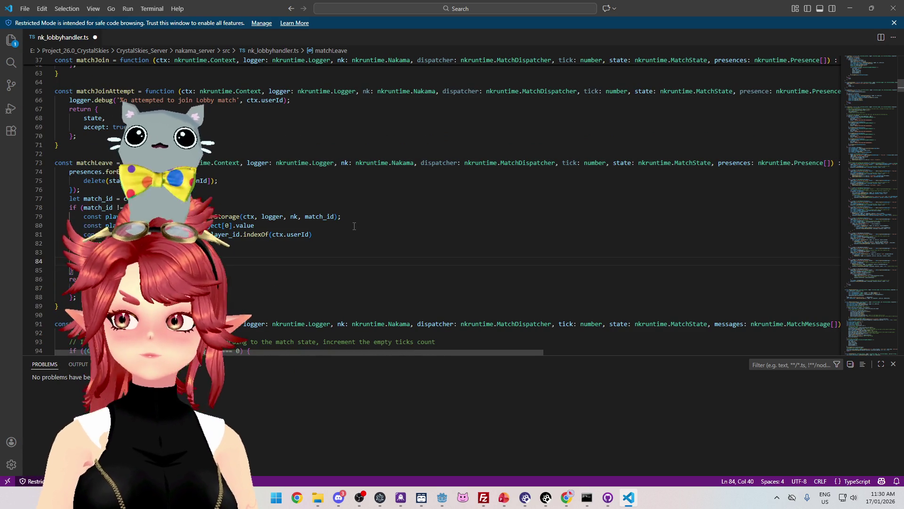
pyautogui.hotkey('ctrl', 's')
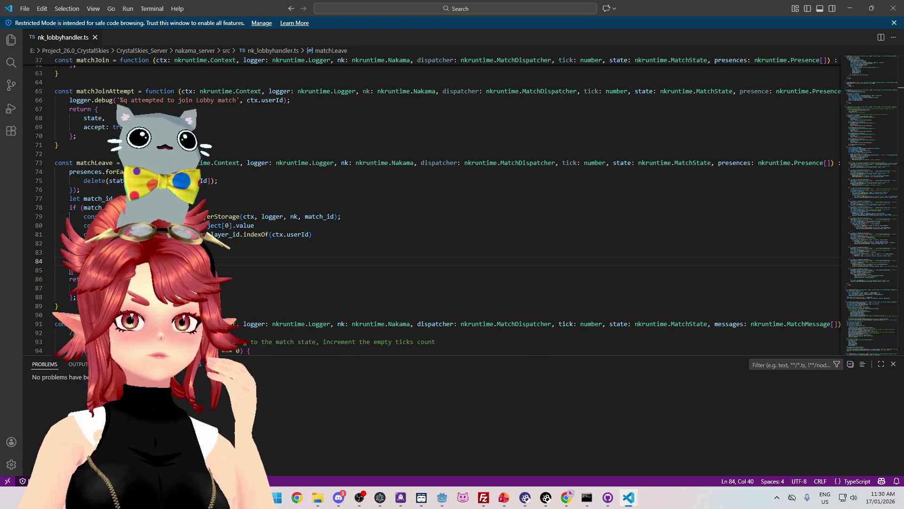
pyautogui.moveTo(897, 94)
pyautogui.mouseDown()
pyautogui.moveTo(901, 323)
pyautogui.moveTo(899, 56)
pyautogui.moveTo(903, 356)
pyautogui.moveTo(901, 281)
pyautogui.mouseUp()
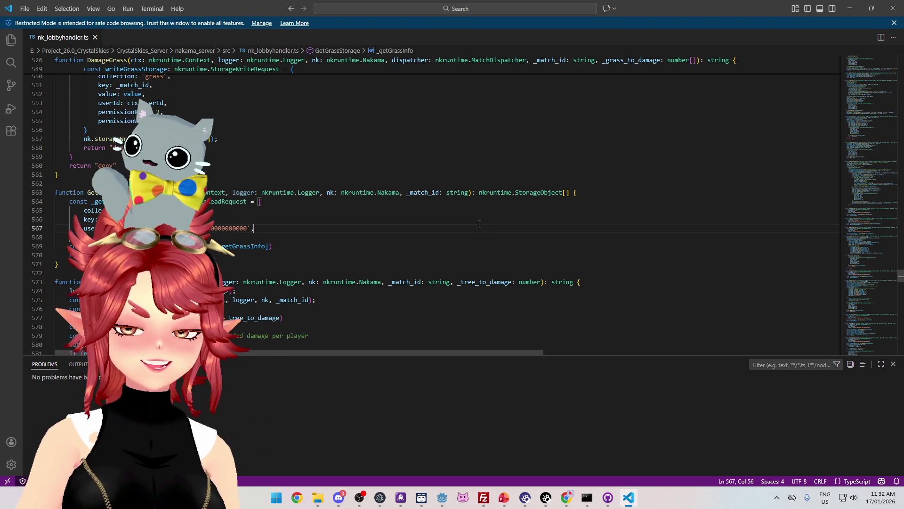
pyautogui.moveTo(896, 279)
pyautogui.mouseDown()
pyautogui.moveTo(897, 186)
pyautogui.moveTo(880, 57)
pyautogui.moveTo(891, 71)
pyautogui.moveTo(896, 347)
pyautogui.moveTo(897, 94)
pyautogui.moveTo(872, 341)
pyautogui.moveTo(879, 338)
pyautogui.moveTo(876, 269)
pyautogui.moveTo(886, 308)
pyautogui.moveTo(888, 201)
pyautogui.mouseUp()
pyautogui.scroll(-2, 205, 179)
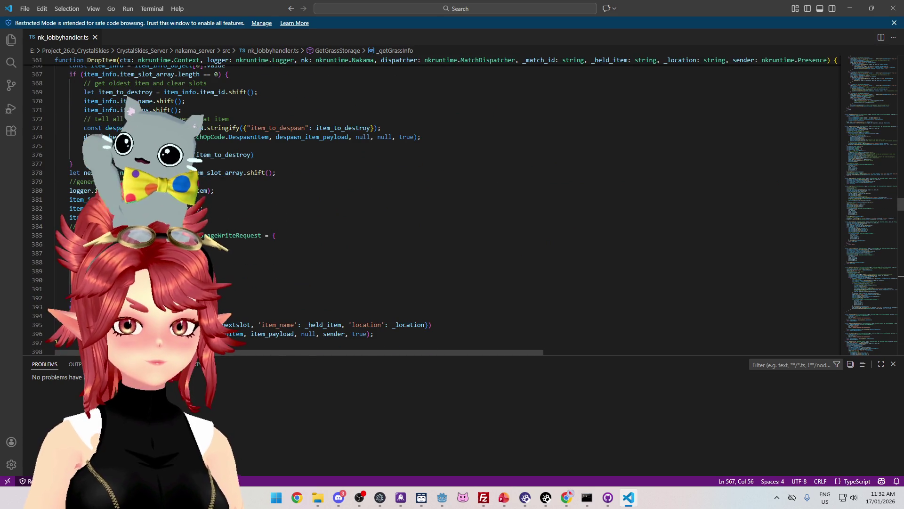
pyautogui.scroll(1, 211, 154)
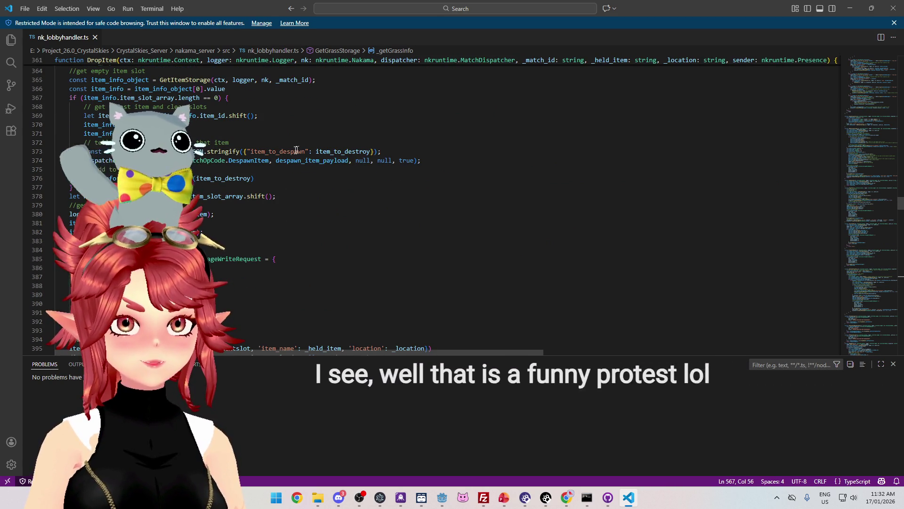
pyautogui.click(282, 126)
pyautogui.scroll(3, 282, 129)
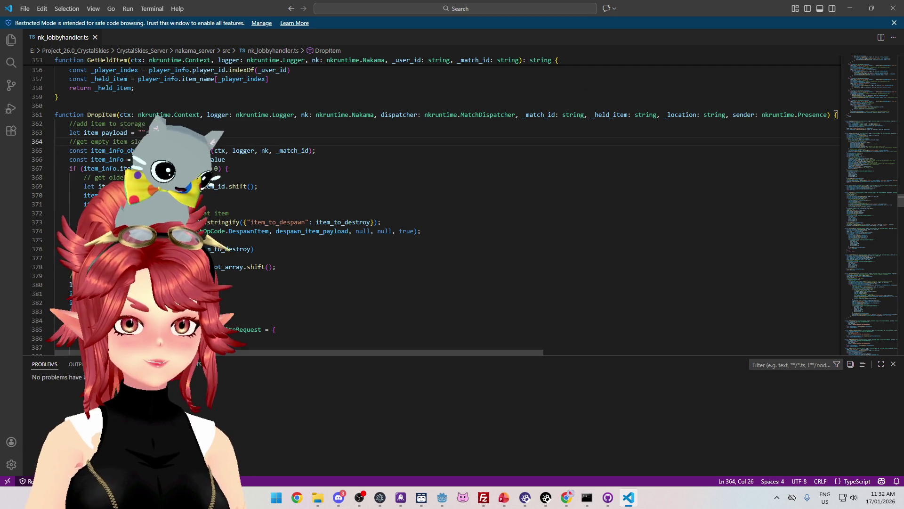
pyautogui.scroll(-1, 298, 217)
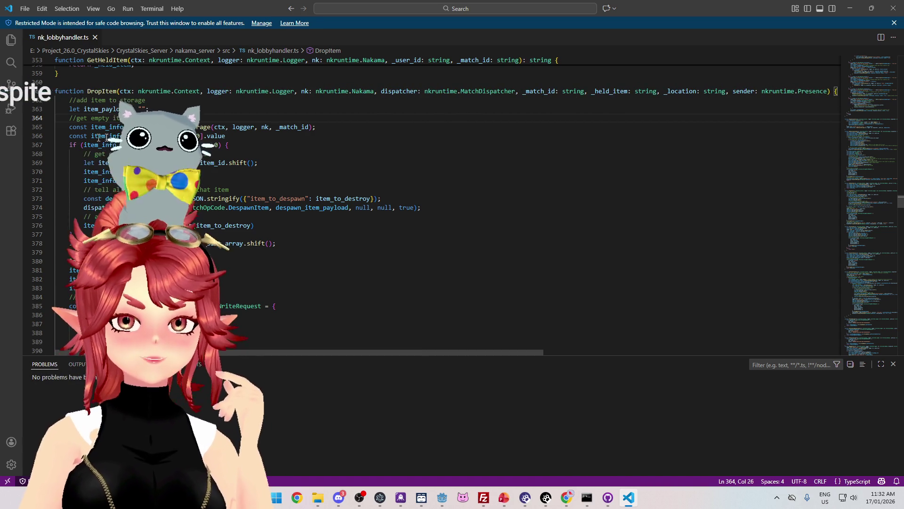
pyautogui.scroll(-4, 329, 226)
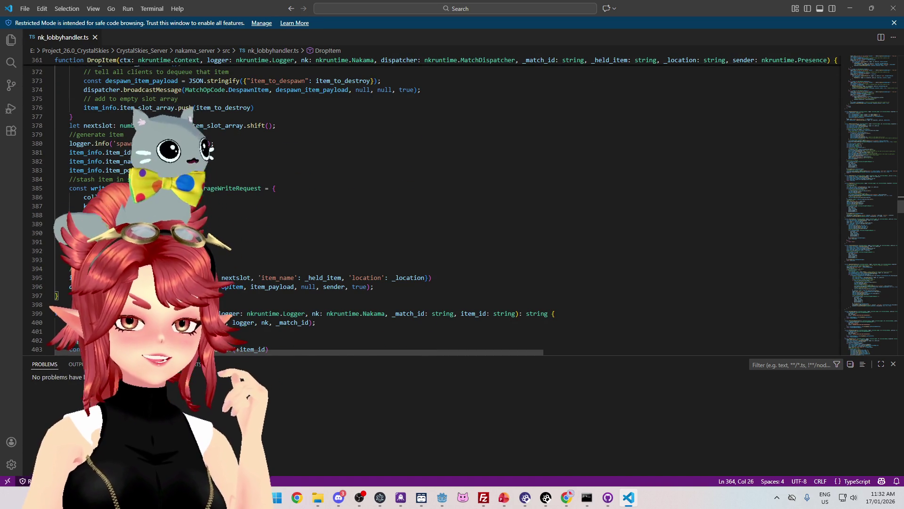
pyautogui.scroll(2, 424, 208)
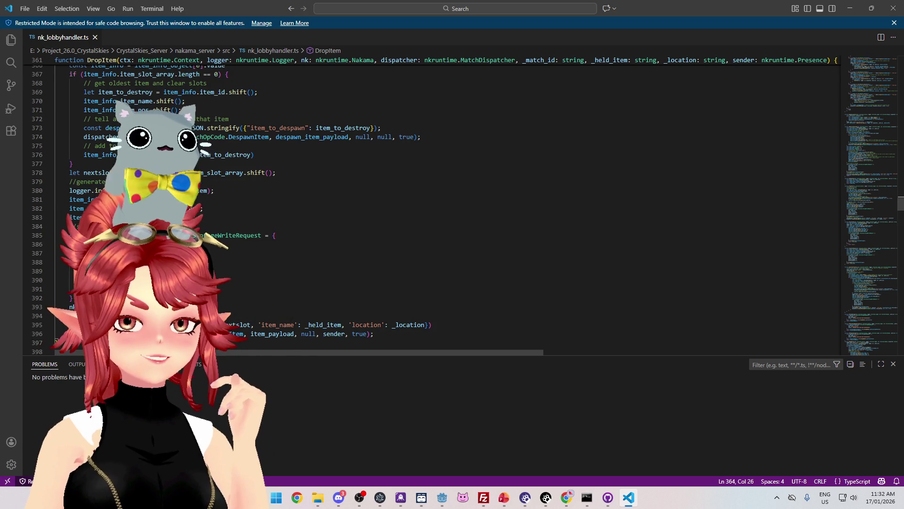
pyautogui.scroll(7, 228, 236)
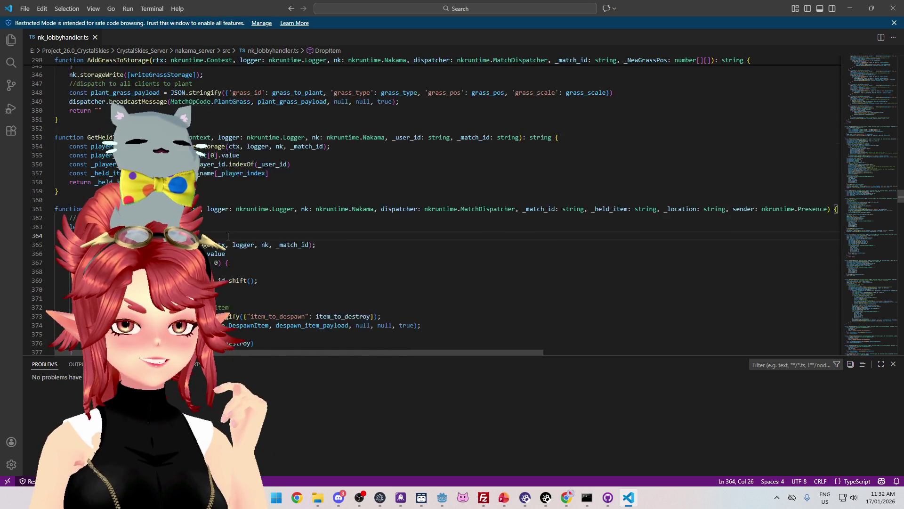
pyautogui.scroll(-18, 228, 236)
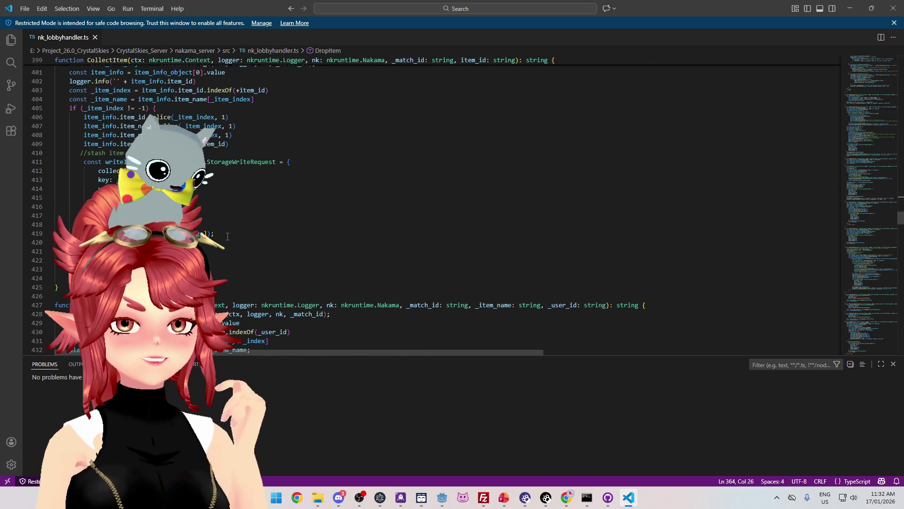
pyautogui.scroll(-4, 227, 236)
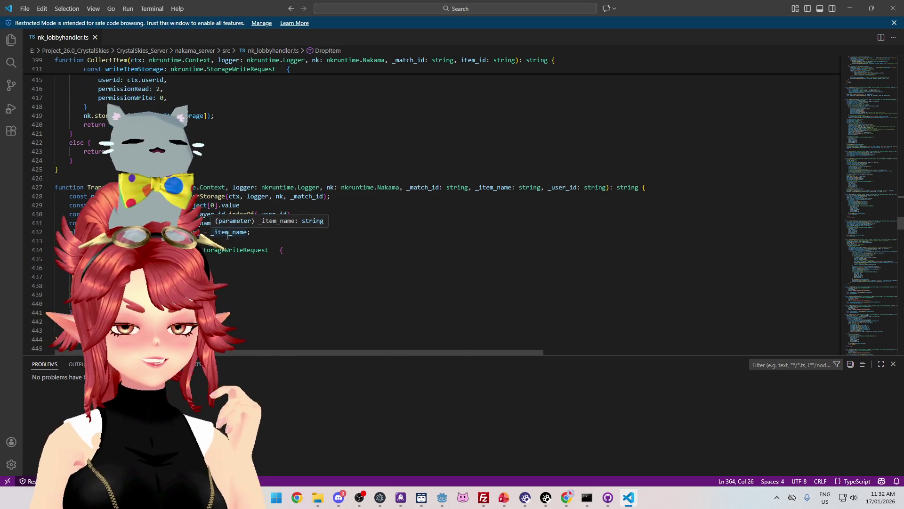
pyautogui.scroll(-4, 228, 236)
pyautogui.scroll(-7, 228, 236)
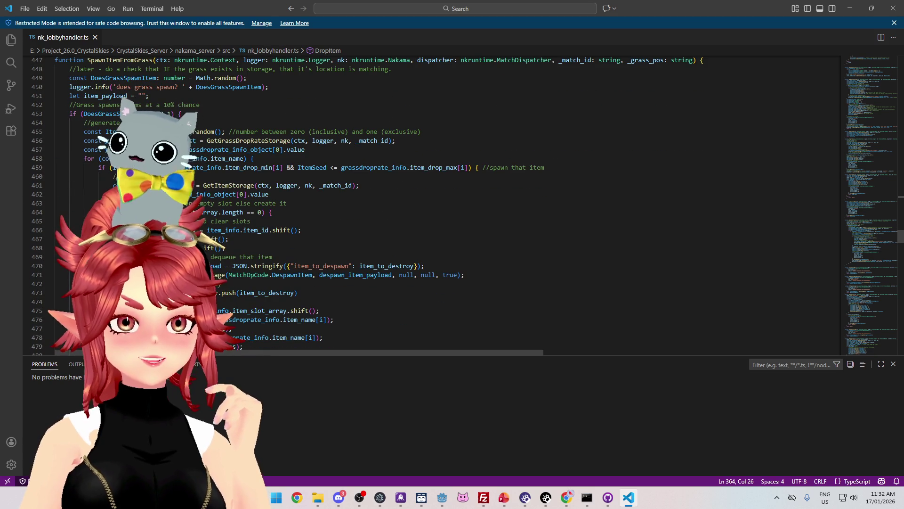
pyautogui.scroll(-2, 188, 118)
pyautogui.scroll(-3, 188, 118)
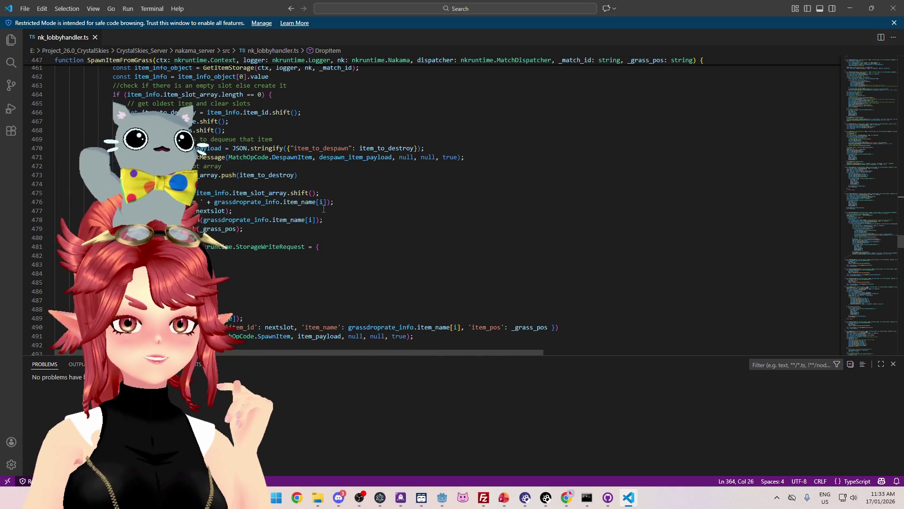
pyautogui.scroll(1, 220, 246)
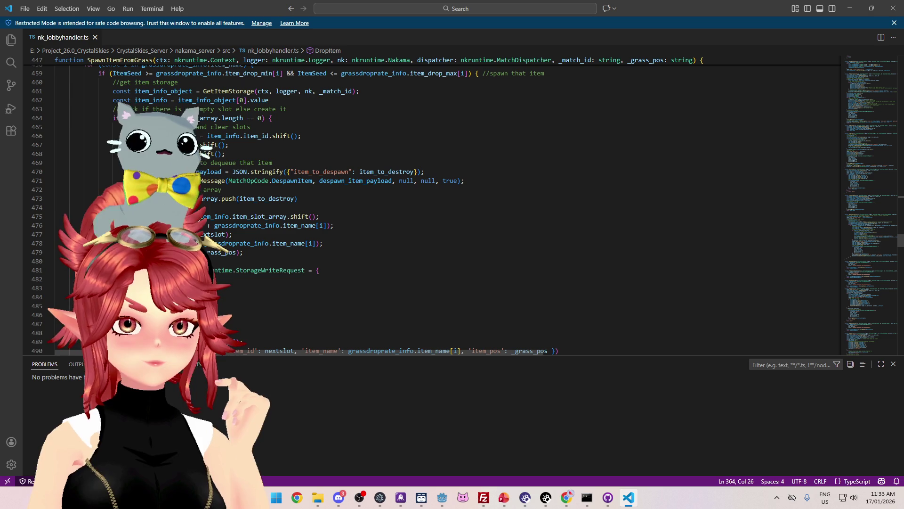
pyautogui.moveTo(229, 243); pyautogui.dragTo(305, 243)
pyautogui.scroll(1, 351, 249)
pyautogui.scroll(1, 351, 249)
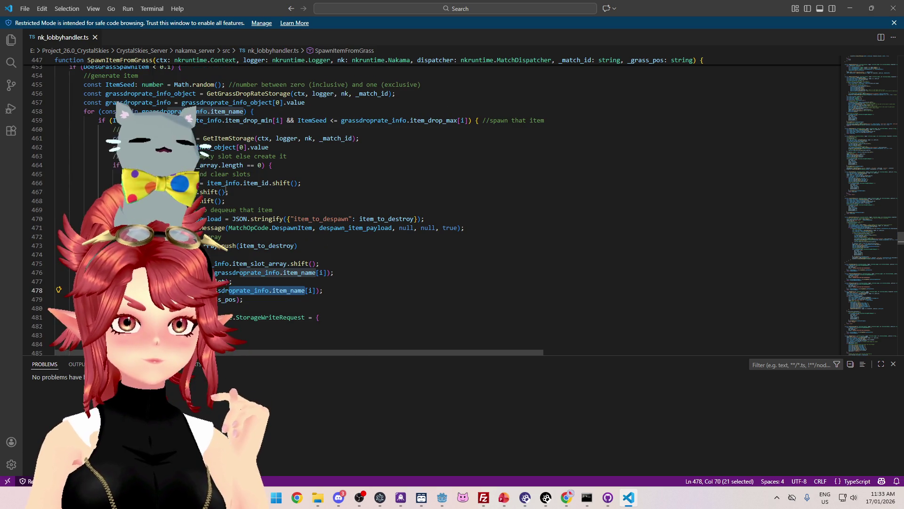
pyautogui.click(171, 111)
pyautogui.moveTo(157, 111); pyautogui.dragTo(231, 111)
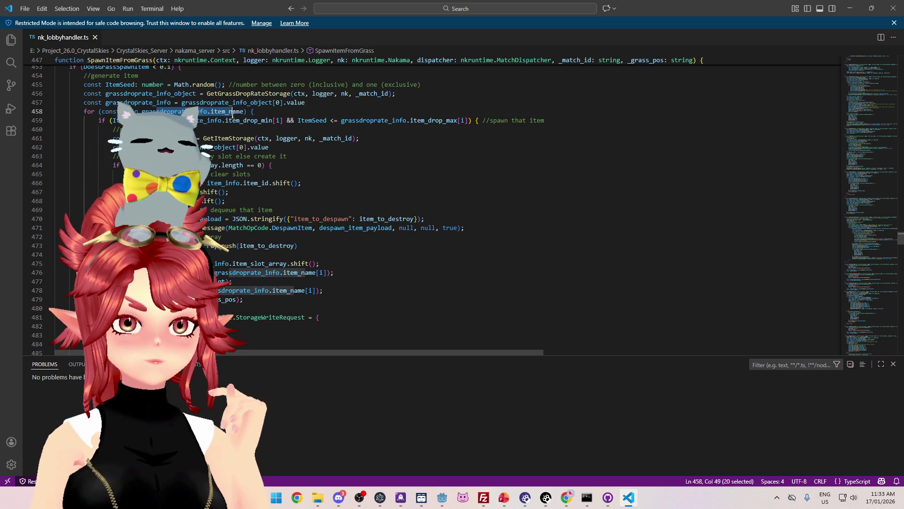
pyautogui.scroll(2, 237, 111)
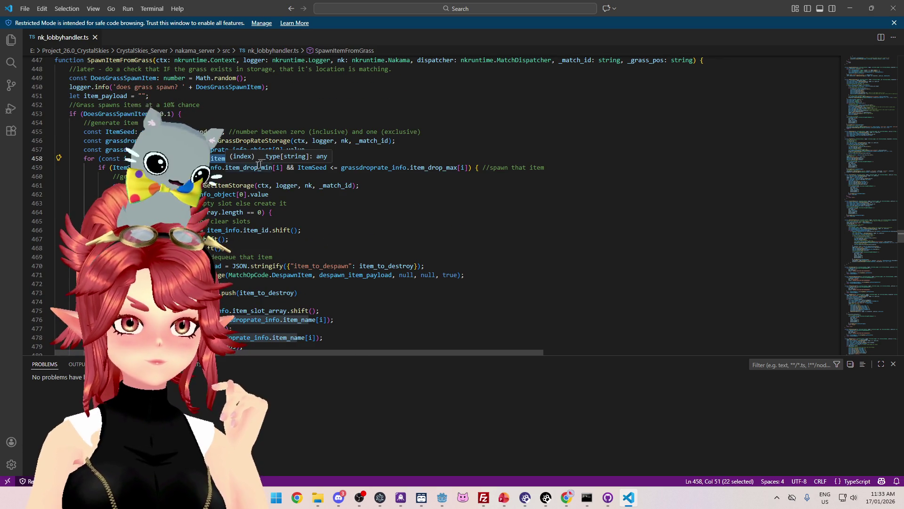
pyautogui.scroll(1, 266, 181)
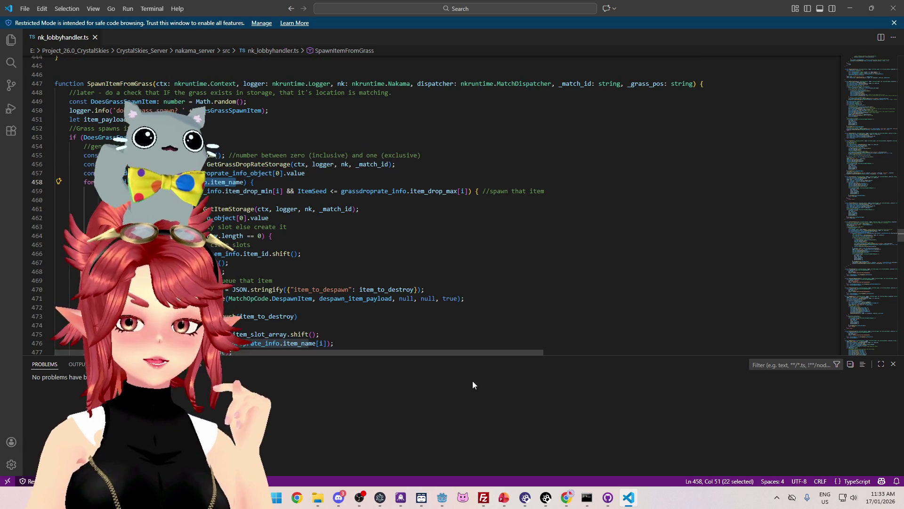
# - Switch to the Nakama console in Chrome and open the settings/grassdroprate storage object for editing
pyautogui.moveTo(566, 497)
pyautogui.click(552, 464)
pyautogui.click(179, 9)
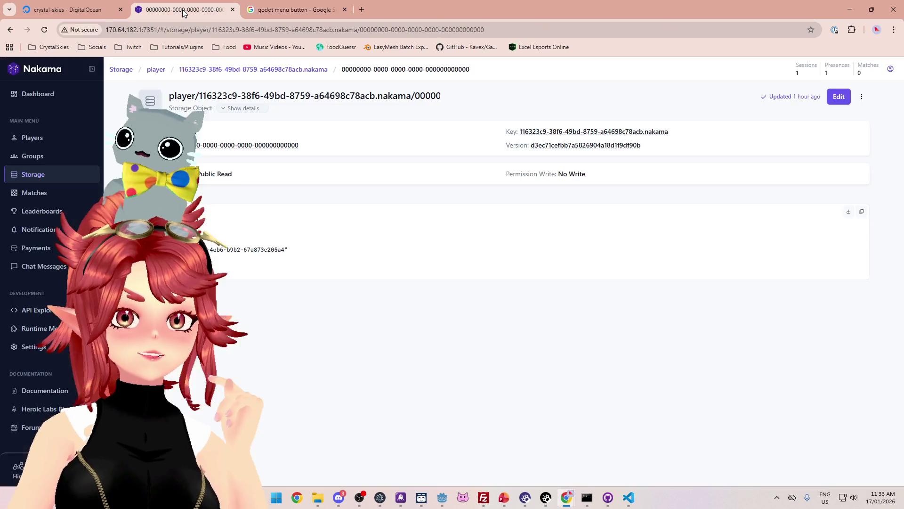
pyautogui.click(30, 188)
pyautogui.click(31, 178)
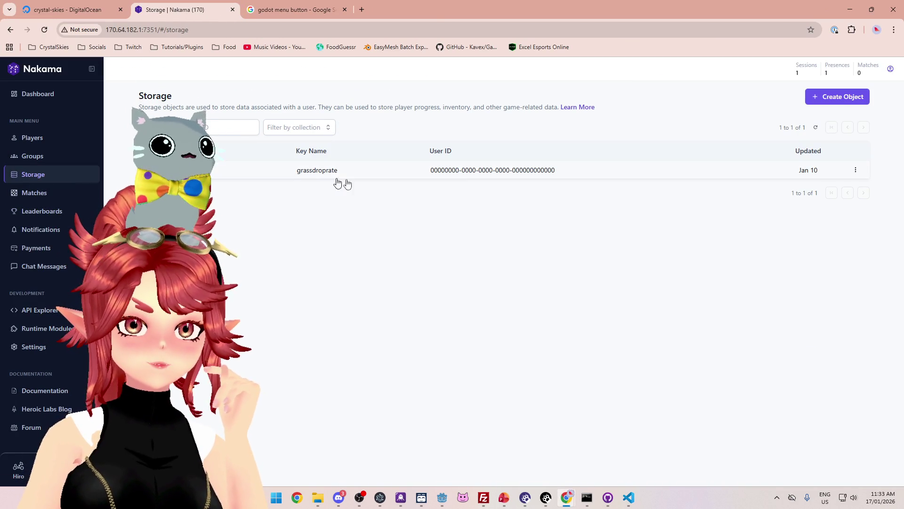
pyautogui.click(436, 176)
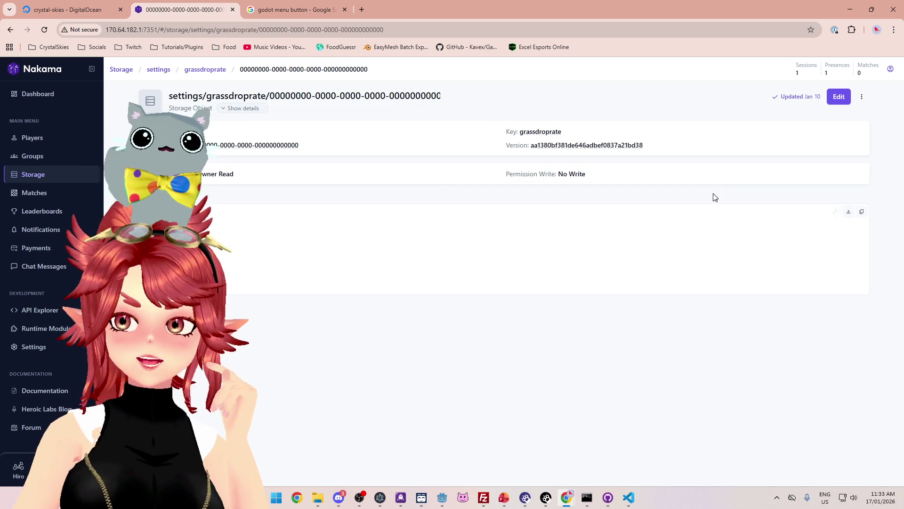
pyautogui.click(838, 97)
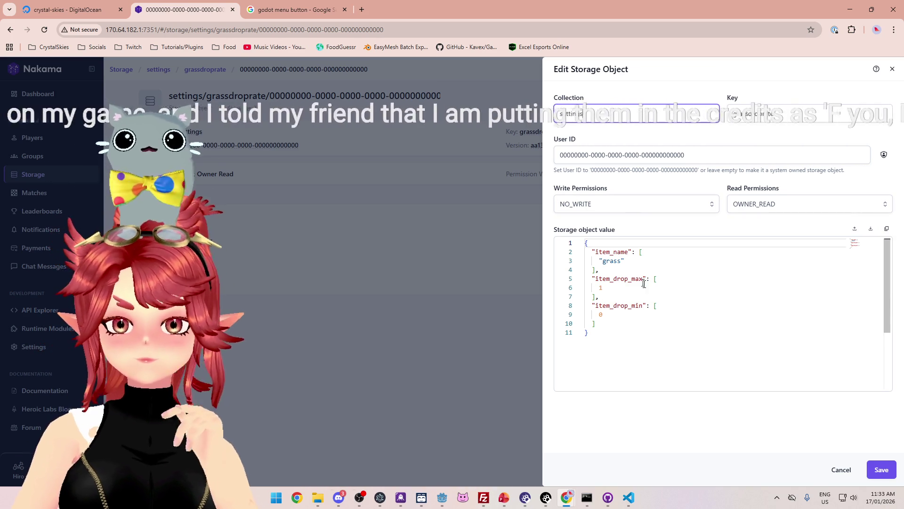
# - Add a snail entry to the item_name list and a 0.5 entry to item_drop_max
pyautogui.click(592, 261)
pyautogui.write(',')
pyautogui.press('Return')
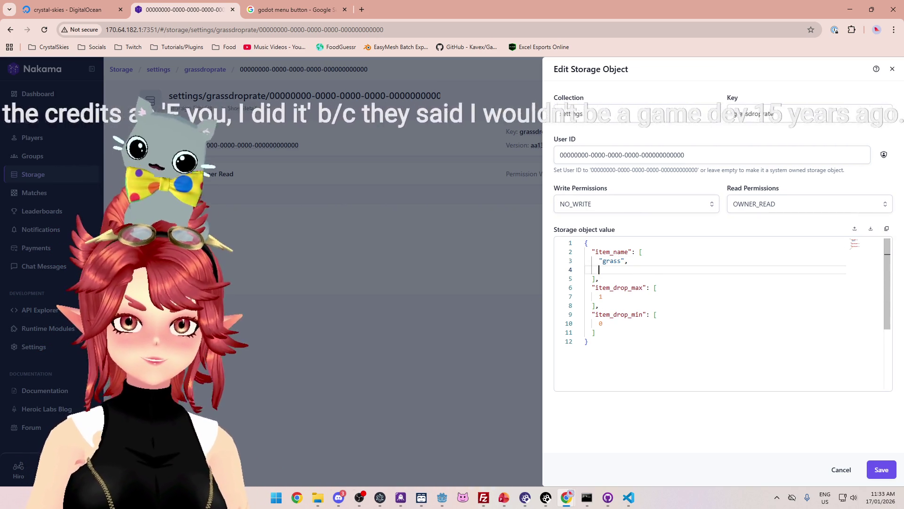
pyautogui.write('"snail')
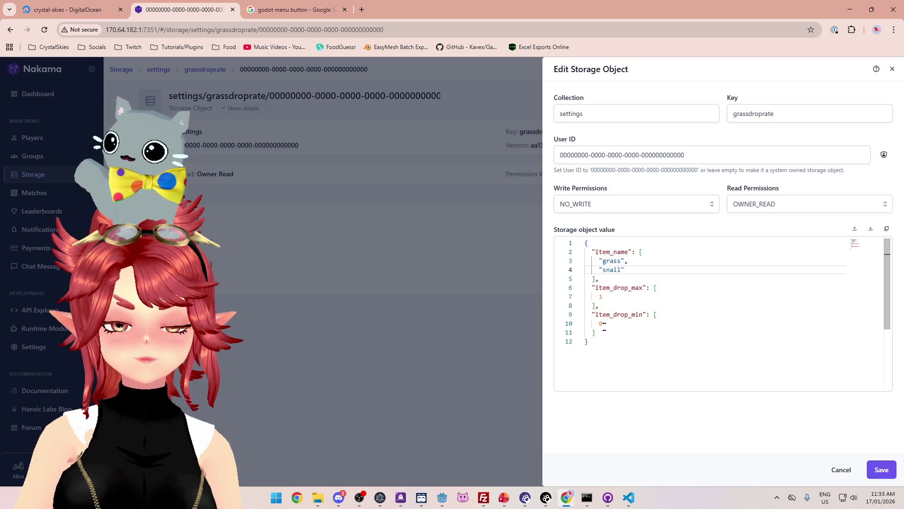
pyautogui.click(601, 297)
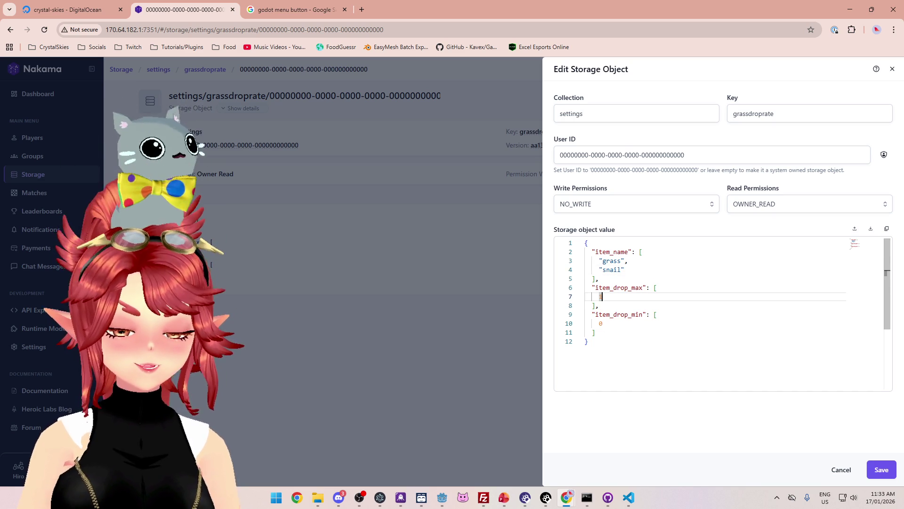
pyautogui.write(',')
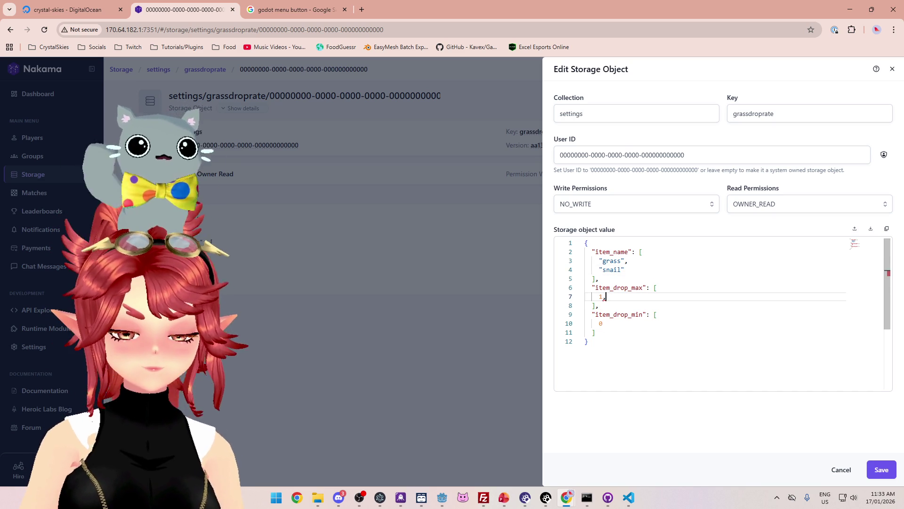
pyautogui.press('Return')
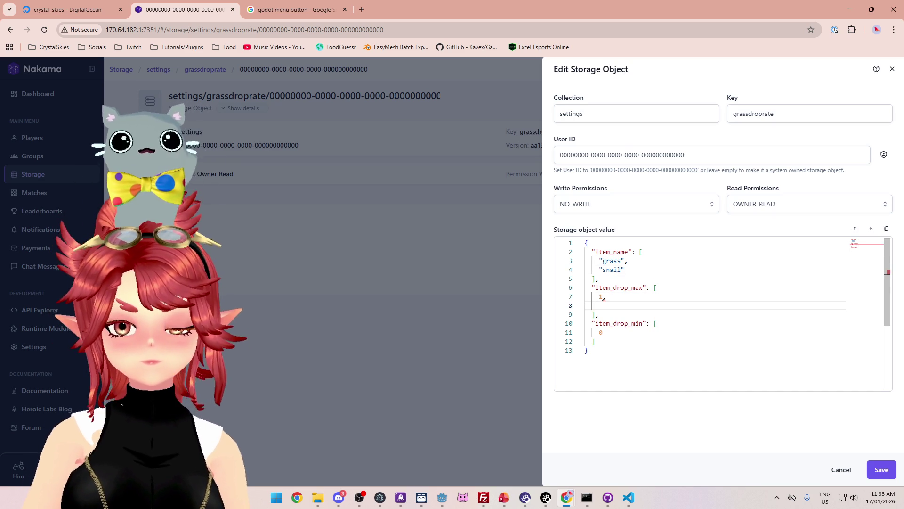
pyautogui.write('0.5')
# - Set item_drop_min to 0.5 for grass and 0 for the snail, then save the object
pyautogui.click(603, 332)
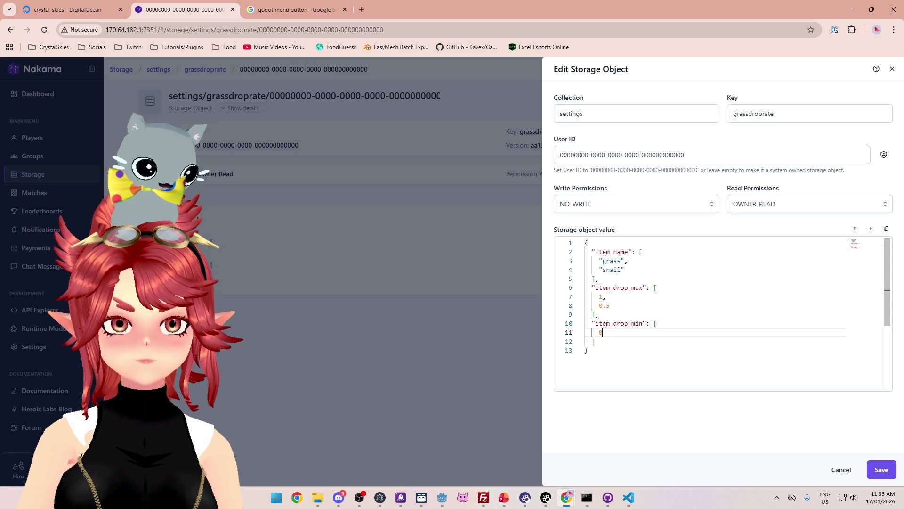
pyautogui.press('BackSpace')
pyautogui.write('0.')
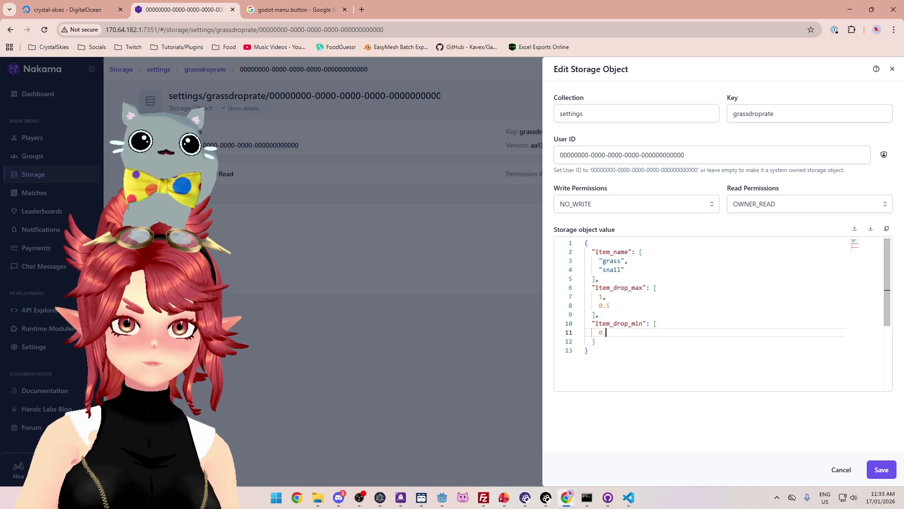
pyautogui.write('5,')
pyautogui.press('Return')
pyautogui.write('1')
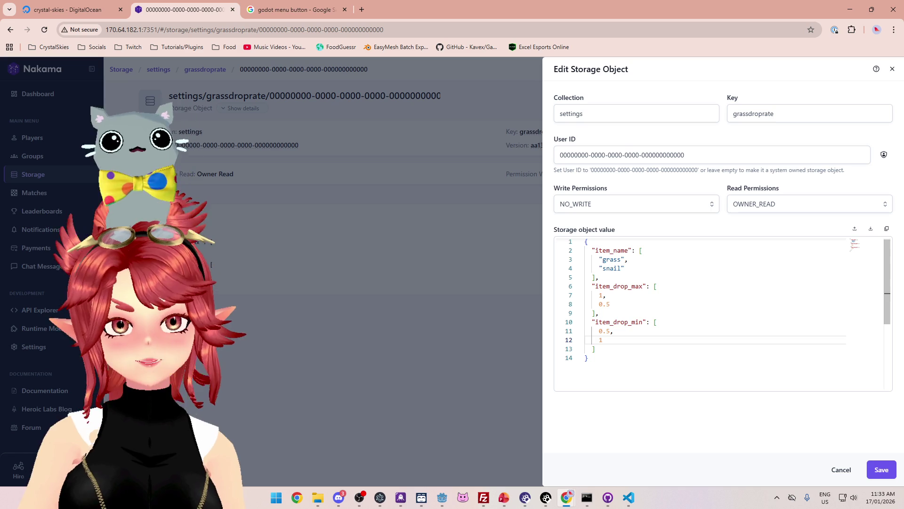
pyautogui.press('BackSpace')
pyautogui.write('0')
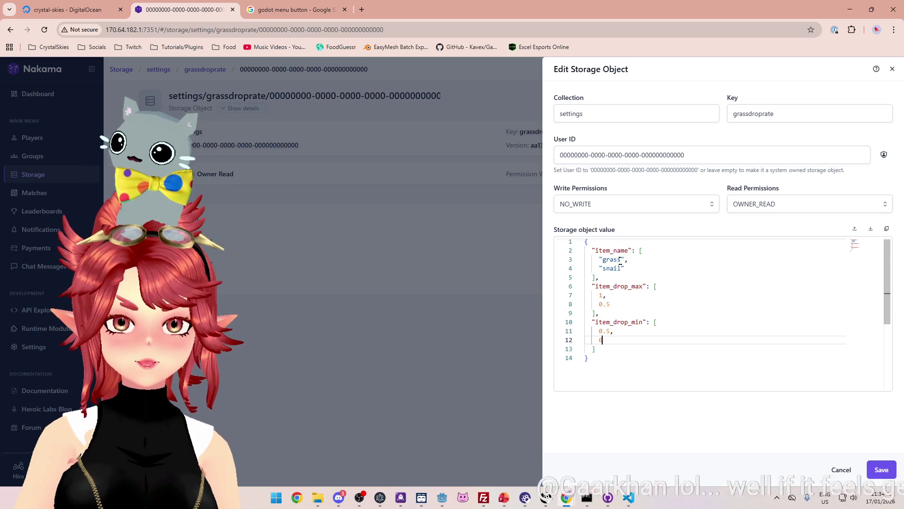
pyautogui.click(881, 470)
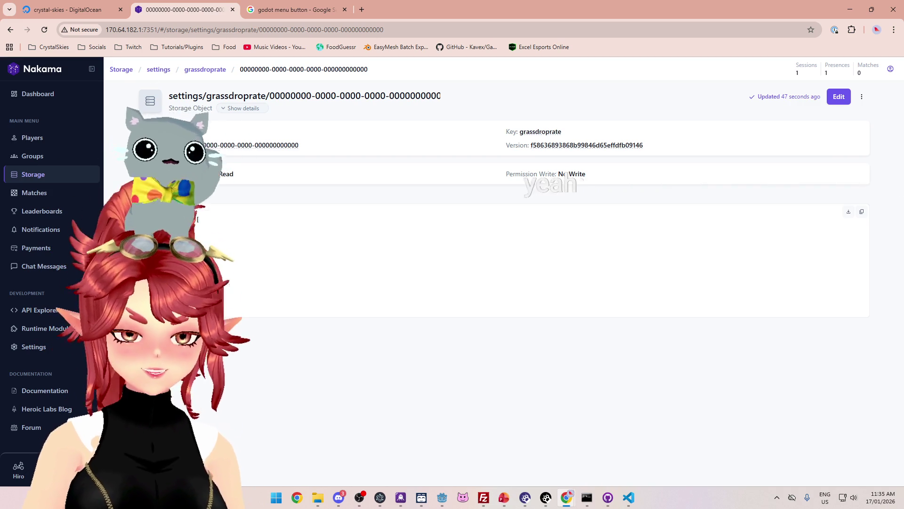
# - Dismiss the accidental page Save As dialog and return to nk_lobbyhandler.ts in VS Code
pyautogui.hotkey('ctrl', 's')
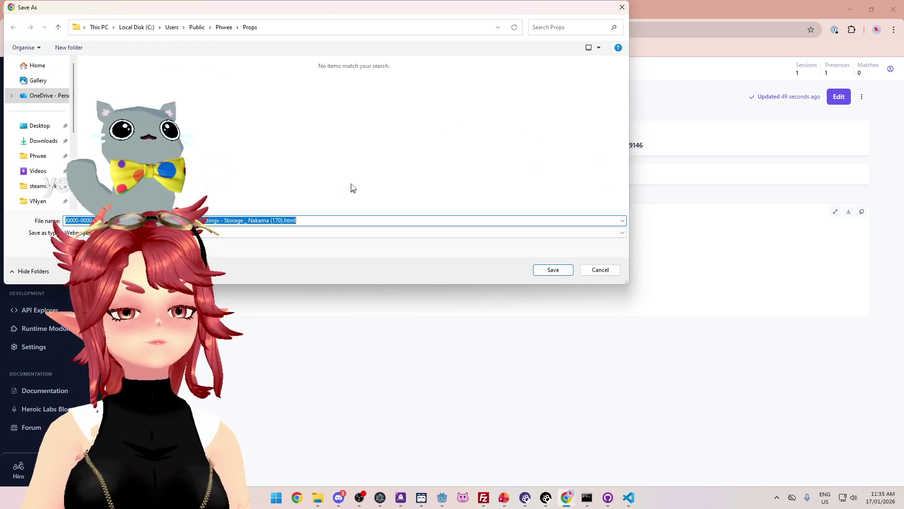
pyautogui.click(596, 269)
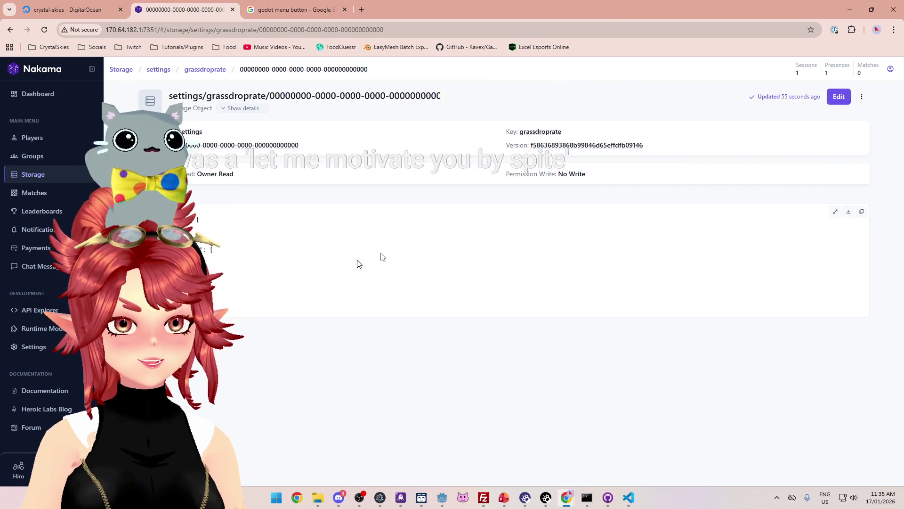
pyautogui.click(630, 498)
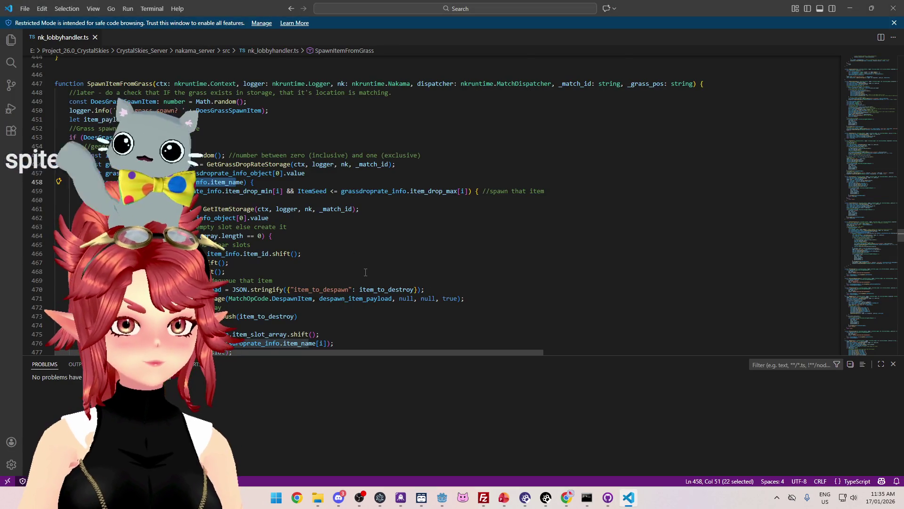
pyautogui.scroll(-1, 326, 186)
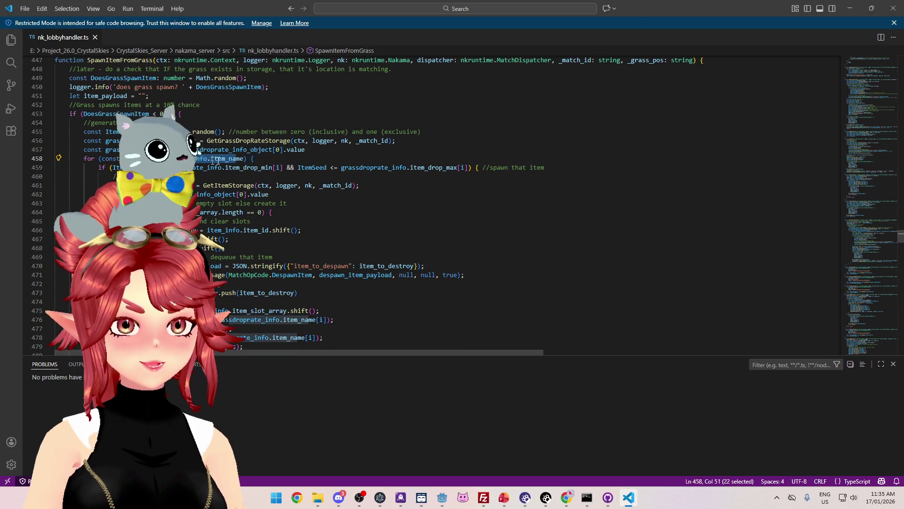
pyautogui.click(261, 158)
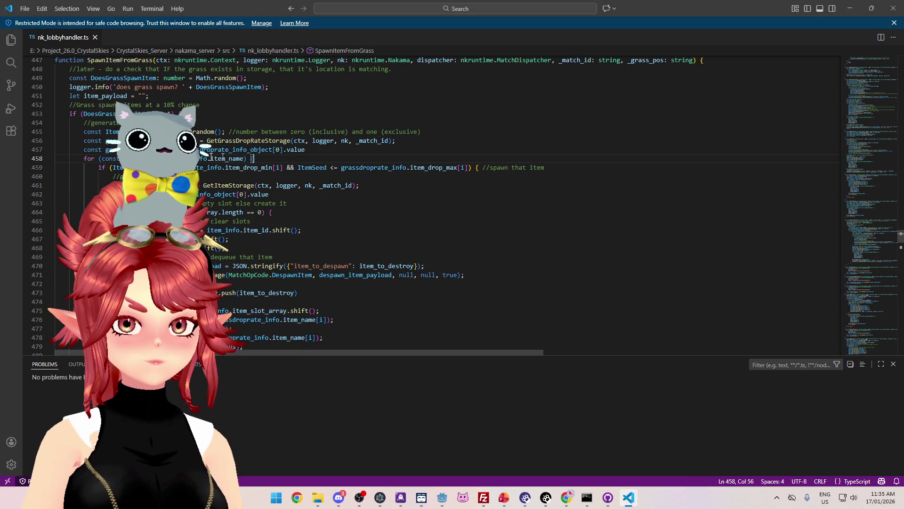
pyautogui.click(317, 149)
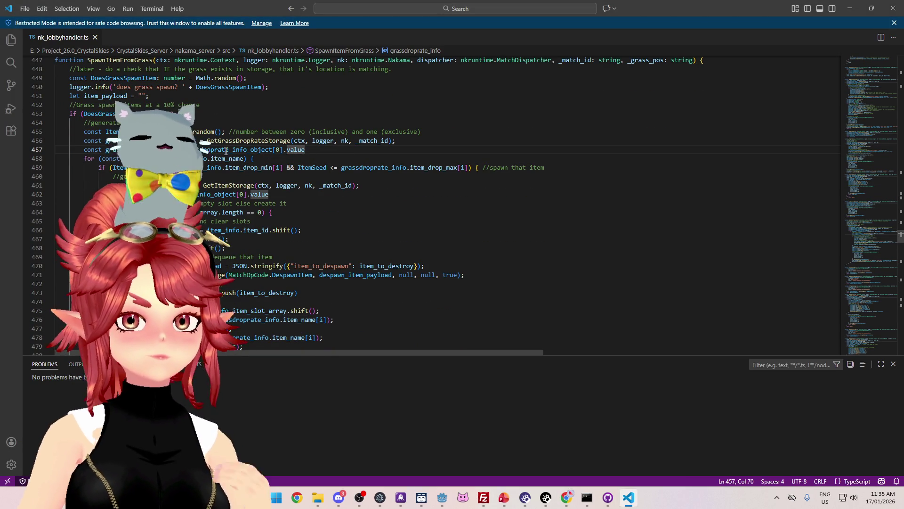
pyautogui.scroll(-1, 226, 150)
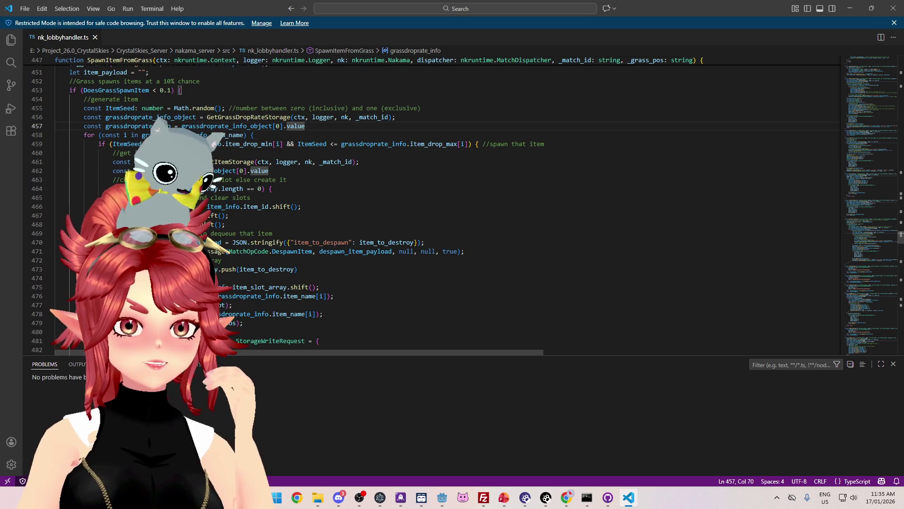
pyautogui.moveTo(225, 146)
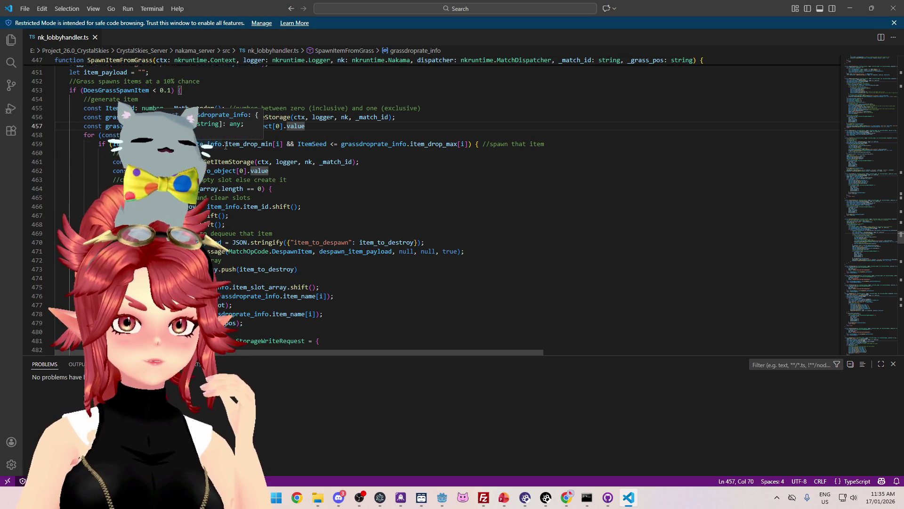
pyautogui.scroll(1, 236, 128)
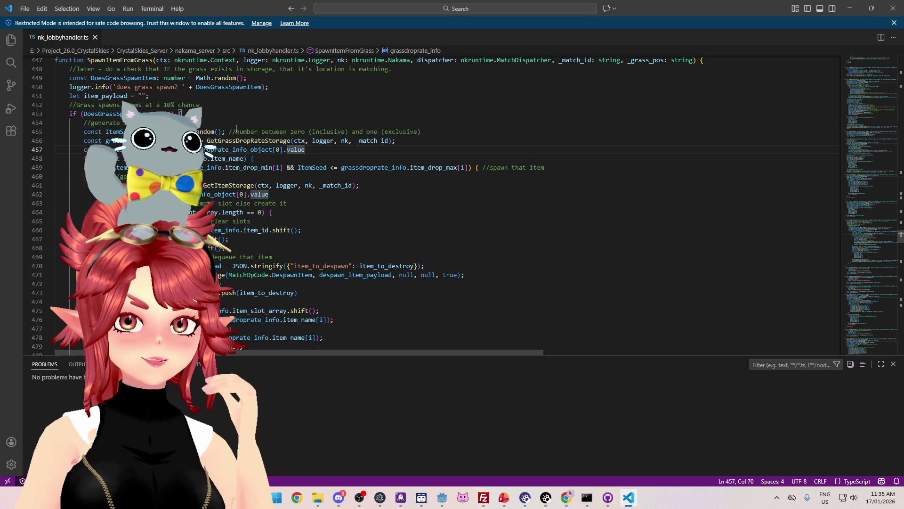
pyautogui.moveTo(149, 131); pyautogui.dragTo(228, 132)
pyautogui.moveTo(273, 141)
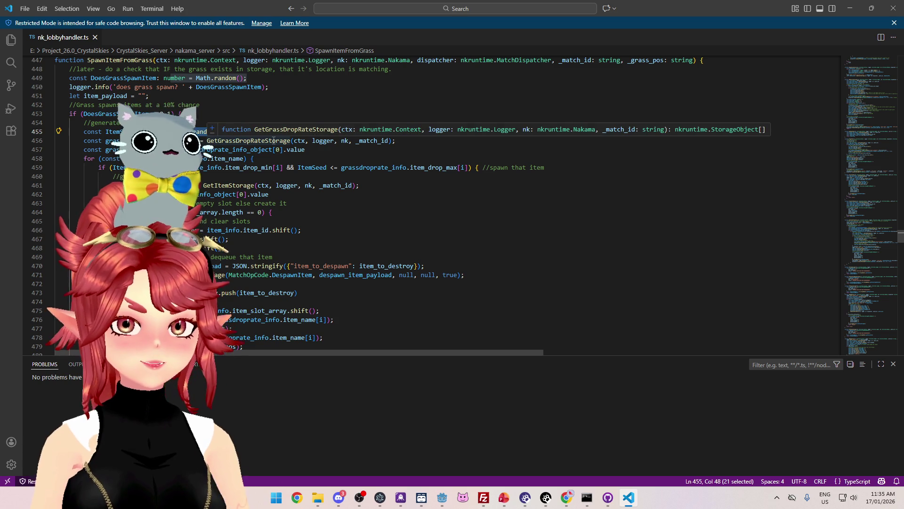
pyautogui.press('ctrl')
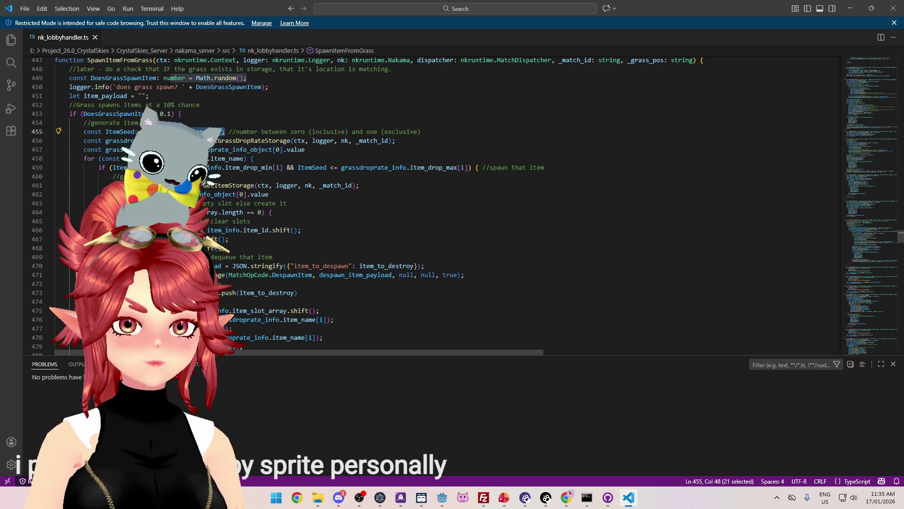
pyautogui.moveTo(272, 170)
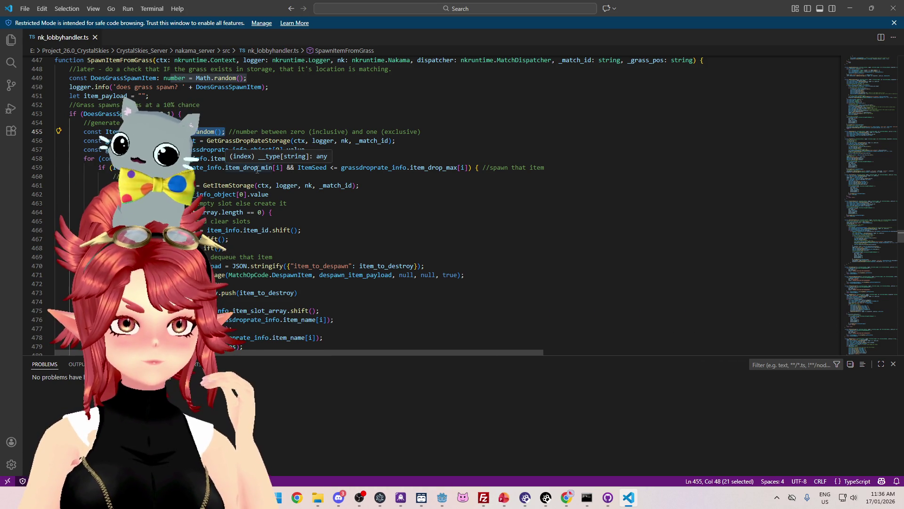
# - Change the line 459 item_drop_max check from <= to < and save nk_lobbyhandler.ts
pyautogui.click(332, 167)
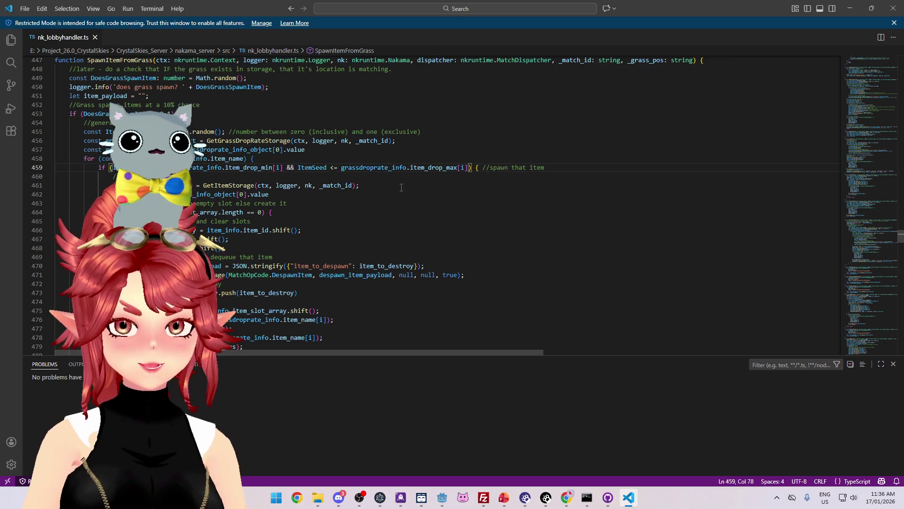
pyautogui.press('Delete')
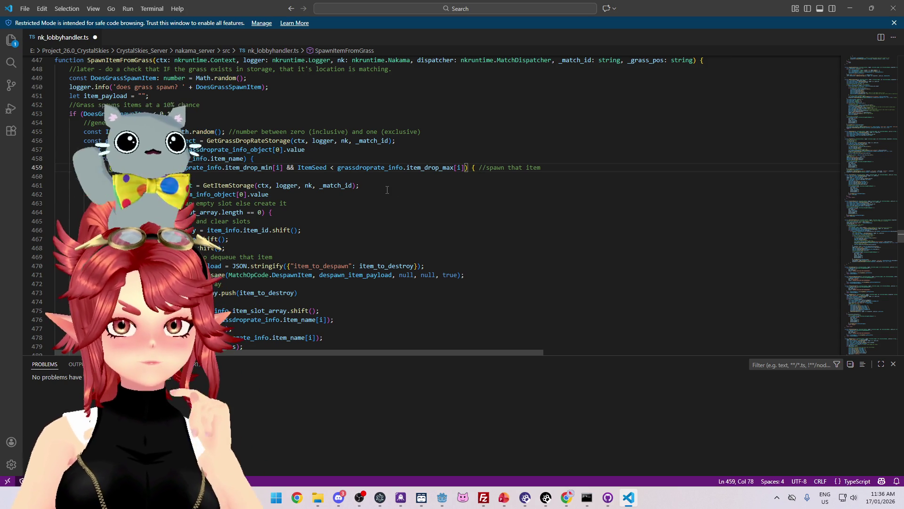
pyautogui.click(385, 184)
pyautogui.scroll(-1, 241, 175)
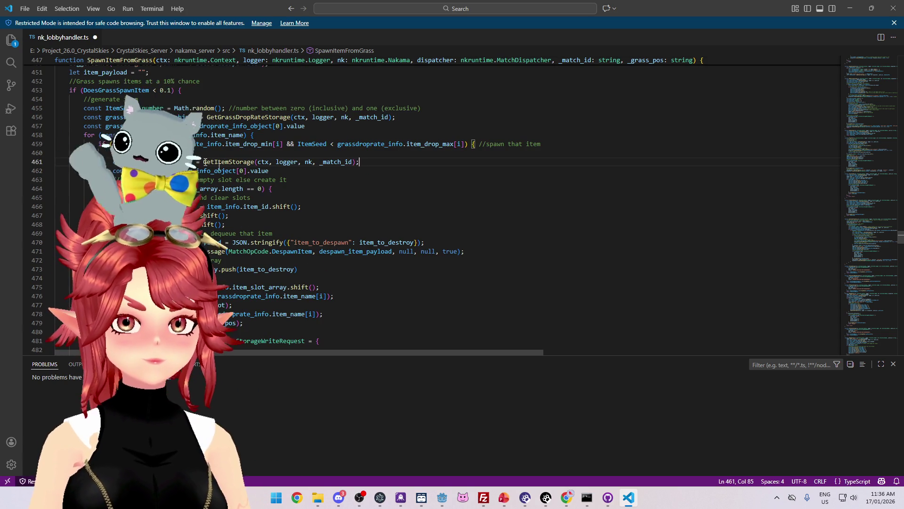
pyautogui.scroll(-4, 221, 197)
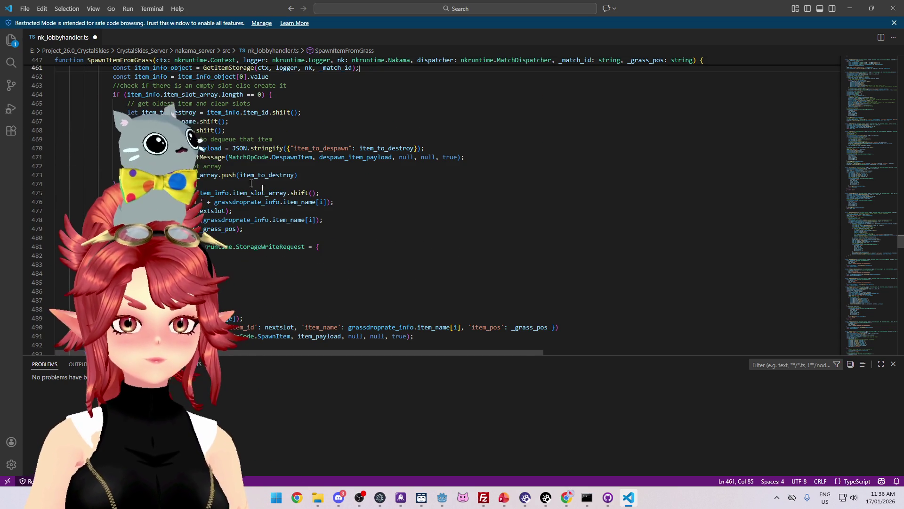
pyautogui.hotkey('ctrl', 's')
pyautogui.scroll(6, 382, 235)
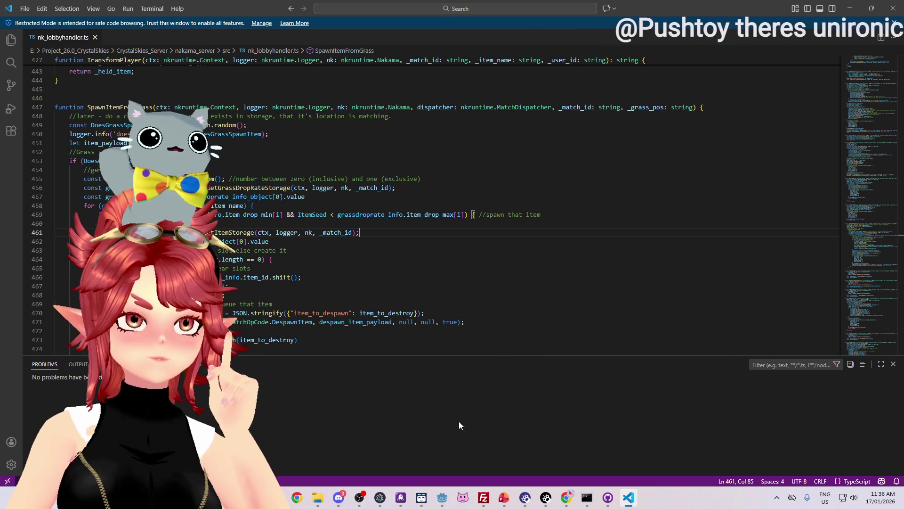
pyautogui.scroll(-1, 344, 258)
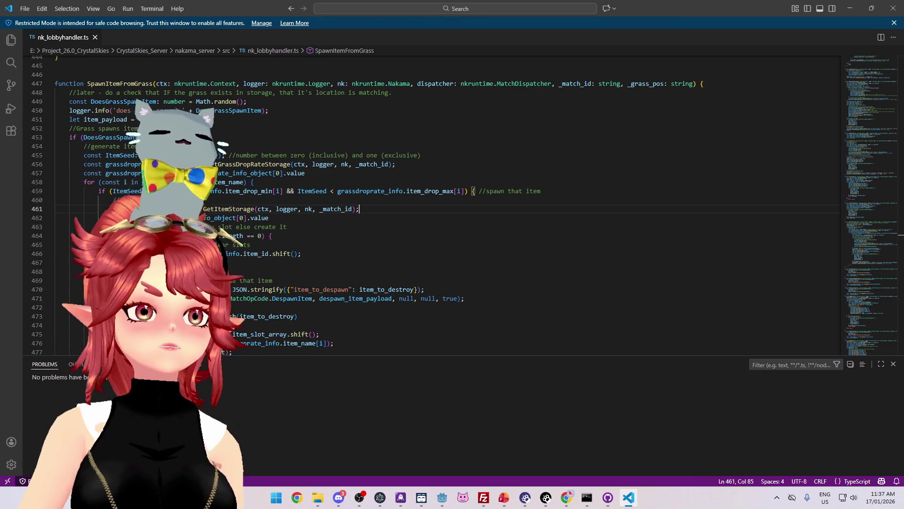
pyautogui.hotkey('alt', 'Tab')
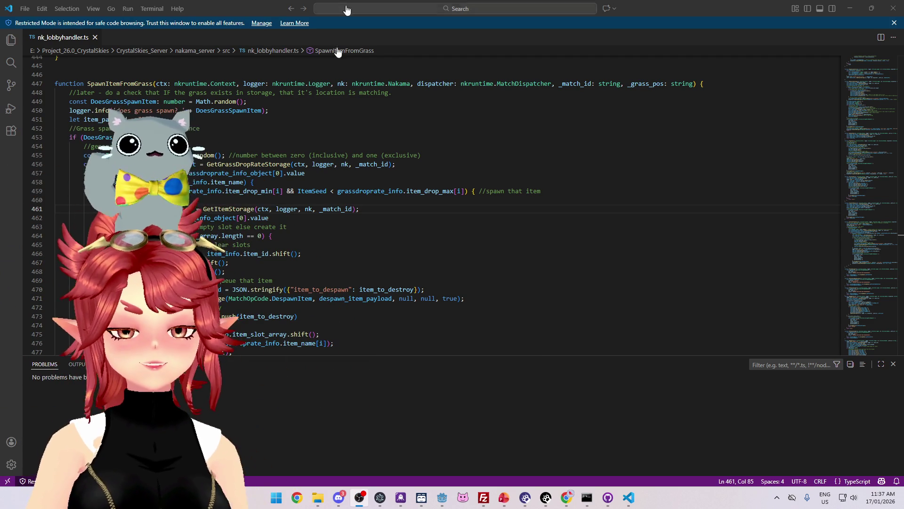
pyautogui.click(319, 235)
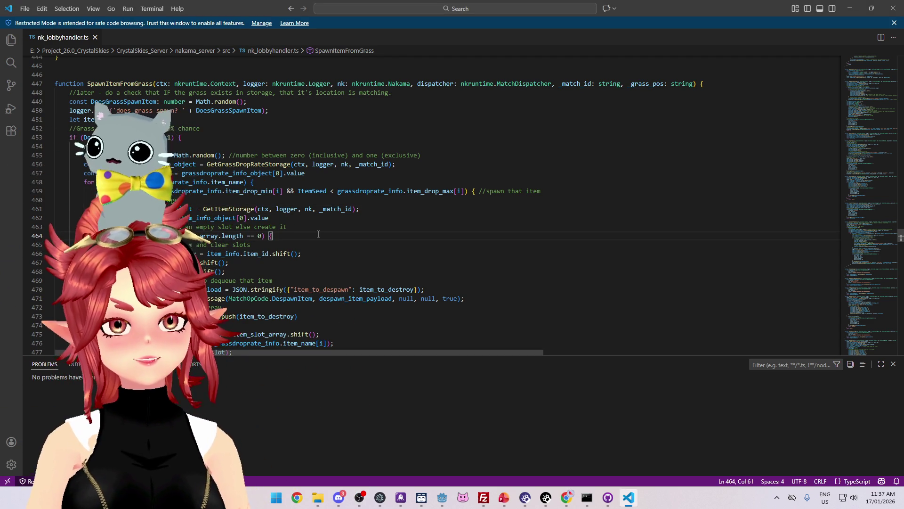
pyautogui.click(274, 246)
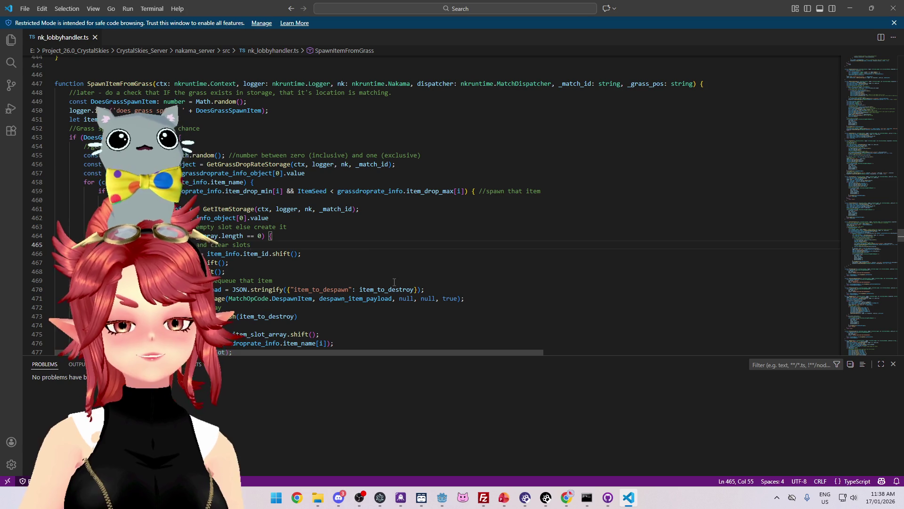
pyautogui.click(359, 237)
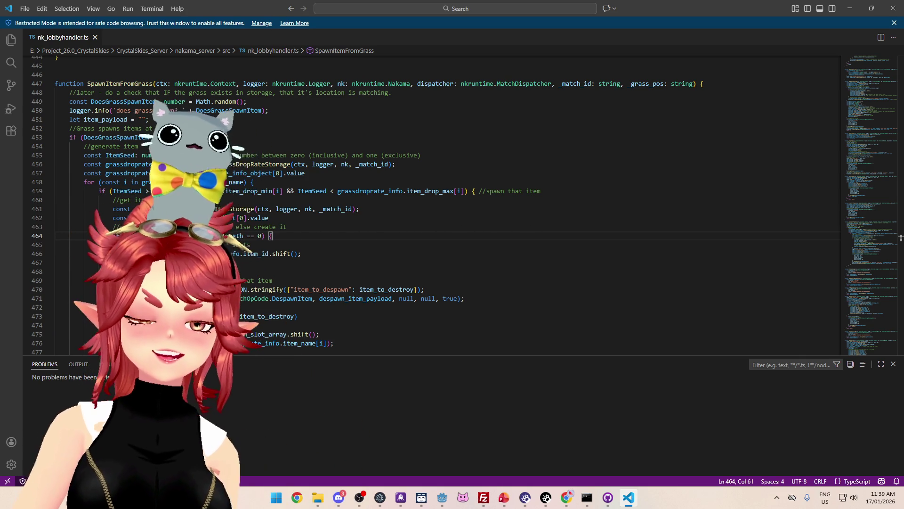
# - Review the code around the grass spawn log on line 450, then switch to the Godot editor
pyautogui.click(409, 114)
pyautogui.scroll(-1, 425, 189)
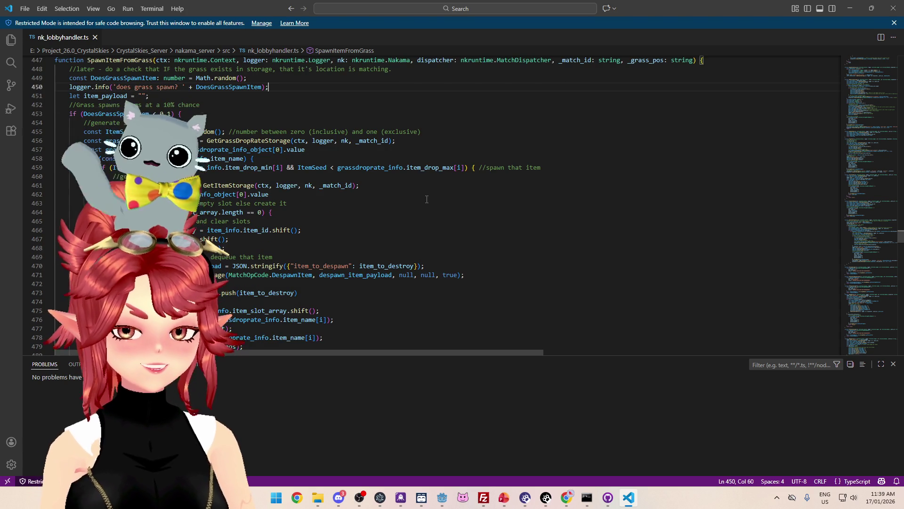
pyautogui.scroll(-5, 427, 198)
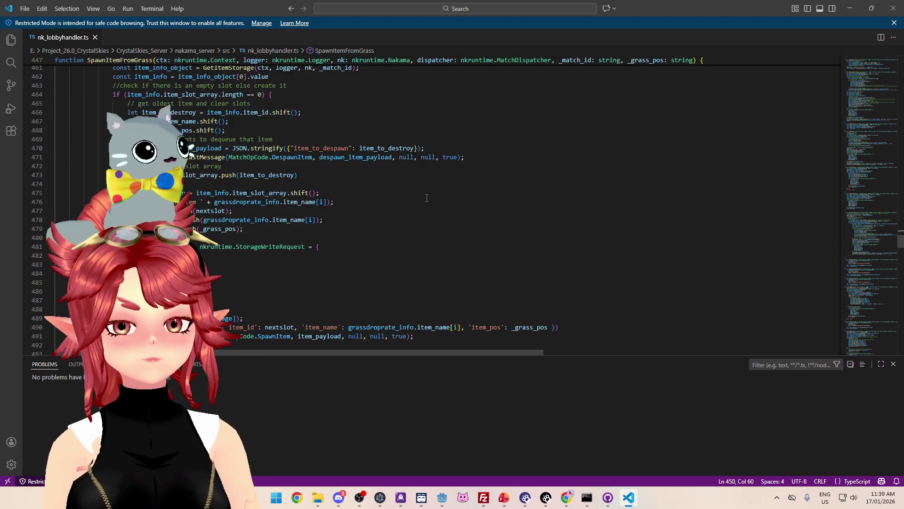
pyautogui.scroll(4, 427, 198)
pyautogui.scroll(-6, 431, 200)
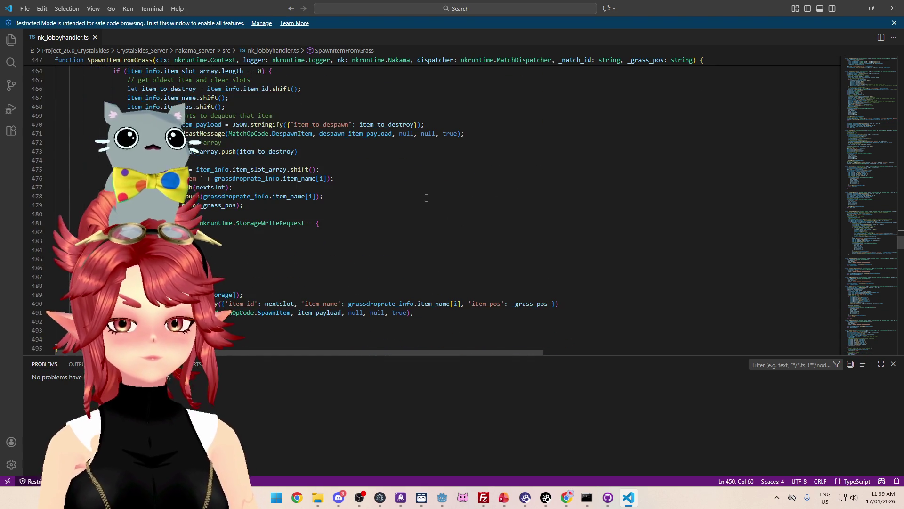
pyautogui.scroll(2, 435, 203)
pyautogui.scroll(-2, 436, 202)
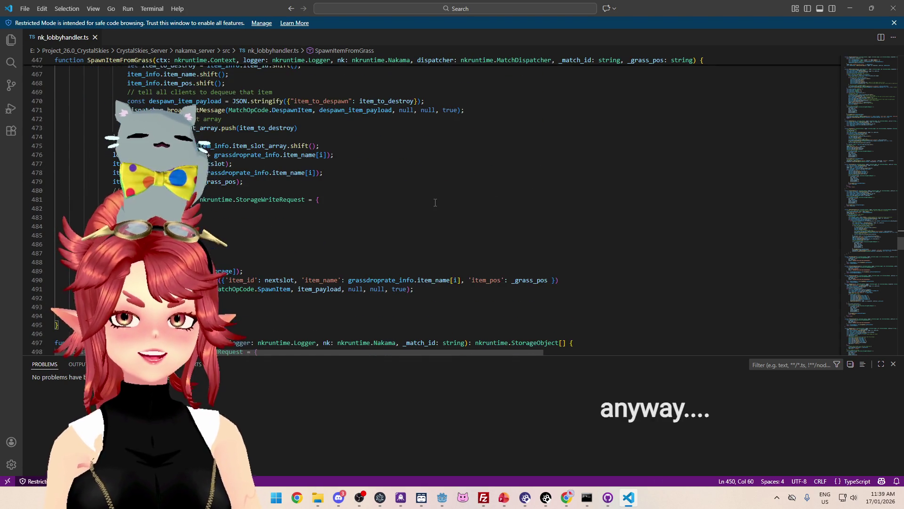
pyautogui.scroll(-1, 435, 203)
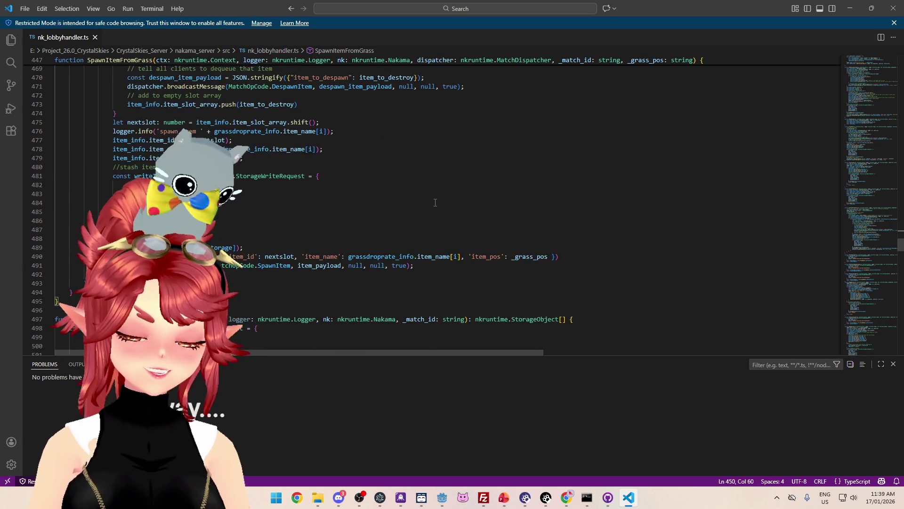
pyautogui.scroll(1, 436, 203)
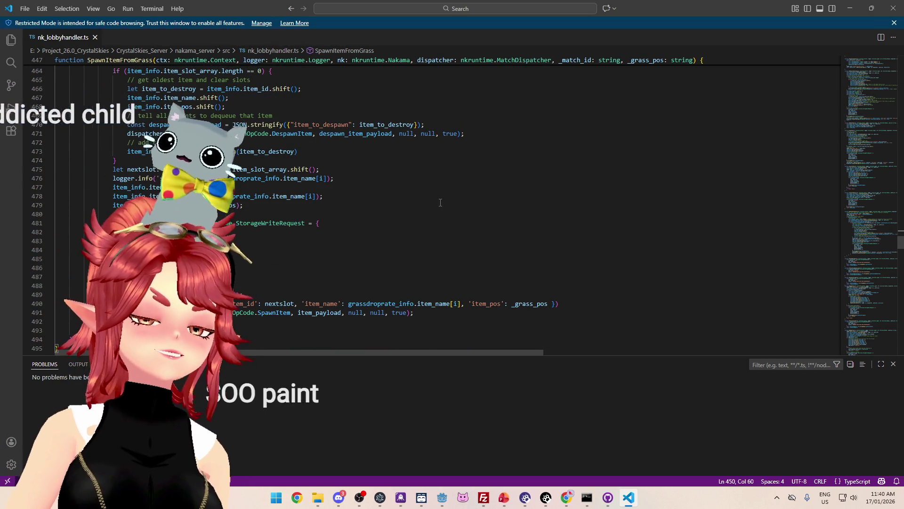
pyautogui.scroll(1, 463, 274)
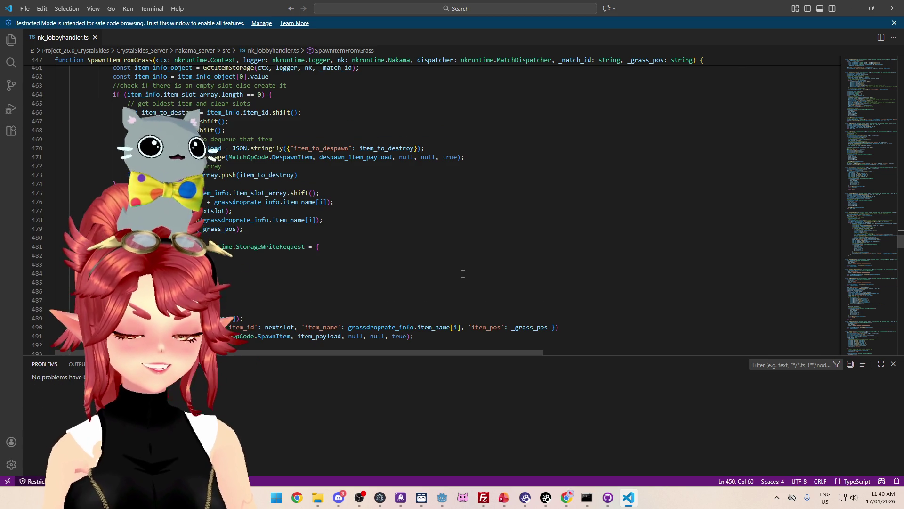
pyautogui.click(442, 497)
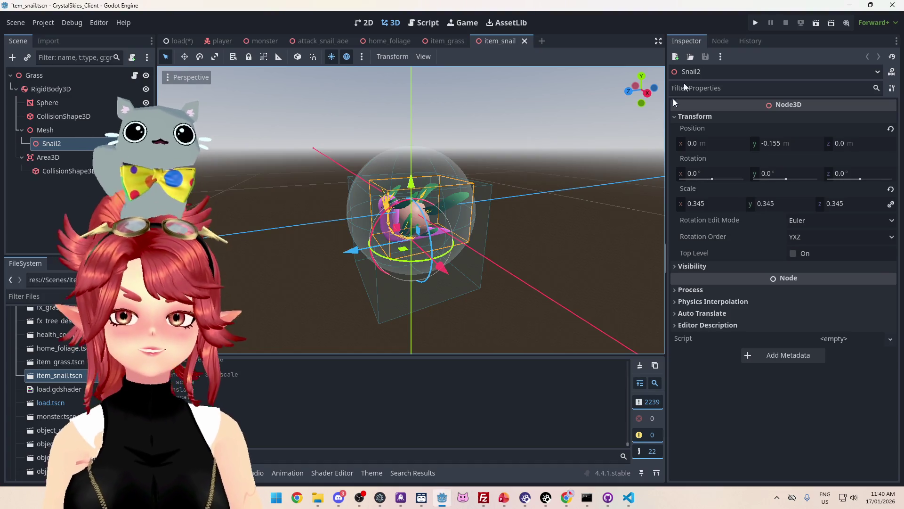
# - Launch the CrystalSkies_Client project with F5 to reach its connected lobby screen
pyautogui.press('F5')
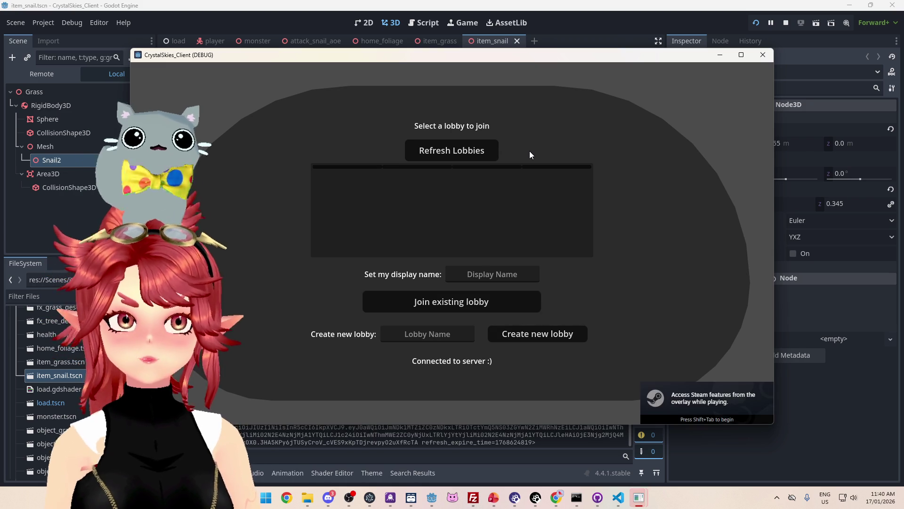
# - Enter a player display name and lobby name 'asdd', then create the new lobby
pyautogui.click(509, 277)
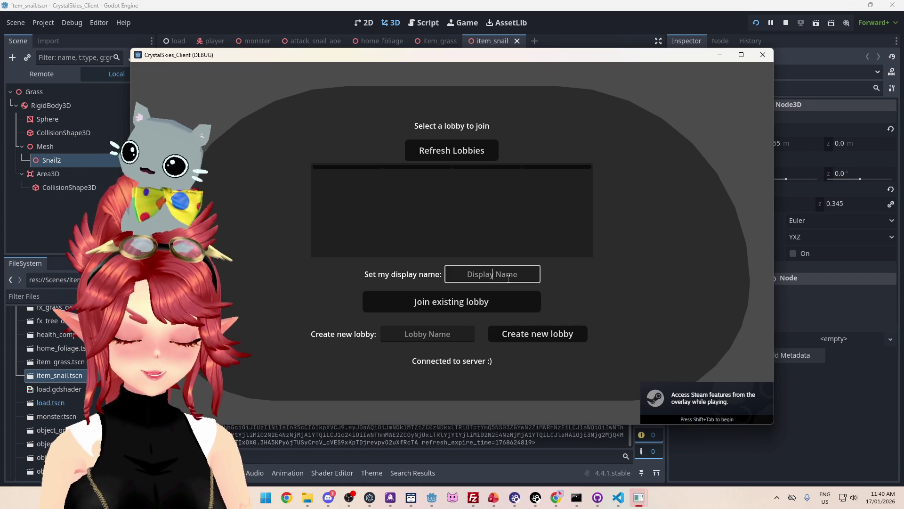
pyautogui.write('Phwee')
pyautogui.press('Tab')
pyautogui.press('Tab')
pyautogui.write('asdd')
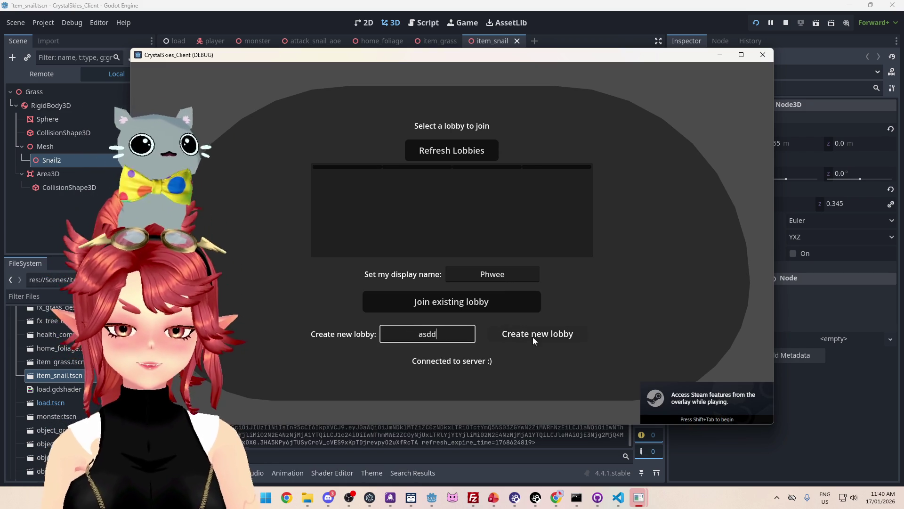
pyautogui.click(535, 341)
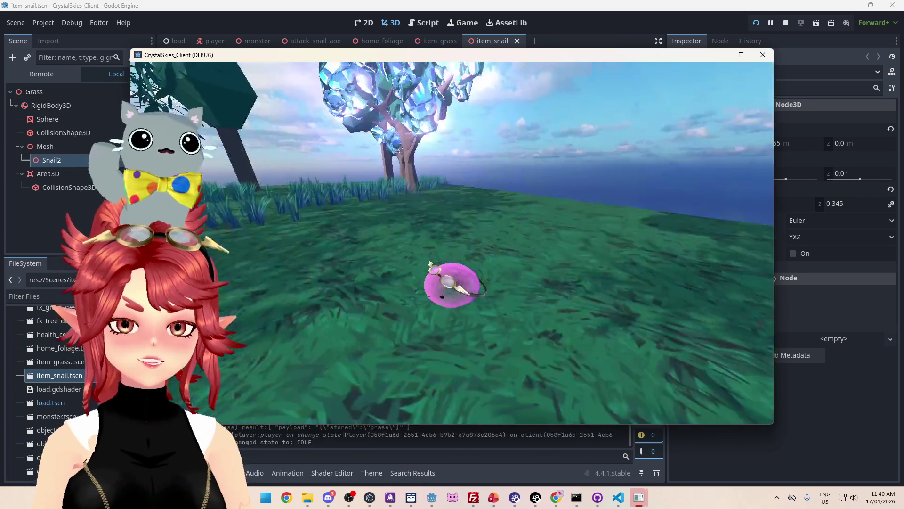
# - Play in the grass world, bring up Host Settings, and switch to Chrome
pyautogui.press('e')
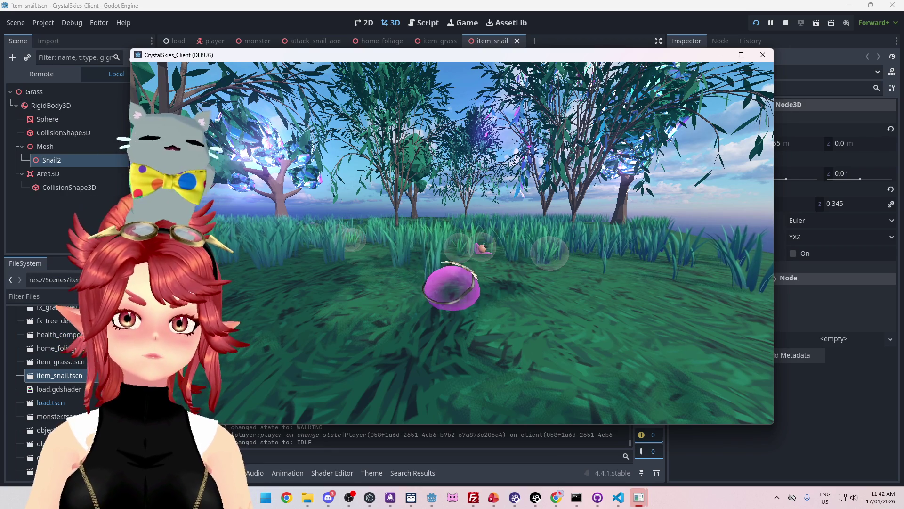
pyautogui.press('Escape')
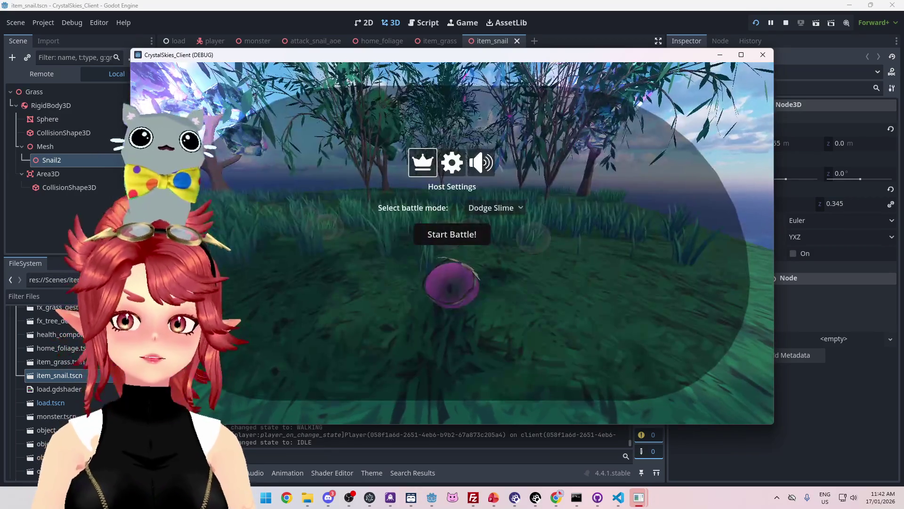
pyautogui.hotkey('alt', 'Tab')
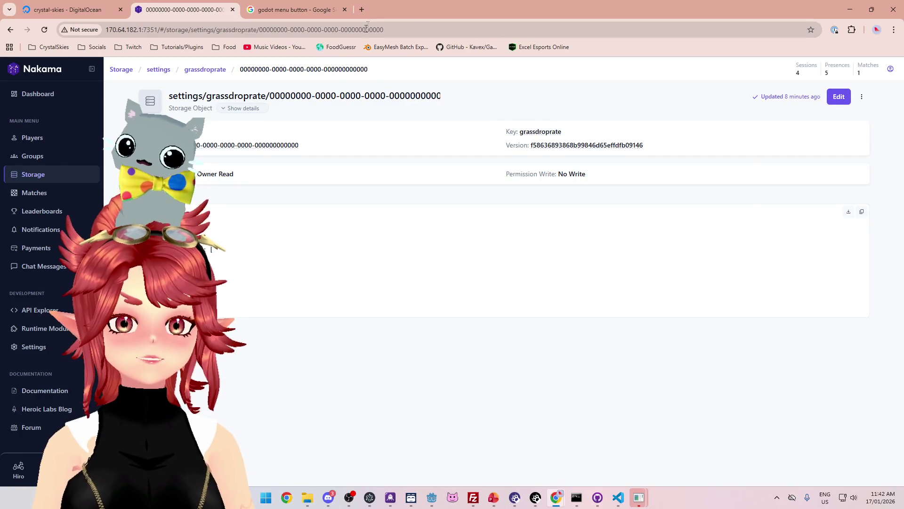
# - Search a creator's Godot tutorials in a new tab and open 'Make your first 3D Platformer in Godot 4'
pyautogui.click(366, 11)
pyautogui.write('you')
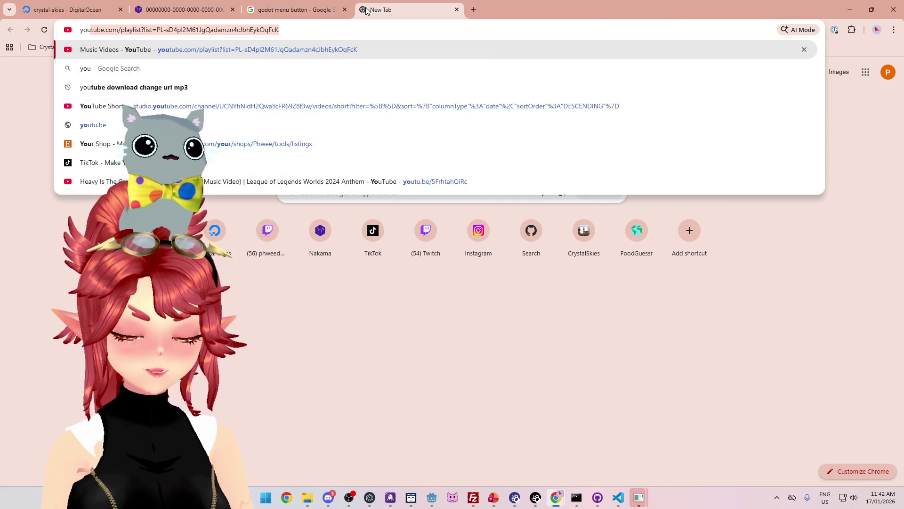
pyautogui.write('tube bramwell')
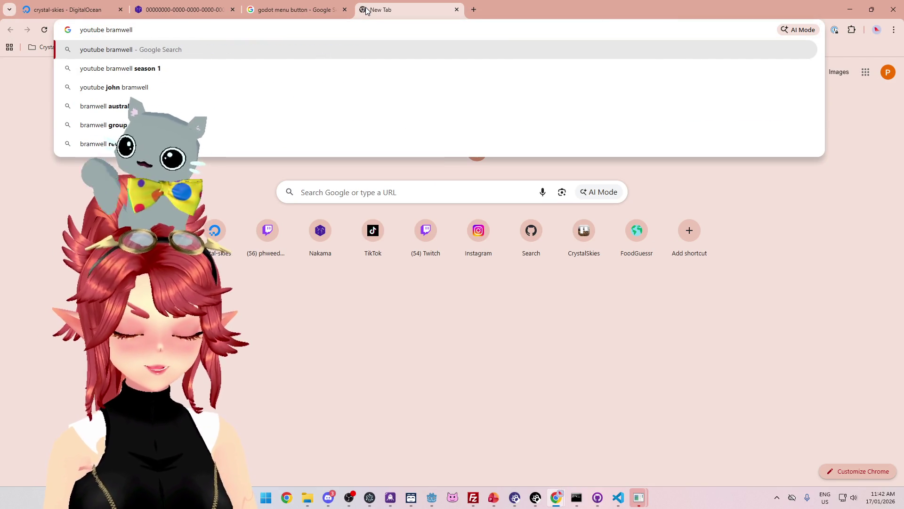
pyautogui.write(' godot')
pyautogui.press('Return')
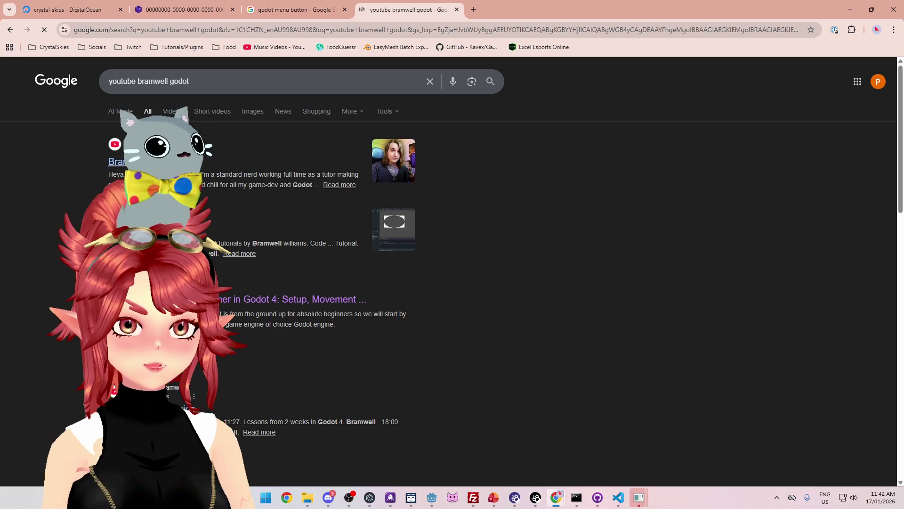
pyautogui.click(235, 300)
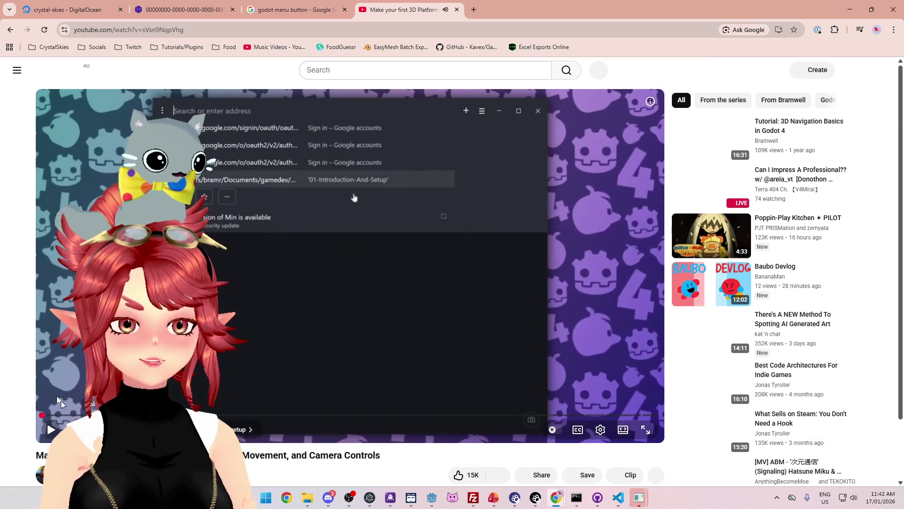
pyautogui.scroll(-3, 738, 439)
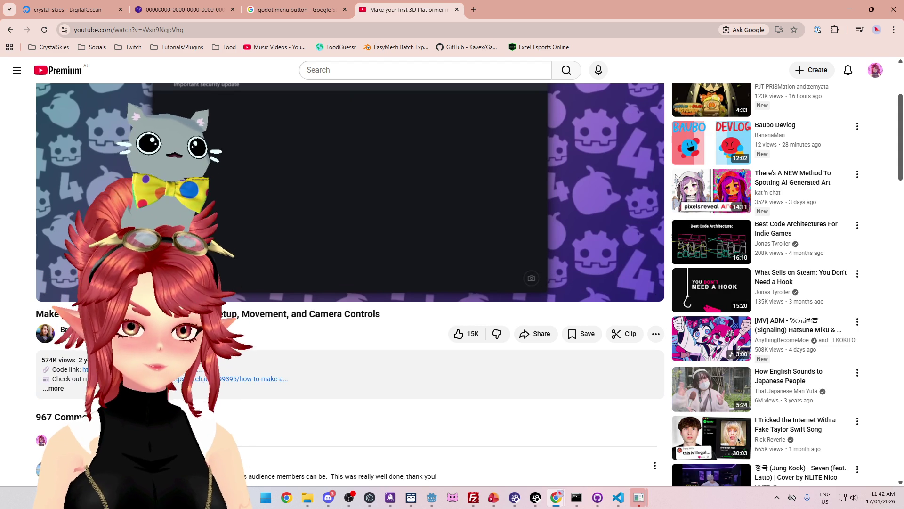
pyautogui.click(75, 328)
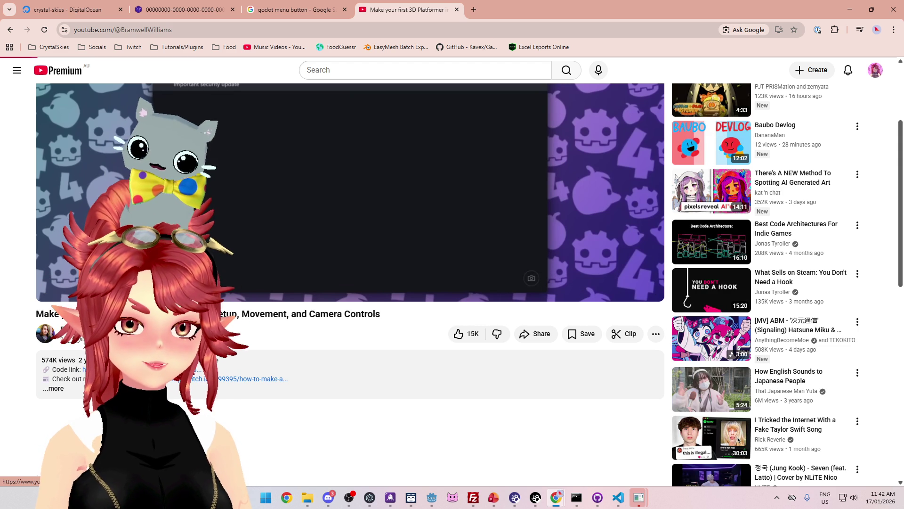
pyautogui.scroll(-4, 339, 307)
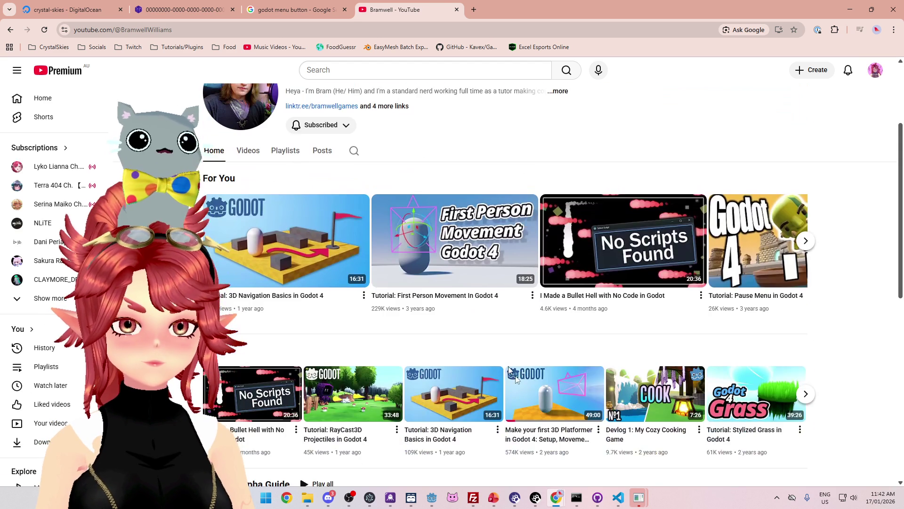
pyautogui.scroll(-2, 412, 320)
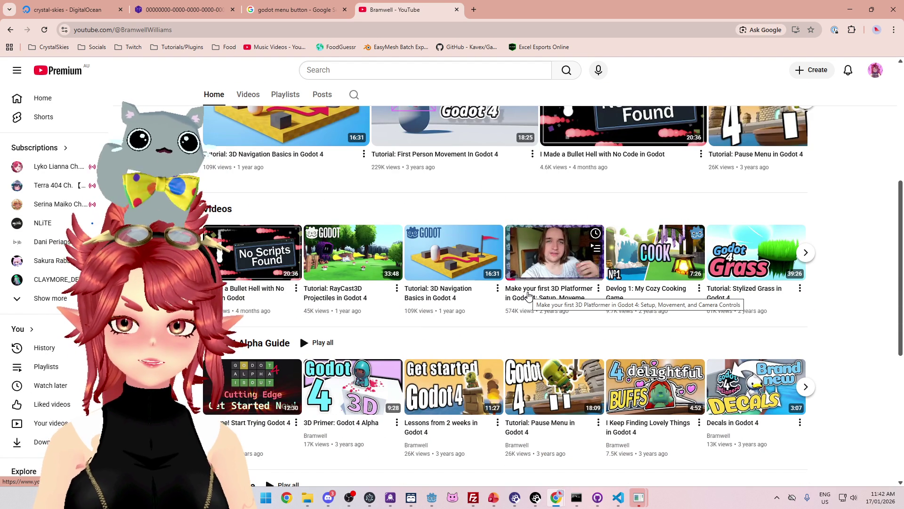
pyautogui.click(528, 295)
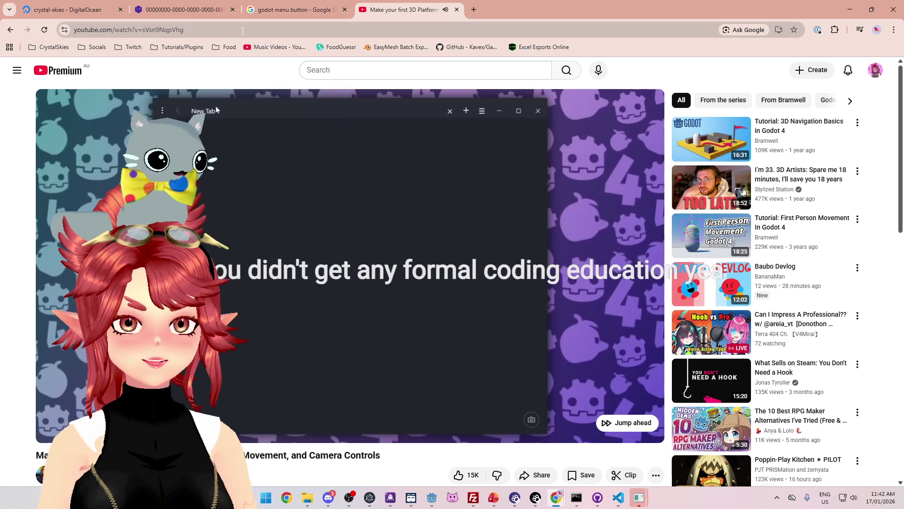
# - Close the YouTube tutorial tab so Nakama Console's grassdroprate storage object shows again
pyautogui.hotkey('ctrl', 'l')
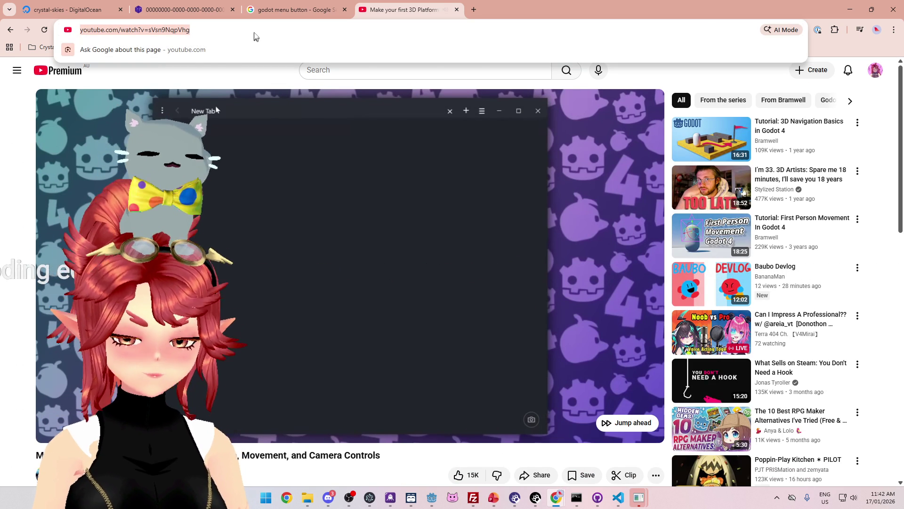
pyautogui.hotkey('alt', 'Tab')
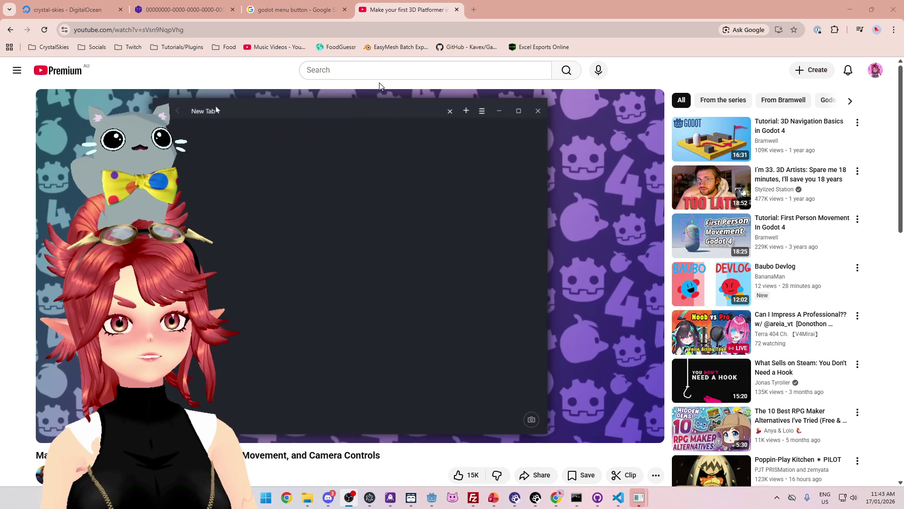
pyautogui.click(457, 10)
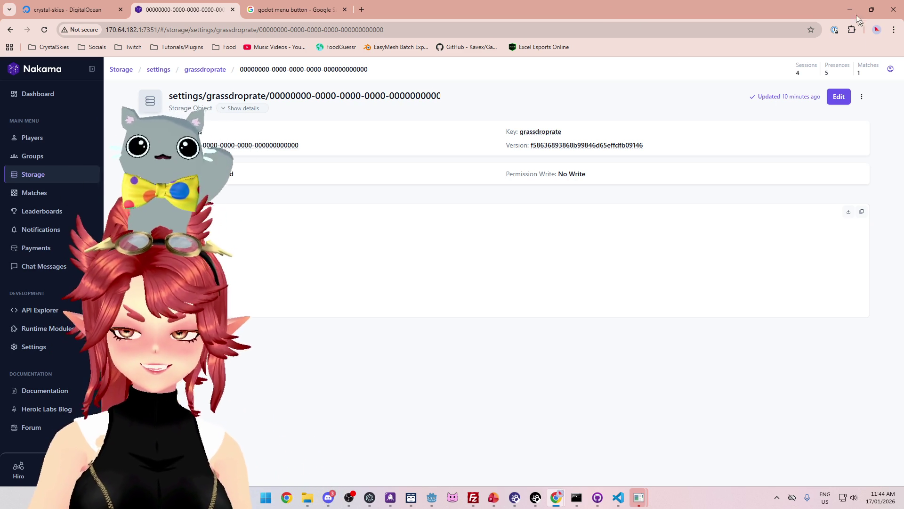
# - Minimize Chrome to reveal the running game's Host Settings menu in Godot
pyautogui.click(844, 9)
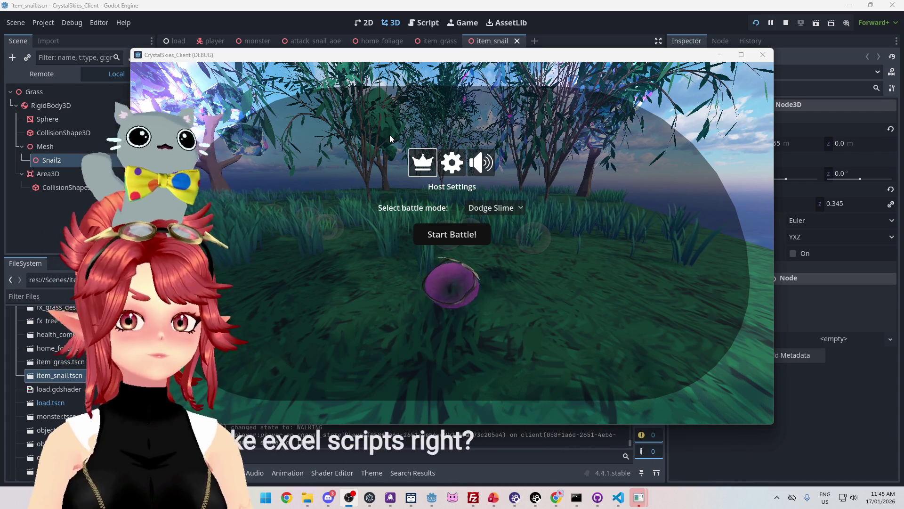
# - Stop the running game and inspect the rigid body's 0.5 m BoxShape3D collision shape
pyautogui.press('F8')
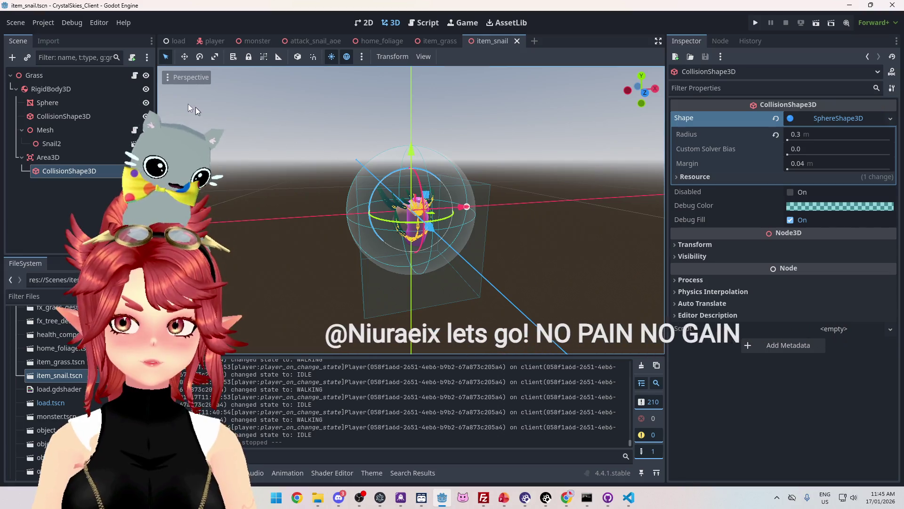
pyautogui.click(71, 116)
pyautogui.click(838, 118)
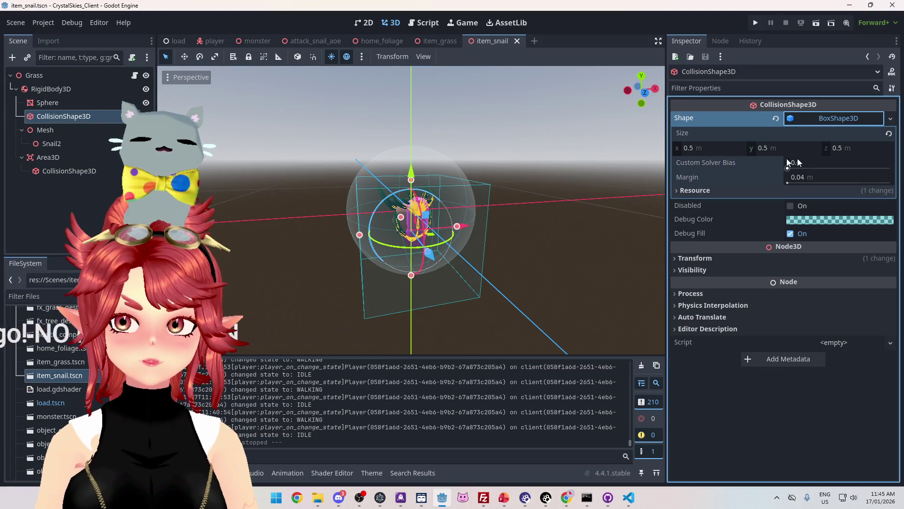
pyautogui.moveTo(605, 182)
pyautogui.mouseDown()
pyautogui.moveTo(576, 255)
pyautogui.moveTo(527, 262)
pyautogui.moveTo(527, 203)
pyautogui.moveTo(583, 256)
pyautogui.moveTo(566, 261)
pyautogui.moveTo(456, 225)
pyautogui.moveTo(474, 172)
pyautogui.moveTo(502, 166)
pyautogui.moveTo(467, 190)
pyautogui.moveTo(316, 178)
pyautogui.mouseUp()
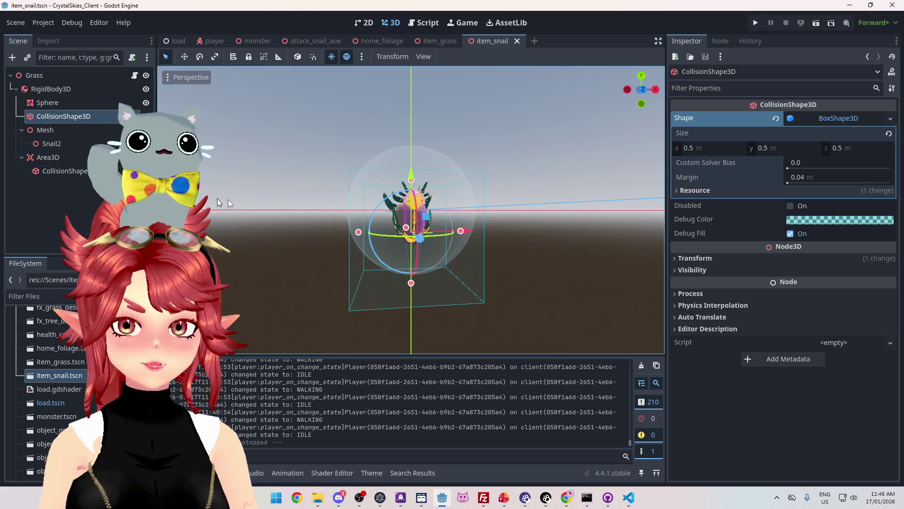
pyautogui.moveTo(217, 202)
pyautogui.mouseDown()
pyautogui.moveTo(329, 168)
pyautogui.moveTo(377, 108)
pyautogui.mouseUp()
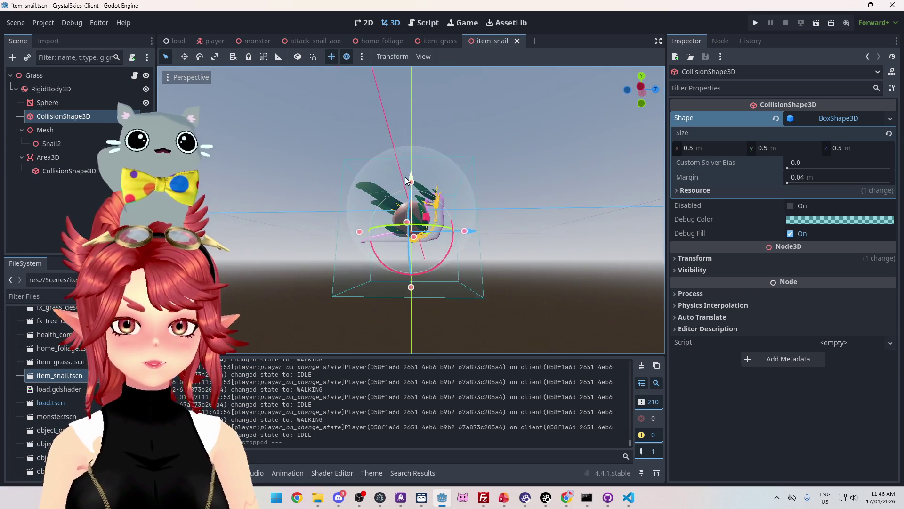
# - Glance at item_grass, then return to item_snail and select its RigidBody3D
pyautogui.click(438, 40)
pyautogui.moveTo(426, 182)
pyautogui.mouseDown()
pyautogui.moveTo(434, 170)
pyautogui.moveTo(454, 266)
pyautogui.moveTo(354, 222)
pyautogui.mouseUp()
pyautogui.click(496, 41)
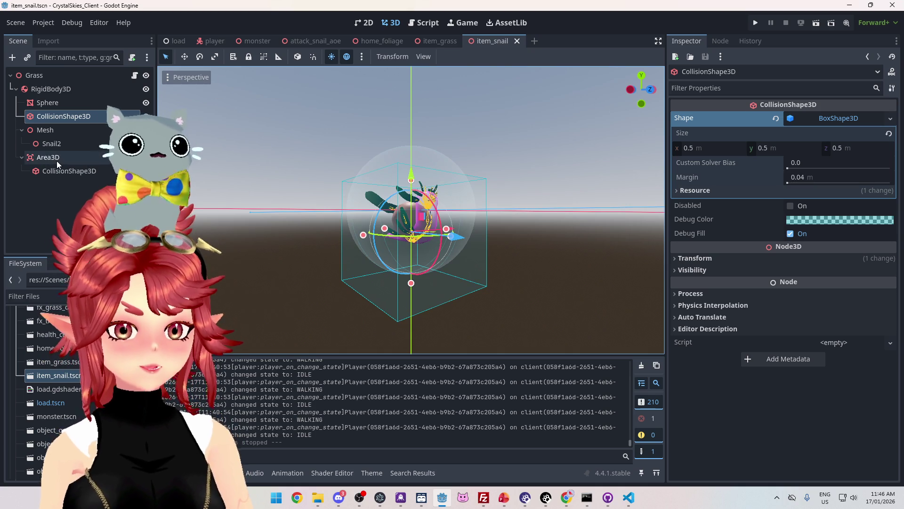
pyautogui.click(42, 89)
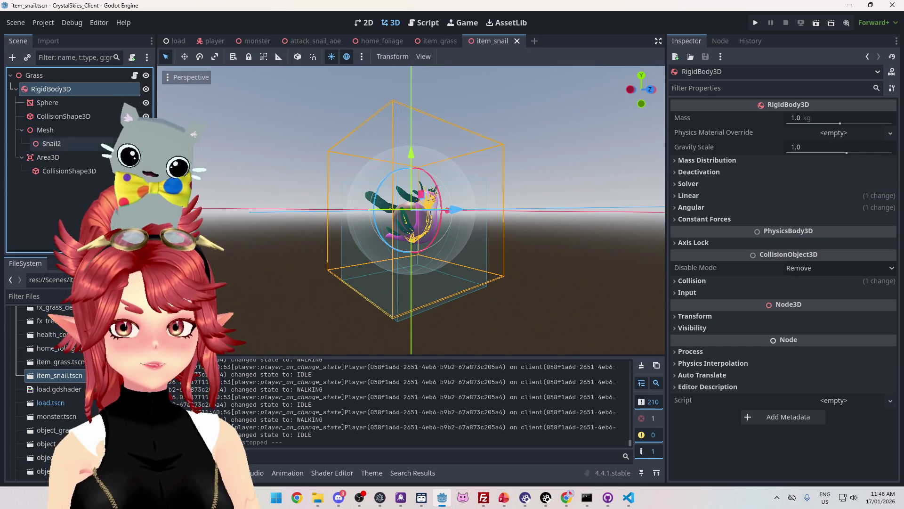
pyautogui.moveTo(292, 207)
pyautogui.mouseDown()
pyautogui.moveTo(361, 192)
pyautogui.moveTo(384, 216)
pyautogui.moveTo(345, 226)
pyautogui.moveTo(317, 202)
pyautogui.moveTo(377, 207)
pyautogui.moveTo(269, 215)
pyautogui.moveTo(360, 211)
pyautogui.moveTo(276, 211)
pyautogui.moveTo(240, 235)
pyautogui.moveTo(310, 218)
pyautogui.moveTo(366, 220)
pyautogui.mouseUp()
pyautogui.click(74, 103)
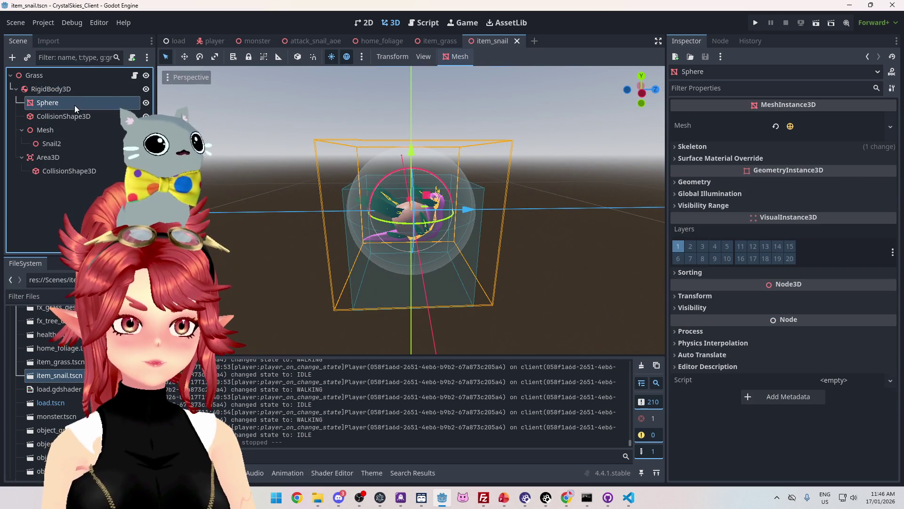
pyautogui.click(45, 131)
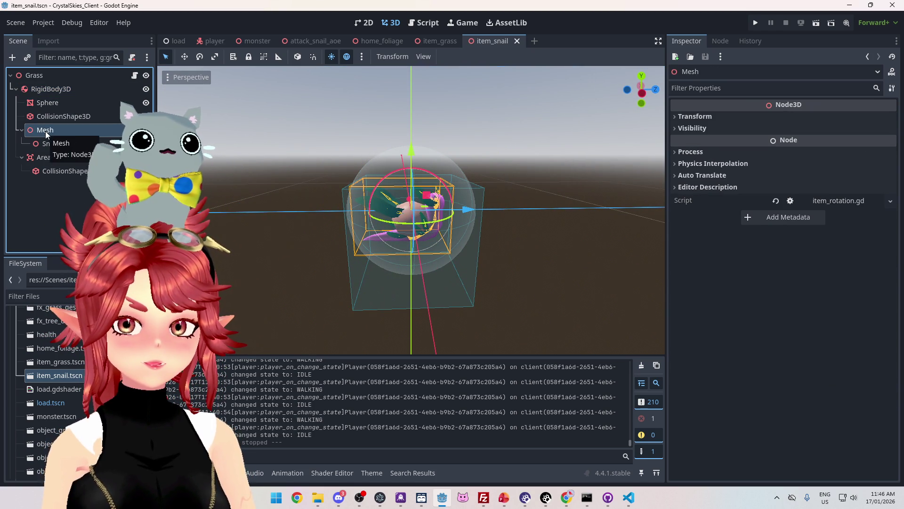
pyautogui.moveTo(311, 190)
pyautogui.mouseDown()
pyautogui.moveTo(269, 216)
pyautogui.moveTo(203, 203)
pyautogui.mouseUp()
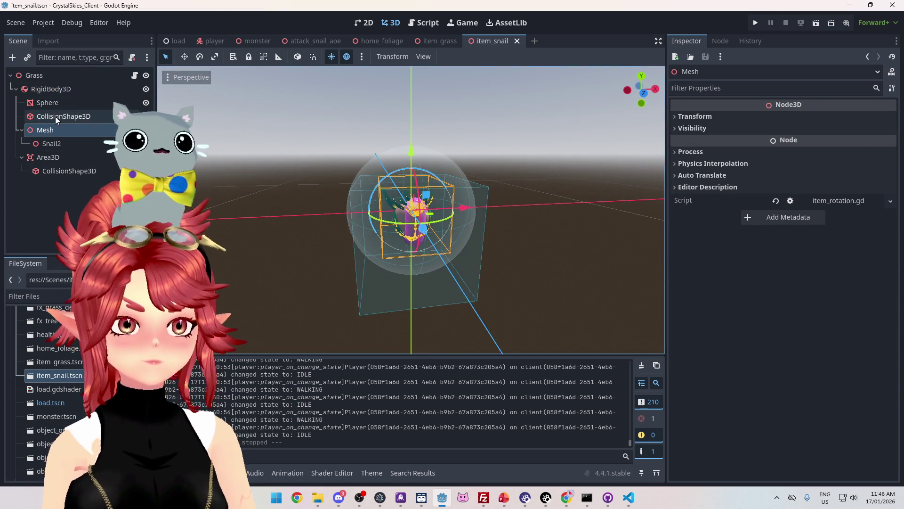
pyautogui.click(55, 117)
pyautogui.click(49, 88)
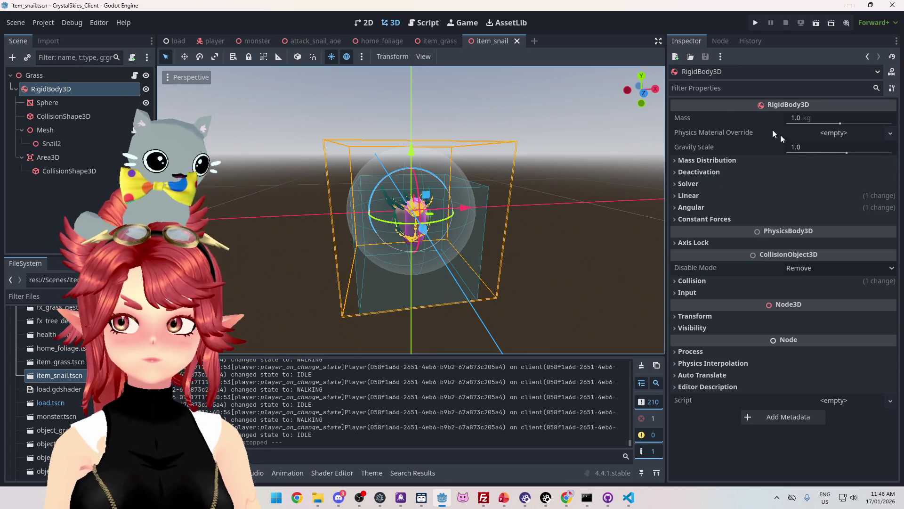
pyautogui.click(696, 316)
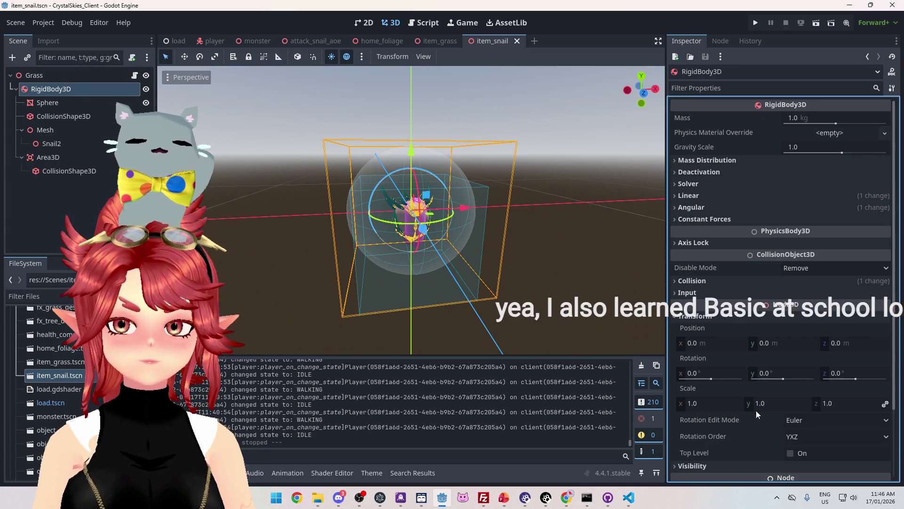
pyautogui.moveTo(708, 403); pyautogui.dragTo(756, 403)
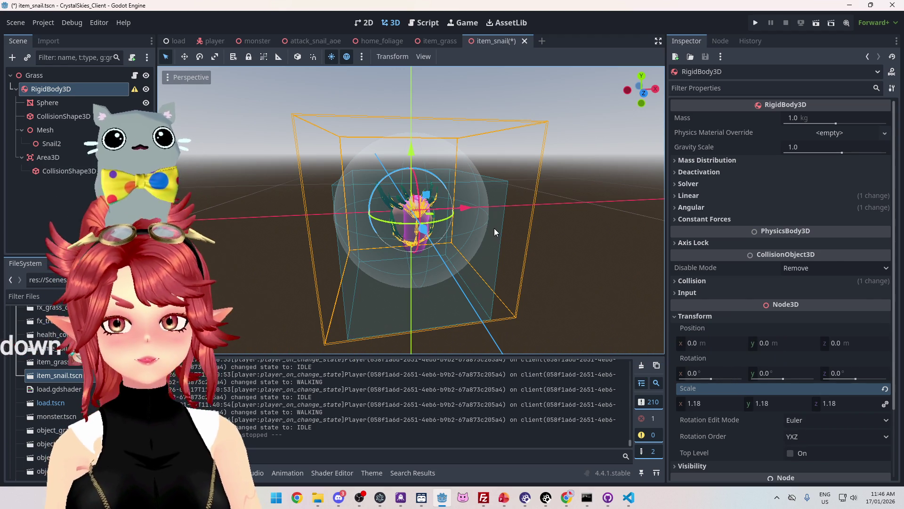
pyautogui.hotkey('ctrl', 'z')
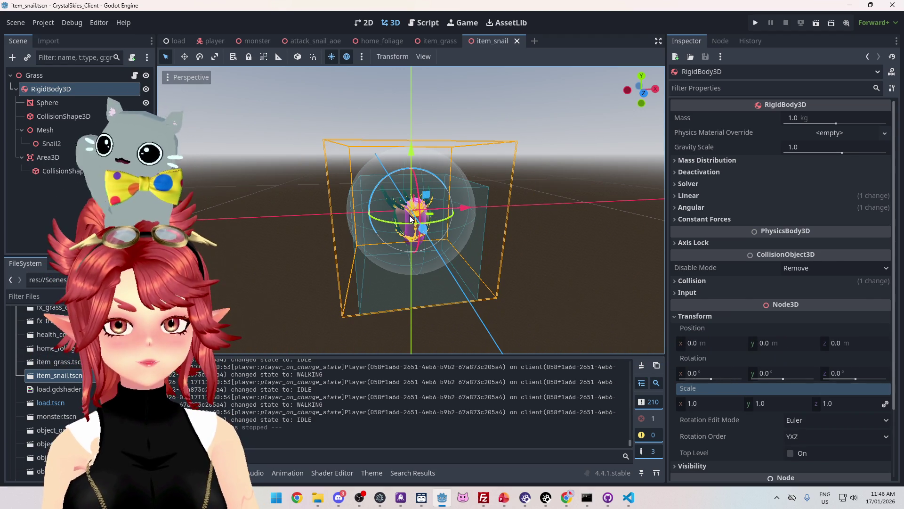
pyautogui.moveTo(460, 264)
pyautogui.mouseDown()
pyautogui.moveTo(438, 236)
pyautogui.moveTo(430, 242)
pyautogui.moveTo(435, 234)
pyautogui.mouseUp()
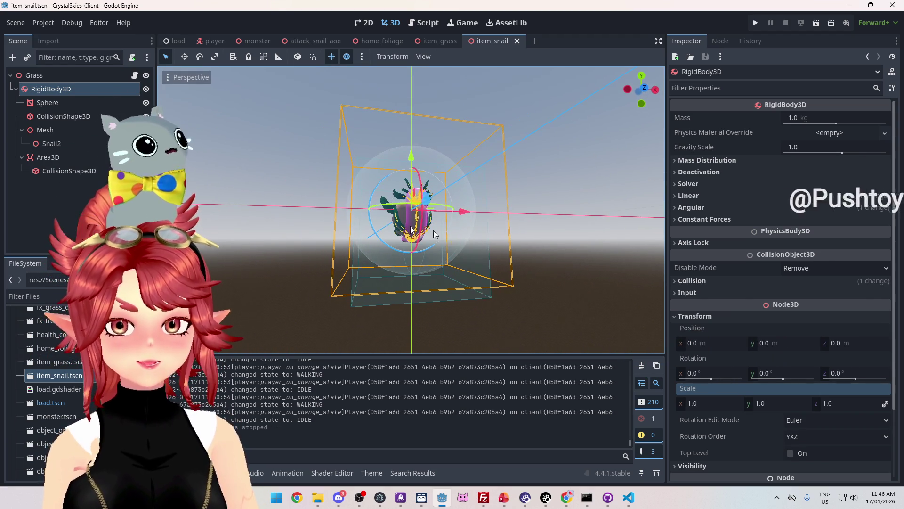
pyautogui.click(54, 102)
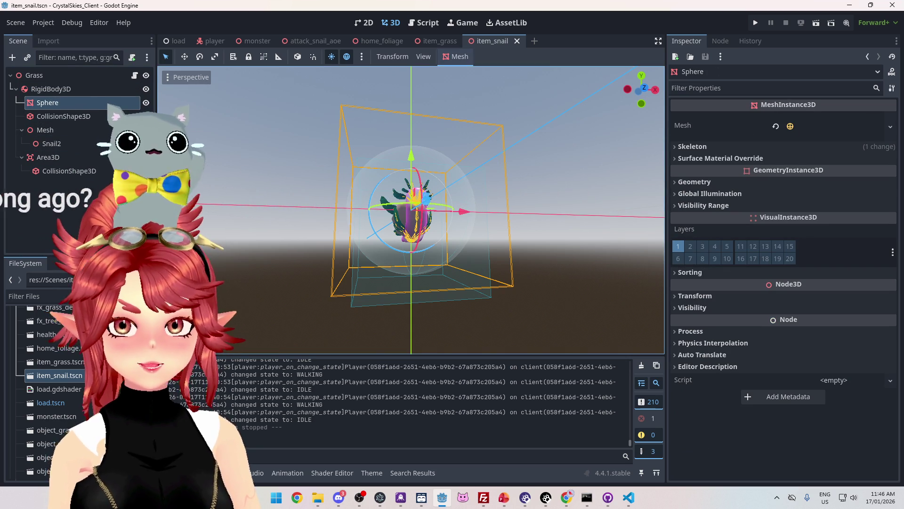
# - Scale the Sphere mesh uniformly to 1.245
pyautogui.click(54, 132)
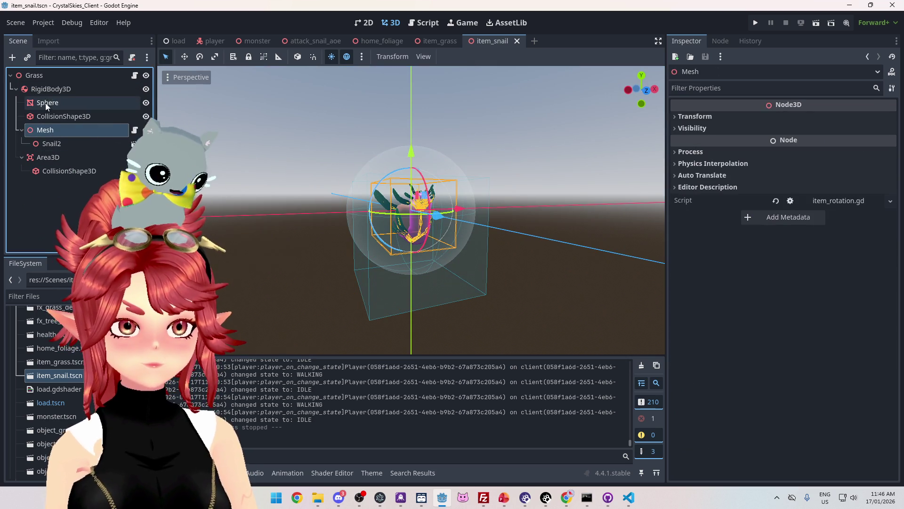
pyautogui.click(51, 118)
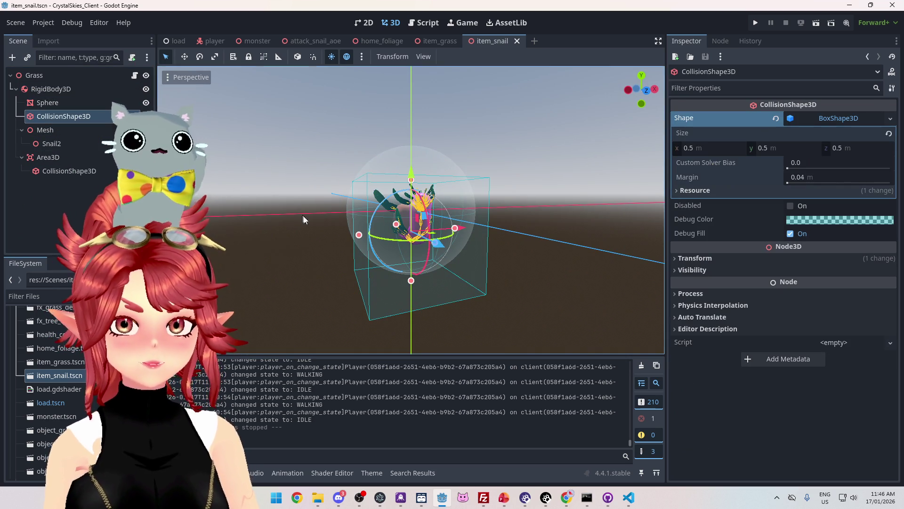
pyautogui.moveTo(303, 219)
pyautogui.mouseDown()
pyautogui.moveTo(400, 239)
pyautogui.moveTo(518, 236)
pyautogui.mouseUp()
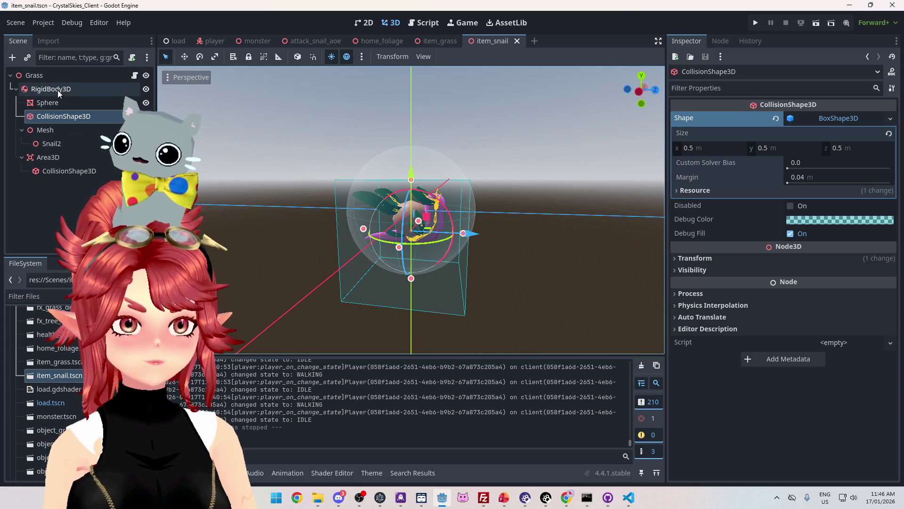
pyautogui.click(55, 103)
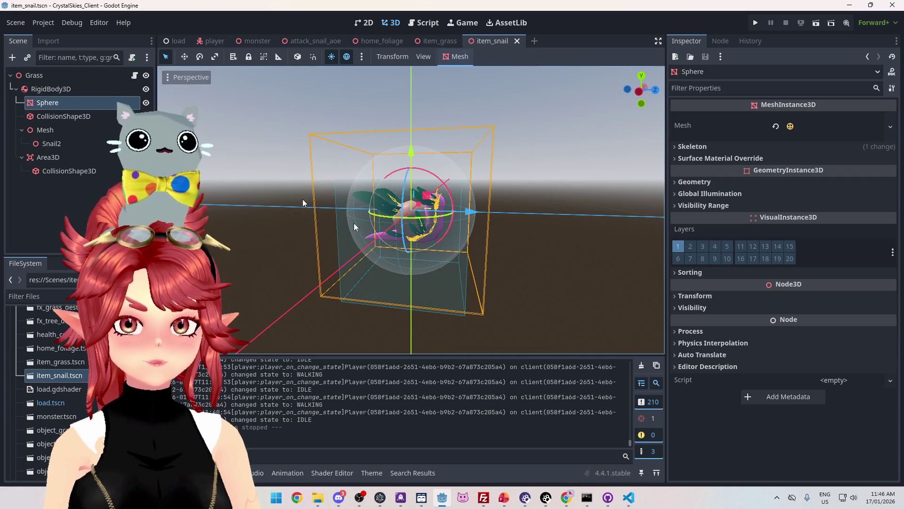
pyautogui.press('KP_3')
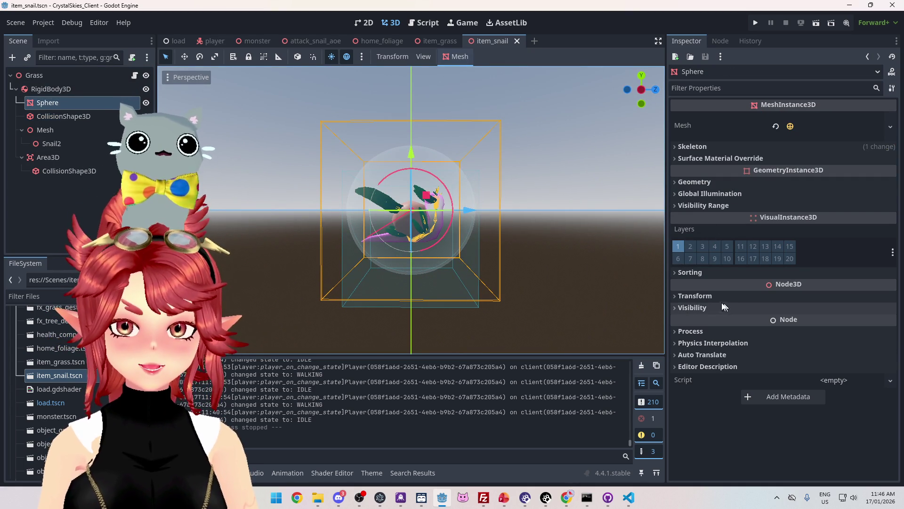
pyautogui.click(697, 294)
pyautogui.moveTo(695, 386); pyautogui.dragTo(732, 386)
# - Raise the Sphere to Y 0.075 using the front orthographic view
pyautogui.moveTo(411, 154); pyautogui.dragTo(408, 135)
pyautogui.press('KP_1')
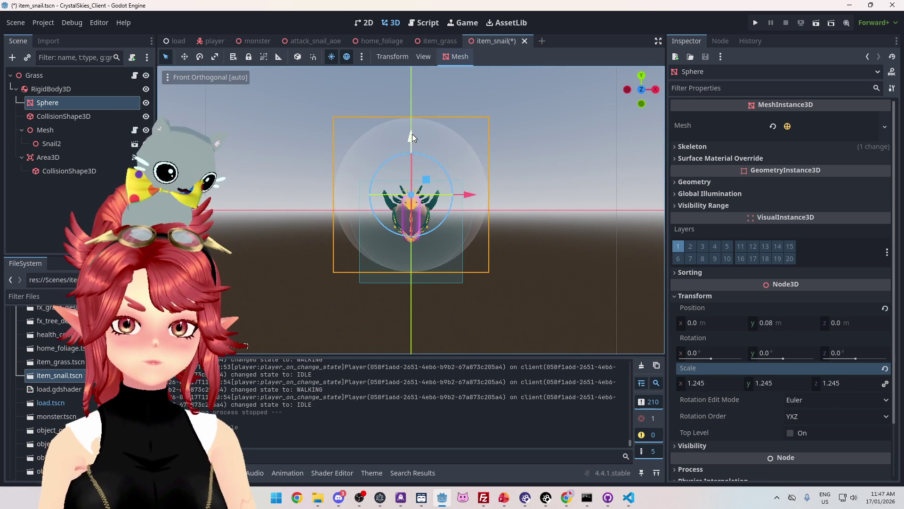
pyautogui.moveTo(411, 134); pyautogui.dragTo(412, 134)
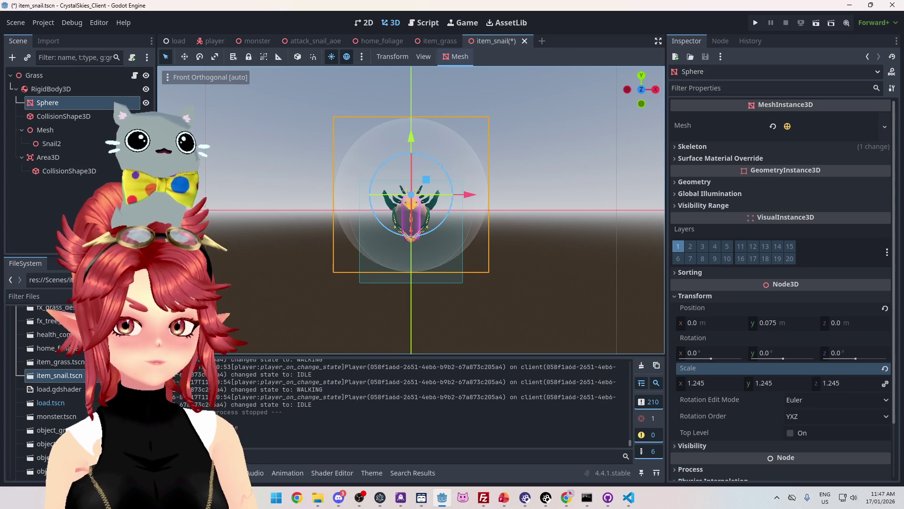
# - Set the Snail2 model's uniform scale to 0.505
pyautogui.click(64, 131)
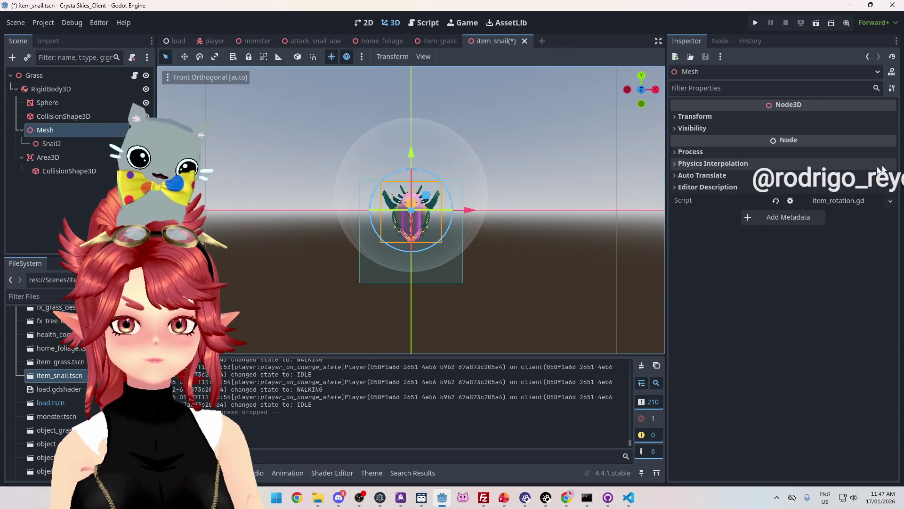
pyautogui.click(694, 116)
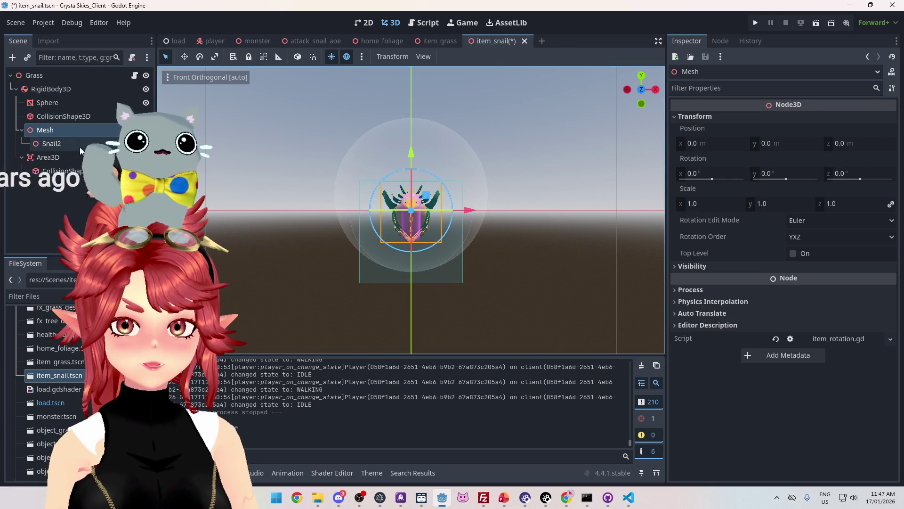
pyautogui.moveTo(270, 149); pyautogui.dragTo(250, 165)
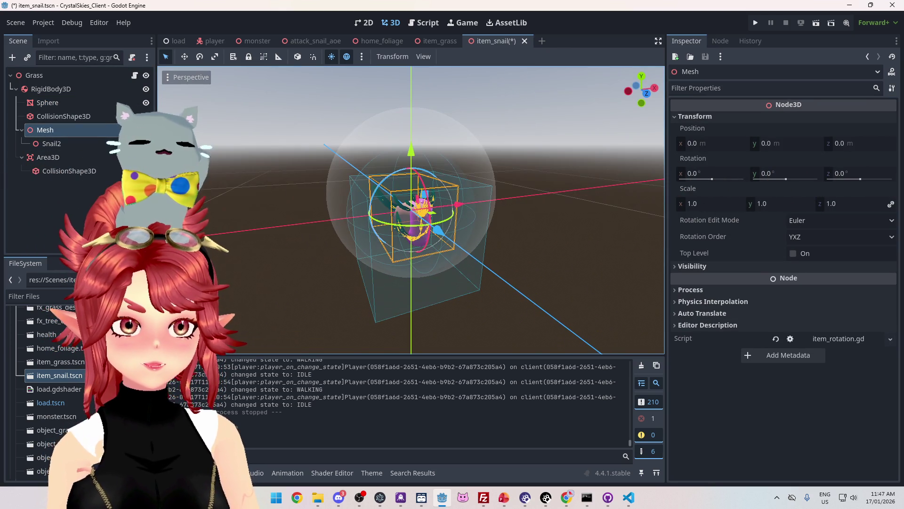
pyautogui.click(73, 144)
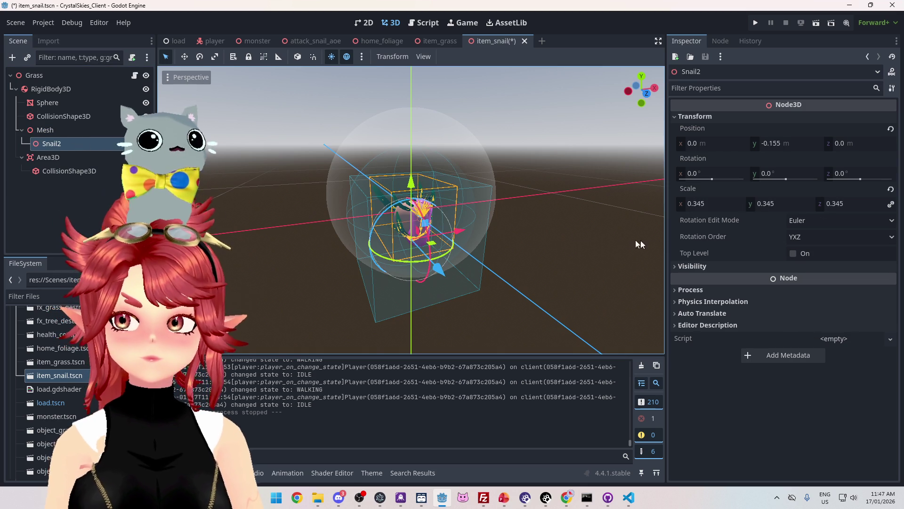
pyautogui.moveTo(640, 242); pyautogui.dragTo(569, 173)
pyautogui.click(709, 204)
pyautogui.moveTo(700, 204); pyautogui.dragTo(759, 204)
pyautogui.moveTo(612, 202); pyautogui.dragTo(535, 200)
pyautogui.click(765, 204)
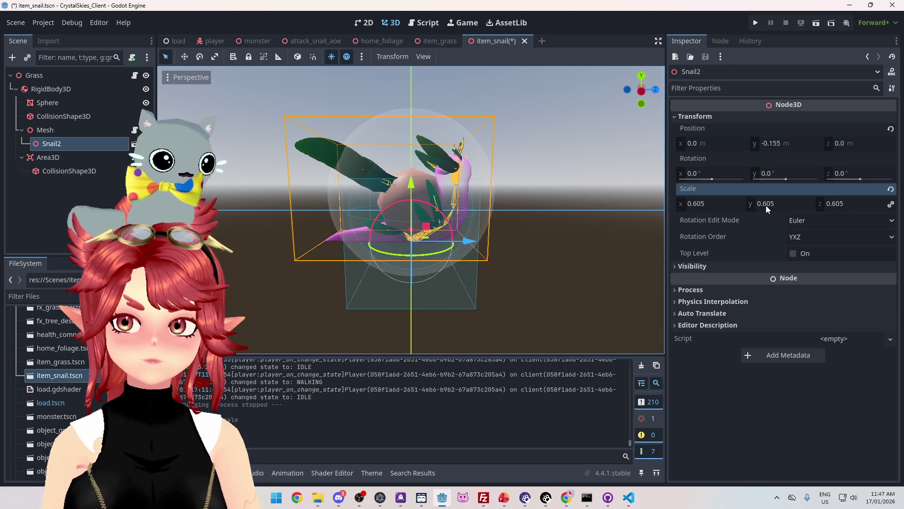
pyautogui.write('0.51')
pyautogui.press('Return')
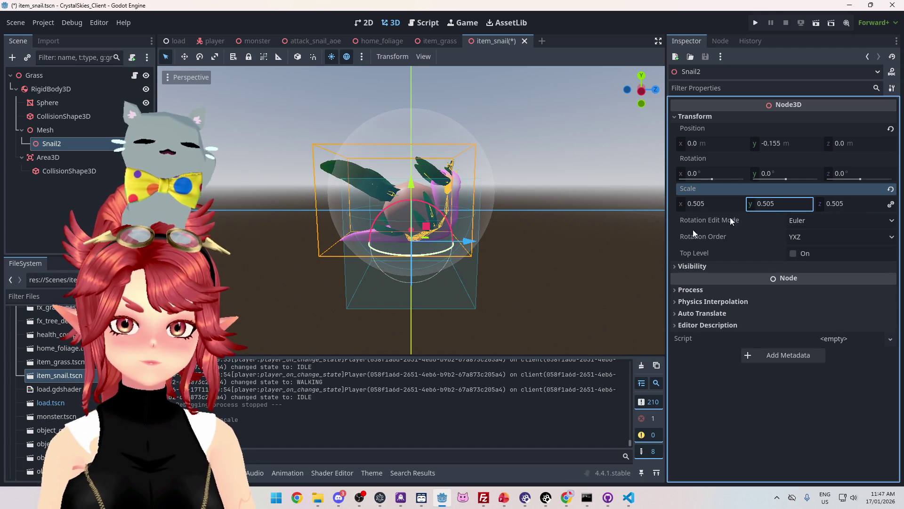
# - Shift Snail2 along Z to 0.061 and save the item_snail scene
pyautogui.moveTo(469, 241); pyautogui.dragTo(483, 245)
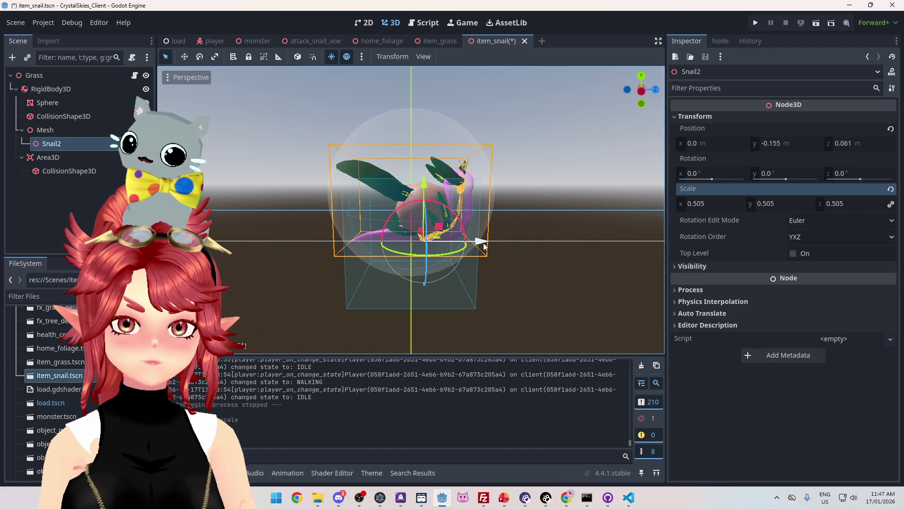
pyautogui.moveTo(572, 253)
pyautogui.mouseDown()
pyautogui.moveTo(456, 230)
pyautogui.moveTo(247, 220)
pyautogui.moveTo(468, 231)
pyautogui.moveTo(598, 223)
pyautogui.moveTo(312, 216)
pyautogui.moveTo(602, 220)
pyautogui.moveTo(249, 222)
pyautogui.moveTo(592, 219)
pyautogui.moveTo(364, 241)
pyautogui.moveTo(372, 237)
pyautogui.mouseUp()
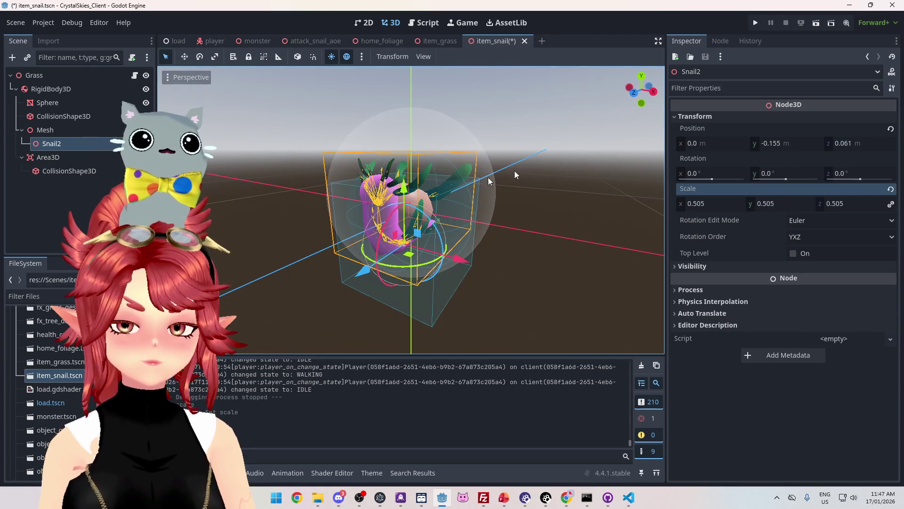
pyautogui.hotkey('ctrl', 's')
# - Move Snail2 to Y -0.115 in the side orthographic view
pyautogui.moveTo(457, 159)
pyautogui.mouseDown()
pyautogui.moveTo(490, 174)
pyautogui.moveTo(518, 168)
pyautogui.mouseUp()
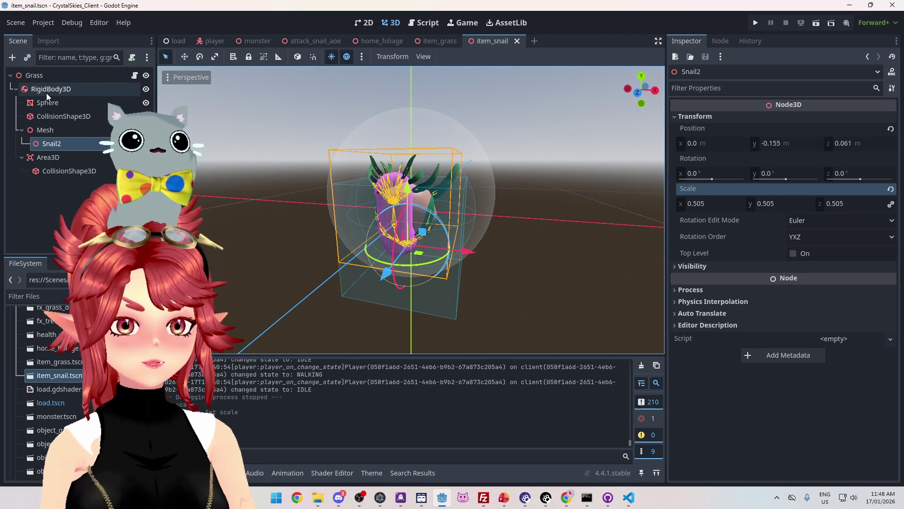
pyautogui.scroll(-3, 435, 245)
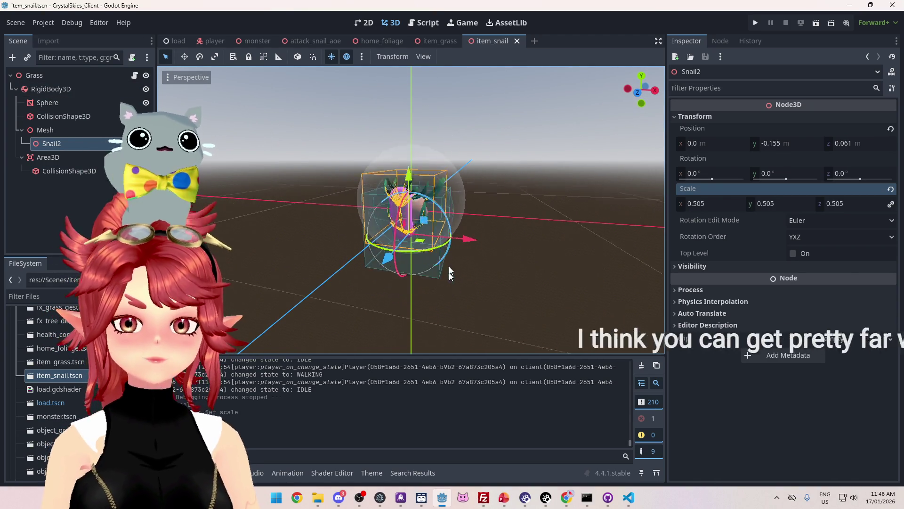
pyautogui.moveTo(394, 256)
pyautogui.mouseDown()
pyautogui.moveTo(478, 212)
pyautogui.moveTo(522, 222)
pyautogui.moveTo(556, 212)
pyautogui.mouseUp()
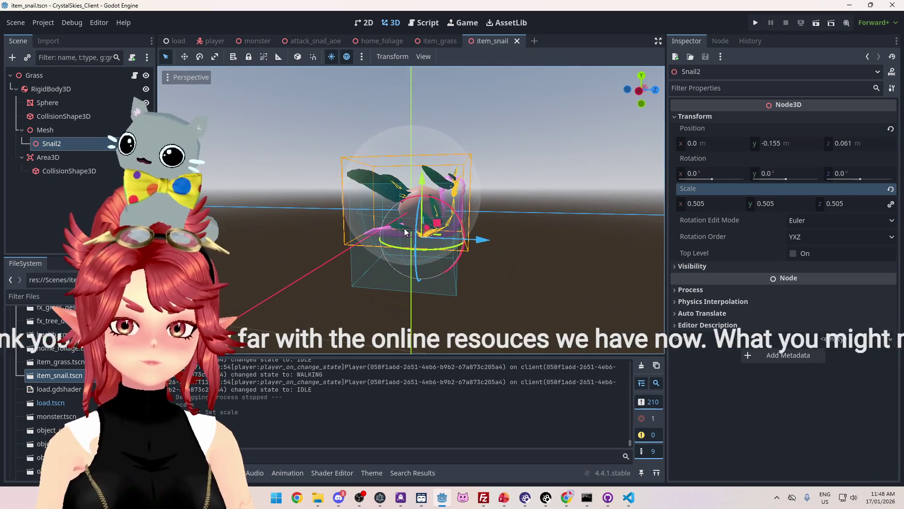
pyautogui.press('KP_3')
pyautogui.moveTo(397, 177); pyautogui.dragTo(397, 173)
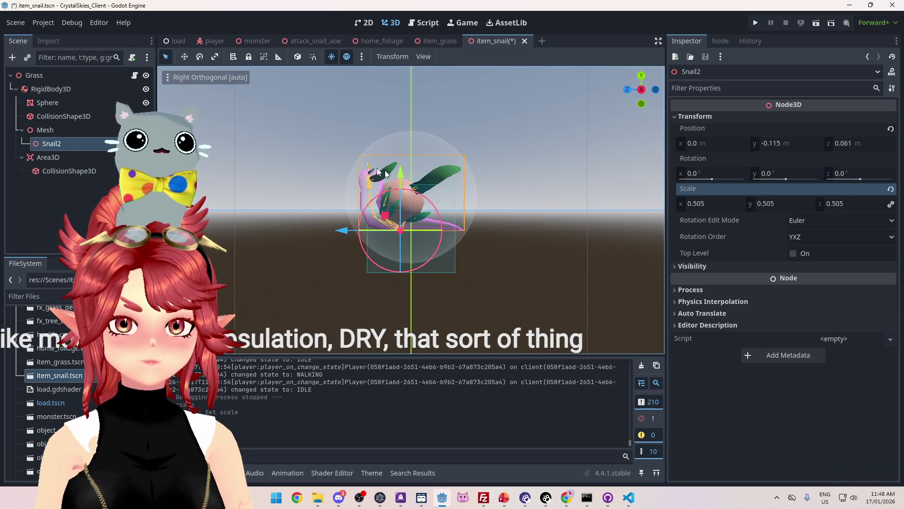
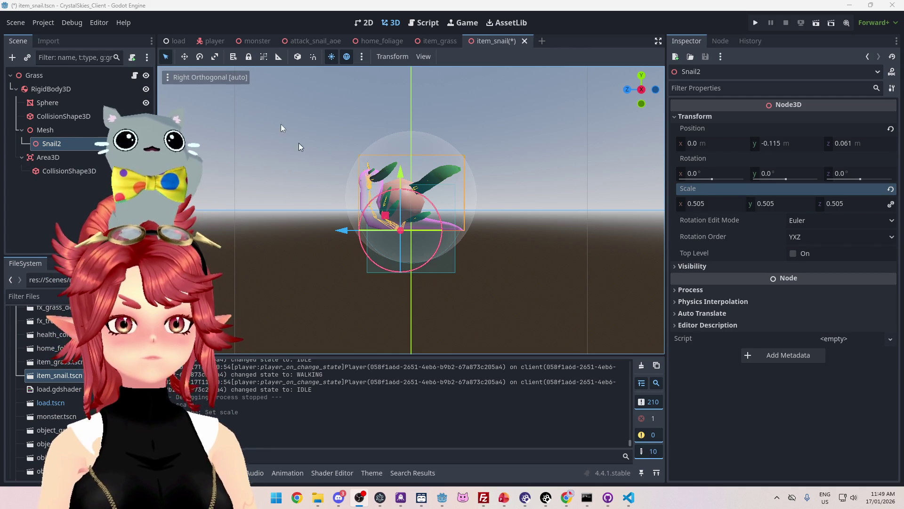
# - Add a GPUParticles3D node to the item_snail scene and bring up its Draw Pass 1 mesh choices
pyautogui.moveTo(278, 242)
pyautogui.mouseDown()
pyautogui.moveTo(504, 231)
pyautogui.moveTo(315, 270)
pyautogui.moveTo(447, 274)
pyautogui.moveTo(227, 273)
pyautogui.mouseUp()
pyautogui.moveTo(306, 261)
pyautogui.mouseDown()
pyautogui.moveTo(430, 262)
pyautogui.moveTo(330, 252)
pyautogui.moveTo(417, 247)
pyautogui.moveTo(238, 258)
pyautogui.moveTo(468, 244)
pyautogui.moveTo(299, 258)
pyautogui.mouseUp()
pyautogui.hotkey('ctrl', 'z')
pyautogui.hotkey('ctrl', 'z')
pyautogui.hotkey('ctrl', 'z')
pyautogui.click(839, 264)
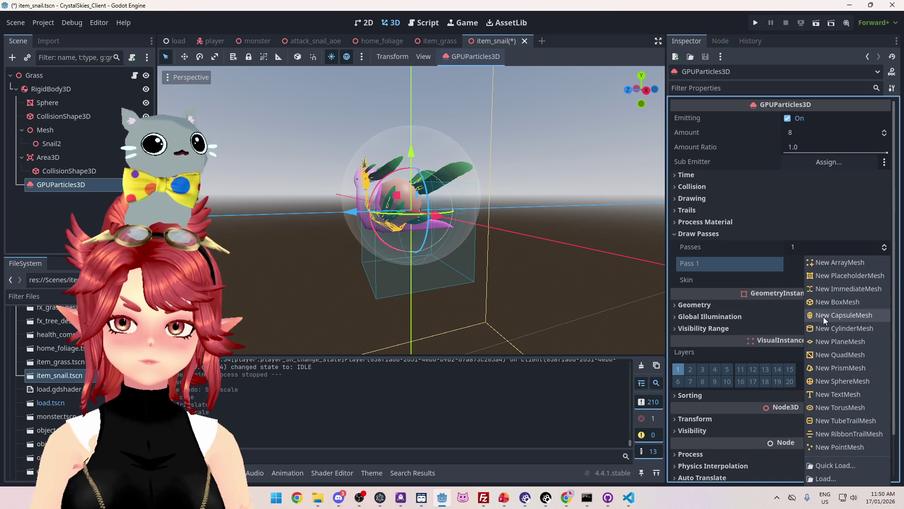
# - Use a new SphereMesh as the Draw Pass 1 particle mesh and expand its settings
pyautogui.click(823, 385)
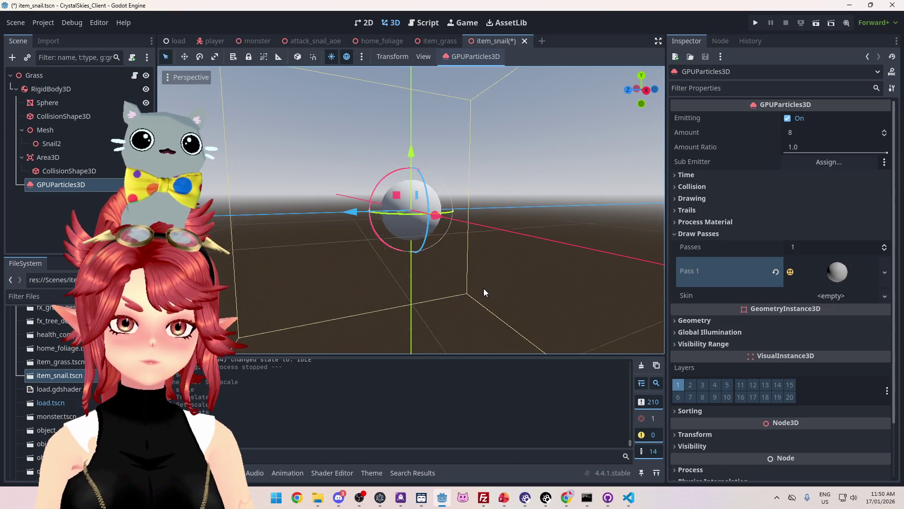
pyautogui.moveTo(484, 289); pyautogui.dragTo(524, 284)
pyautogui.click(828, 272)
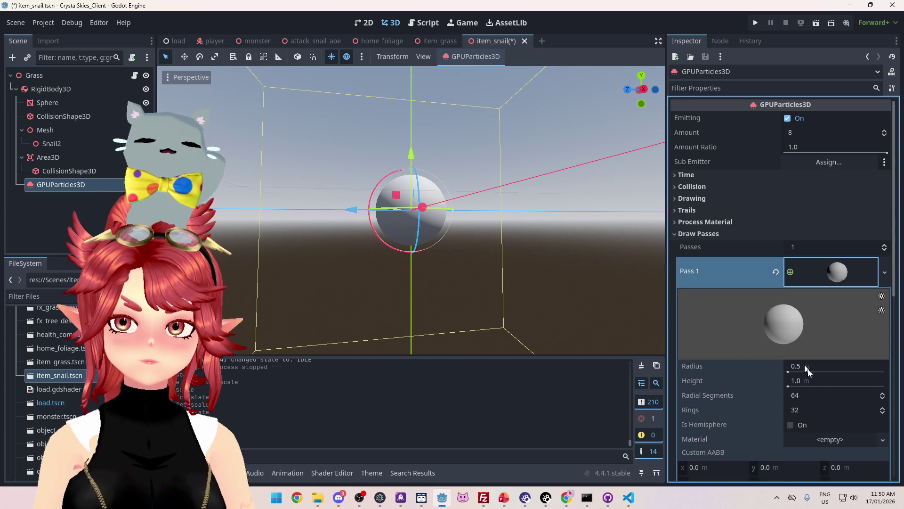
pyautogui.scroll(-2, 711, 351)
# - Set the sphere mesh radius and height to 0.05 m
pyautogui.click(810, 317)
pyautogui.write('0.1')
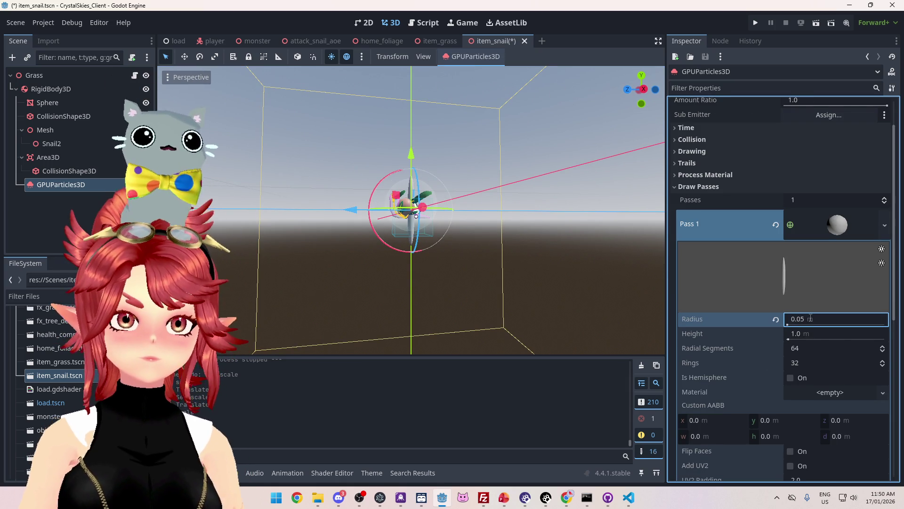
pyautogui.click(817, 333)
pyautogui.write('0.05')
pyautogui.press('Return')
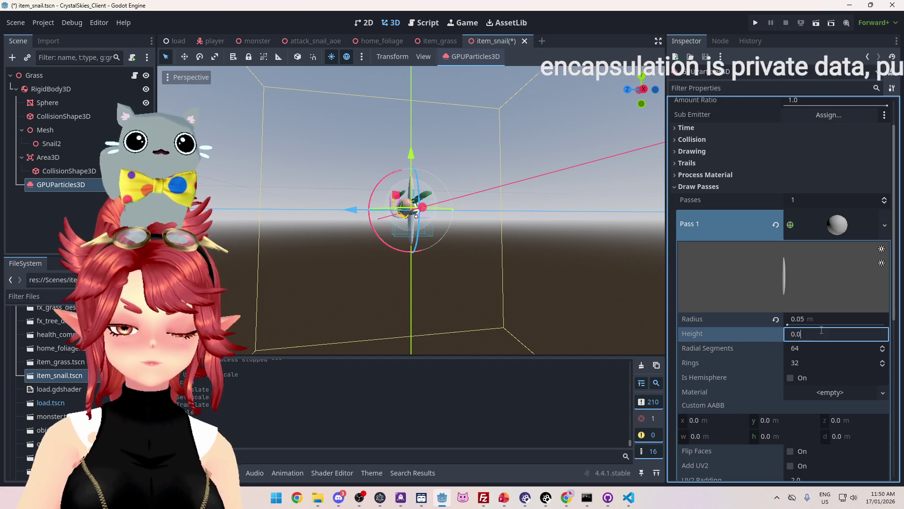
pyautogui.scroll(5, 474, 278)
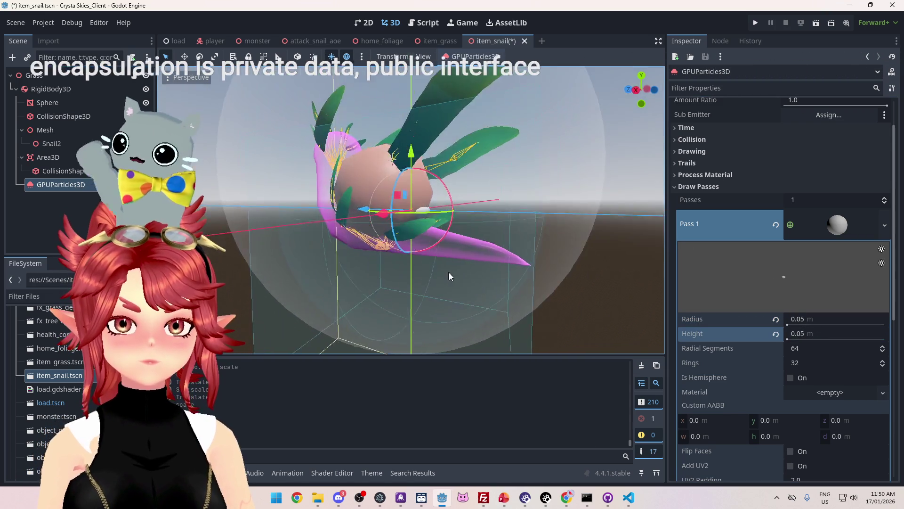
pyautogui.scroll(-5, 499, 283)
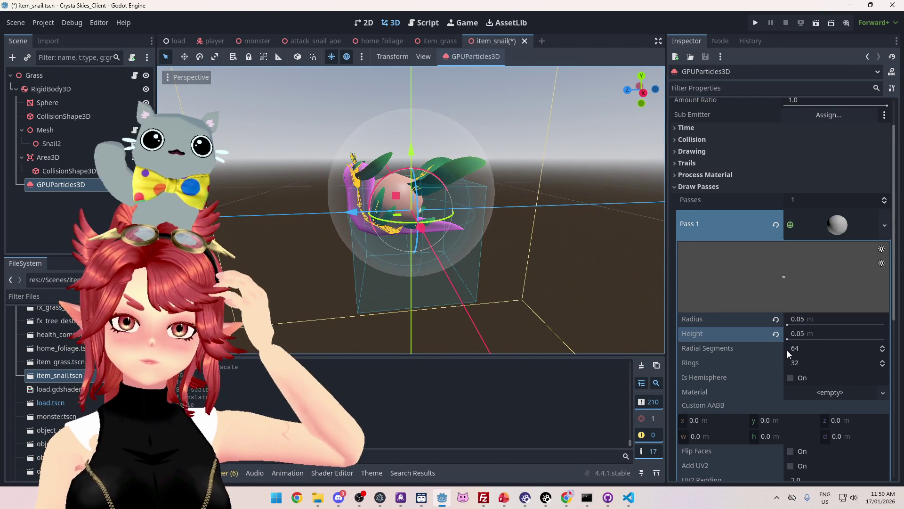
pyautogui.scroll(-2, 529, 258)
pyautogui.scroll(-2, 530, 258)
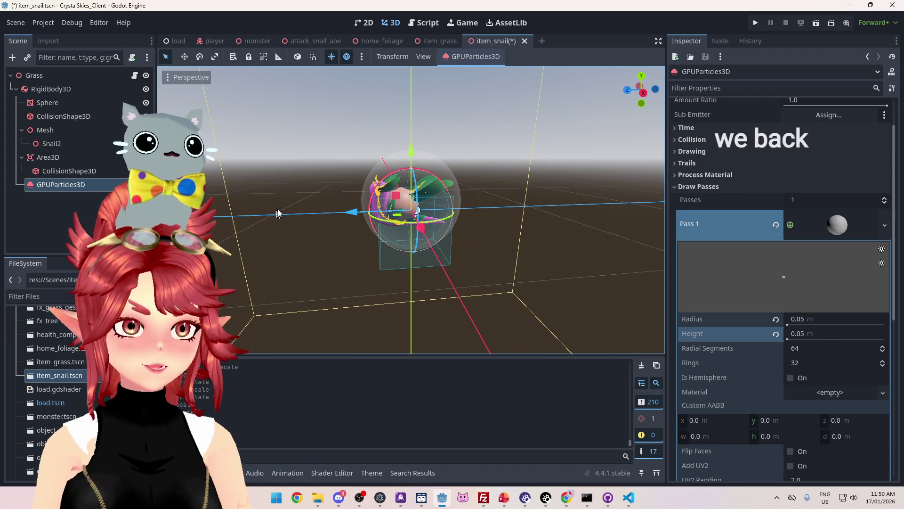
pyautogui.moveTo(554, 274); pyautogui.dragTo(336, 204)
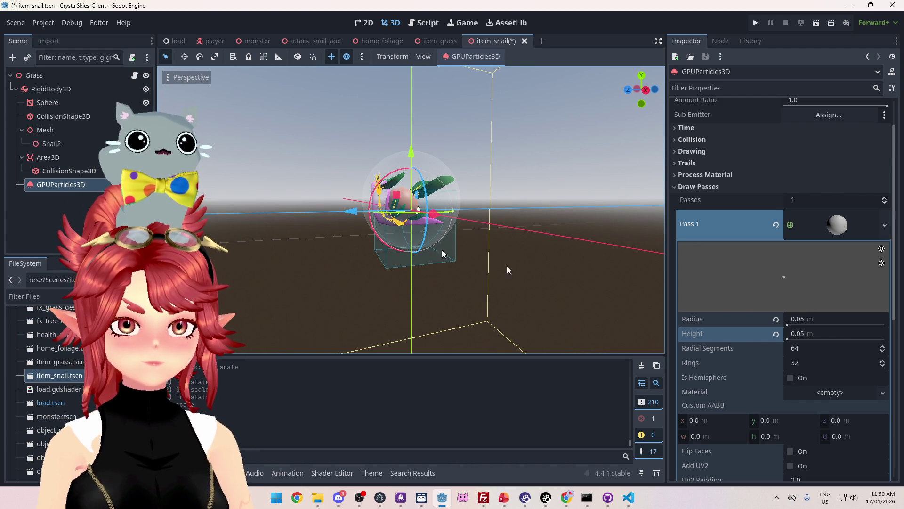
pyautogui.click(815, 214)
pyautogui.click(833, 252)
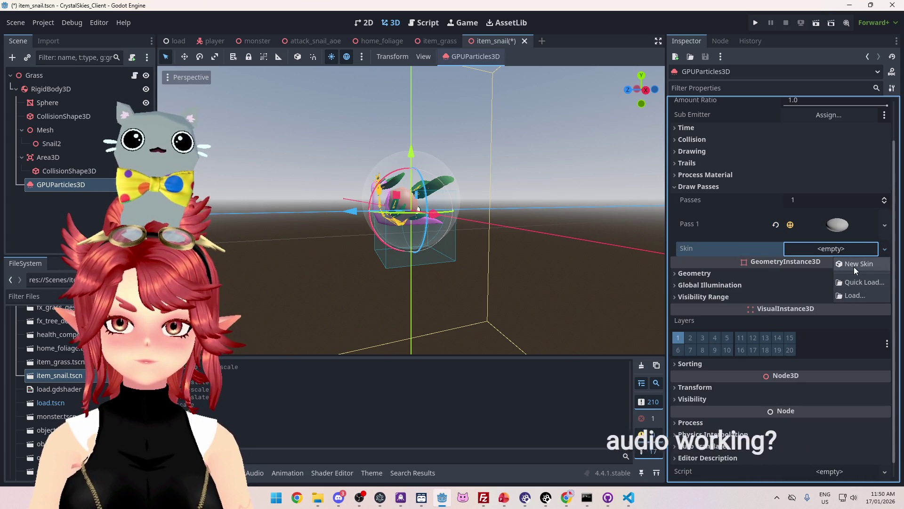
# - Assign a new ParticleProcessMaterial as the particles' process material
pyautogui.click(857, 281)
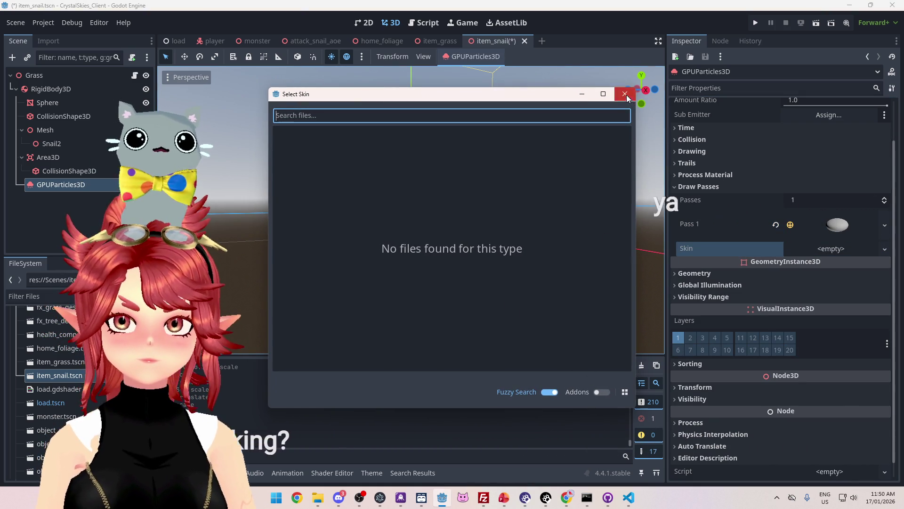
pyautogui.click(625, 94)
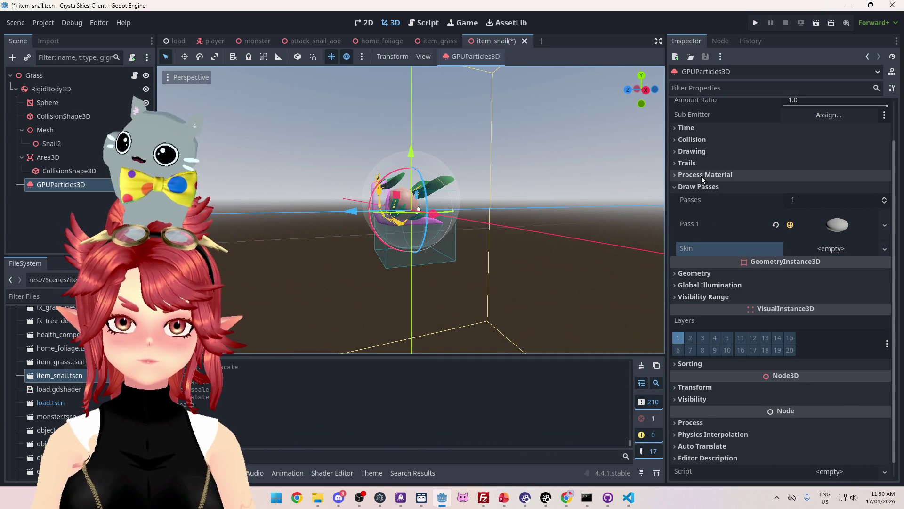
pyautogui.click(702, 175)
pyautogui.click(886, 189)
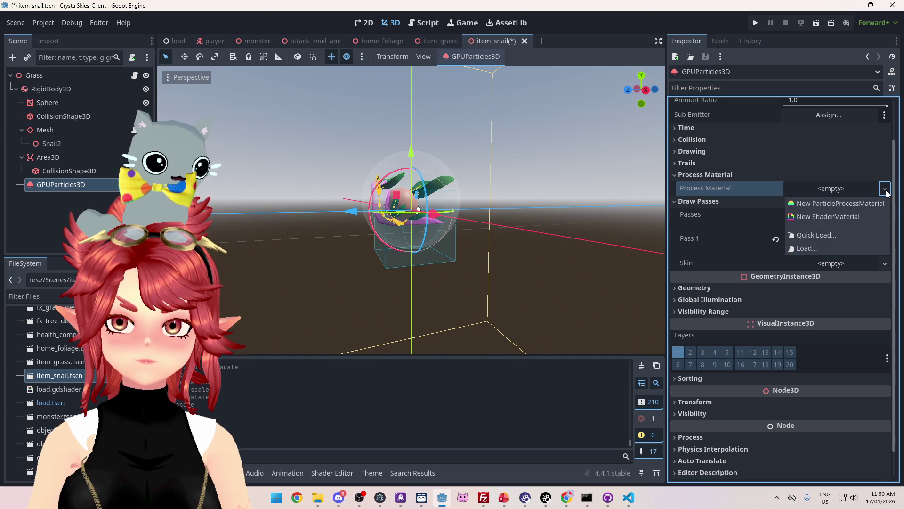
pyautogui.click(829, 208)
# - Expand the new material and browse its Particle Flags, Spawn and Animated Velocity sections
pyautogui.click(821, 188)
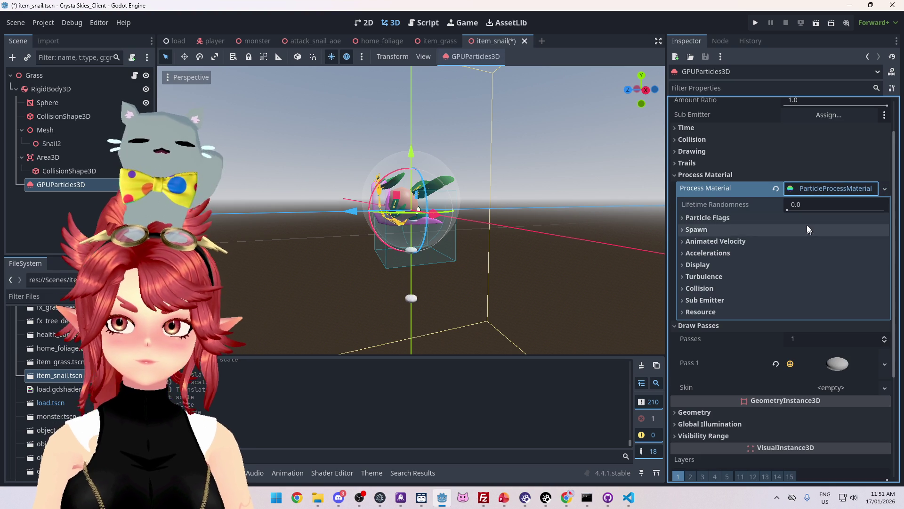
pyautogui.scroll(-3, 490, 262)
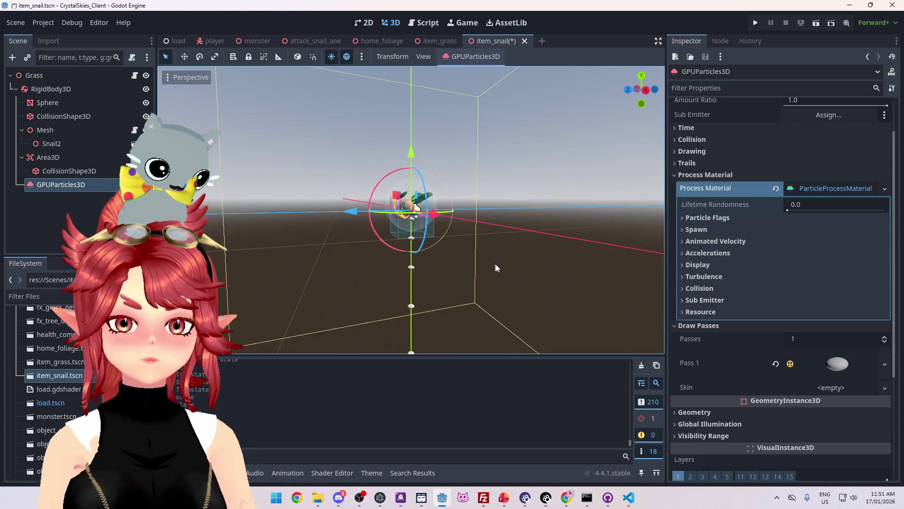
pyautogui.scroll(2, 474, 250)
pyautogui.click(705, 219)
pyautogui.click(705, 218)
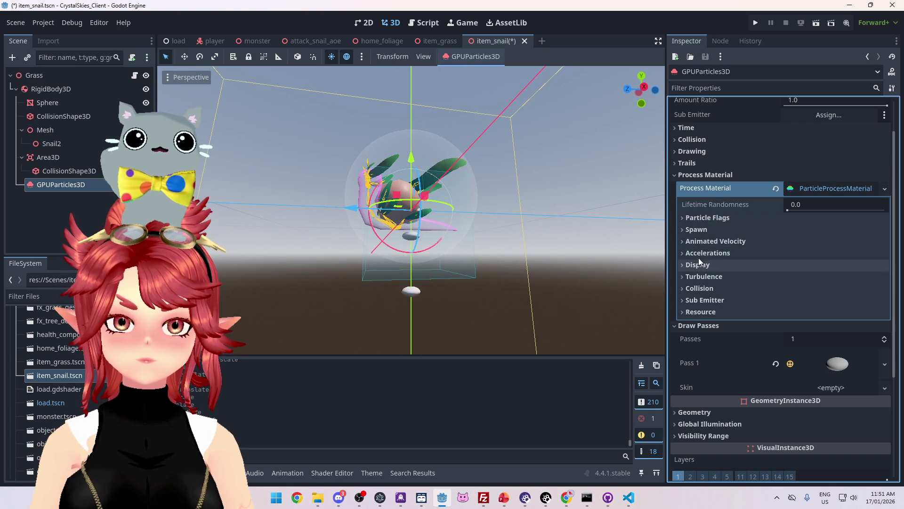
pyautogui.click(697, 230)
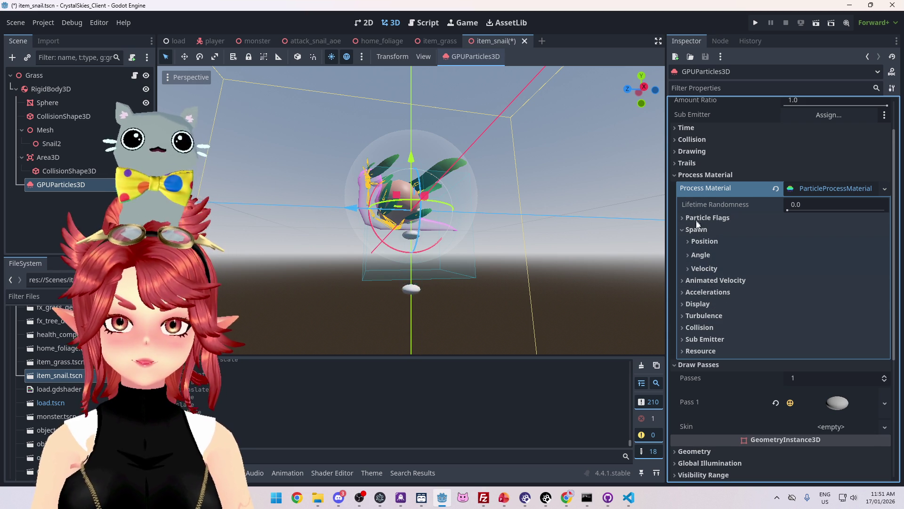
pyautogui.click(700, 285)
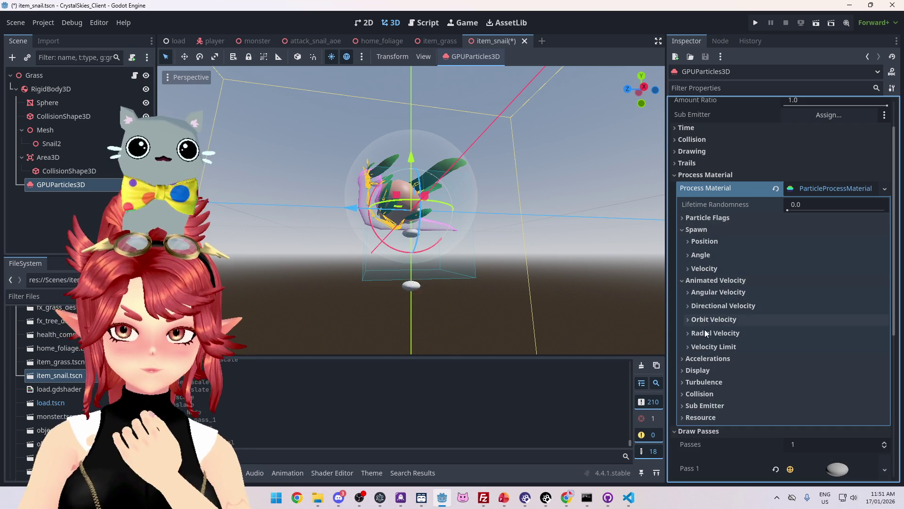
pyautogui.click(701, 280)
pyautogui.click(700, 230)
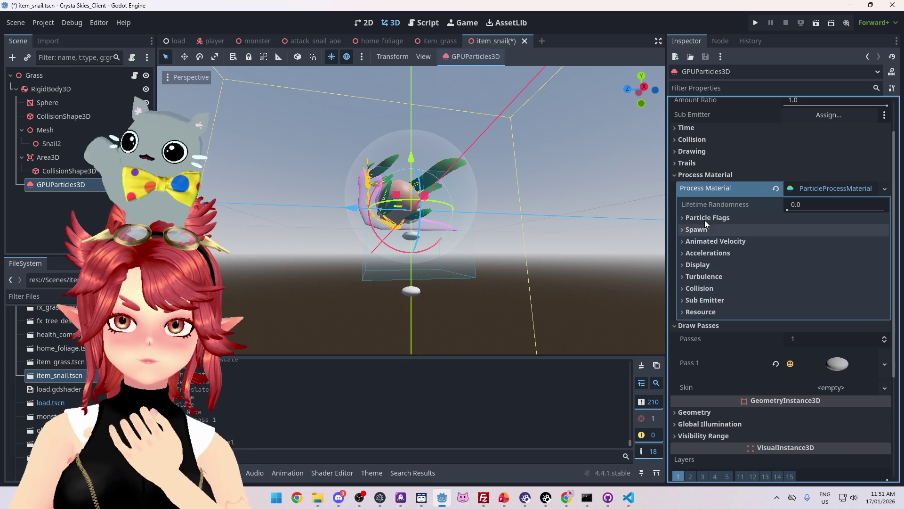
pyautogui.click(704, 218)
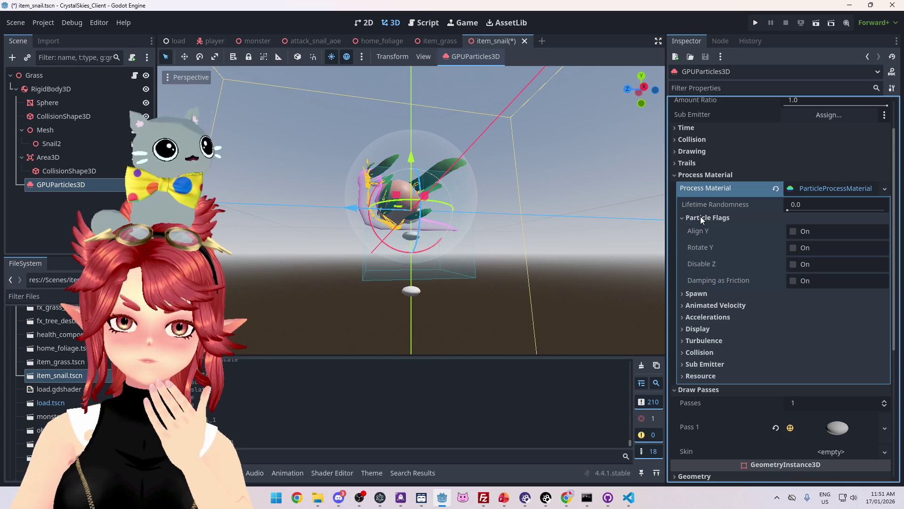
pyautogui.click(700, 218)
# - Inspect the Spawn section's Position, Angle and Velocity subsections
pyautogui.click(694, 231)
pyautogui.click(697, 242)
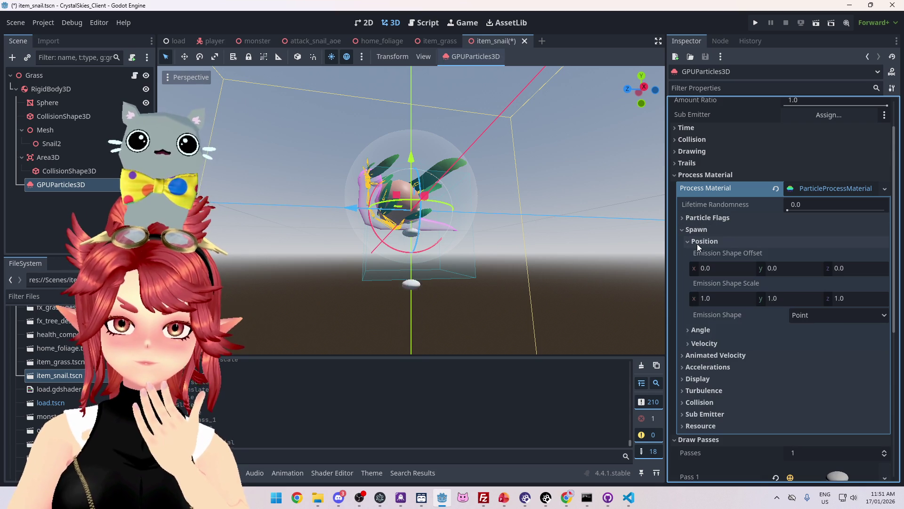
pyautogui.click(697, 243)
pyautogui.click(699, 255)
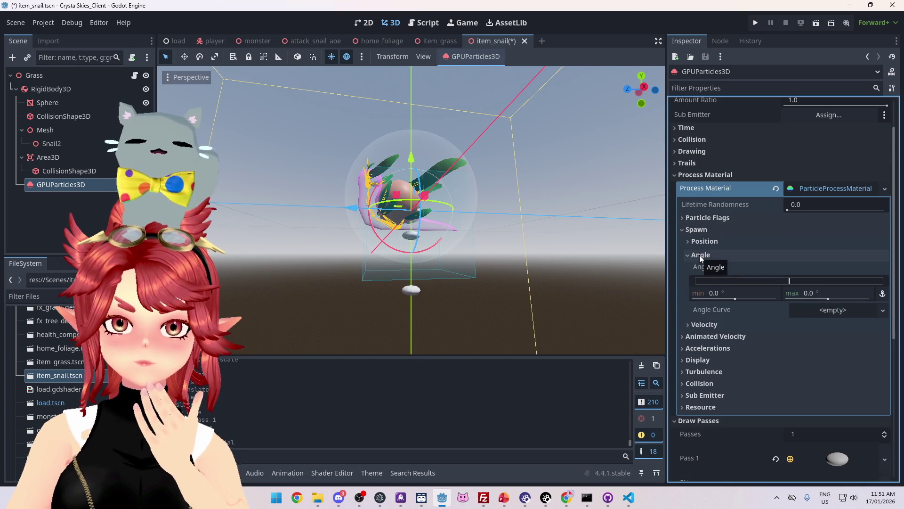
pyautogui.click(699, 255)
pyautogui.click(704, 268)
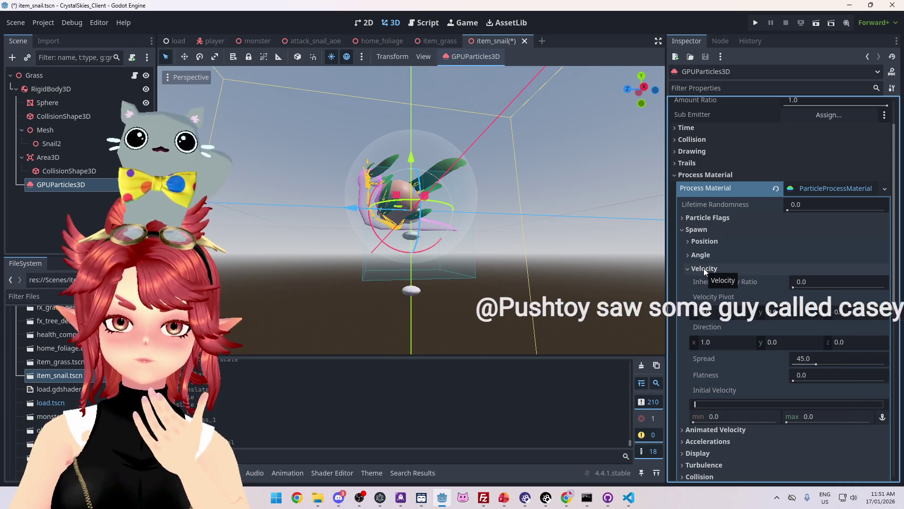
pyautogui.click(704, 268)
# - Browse the Animated Velocity subsections, then reveal Accelerations > Gravity
pyautogui.scroll(-2, 699, 253)
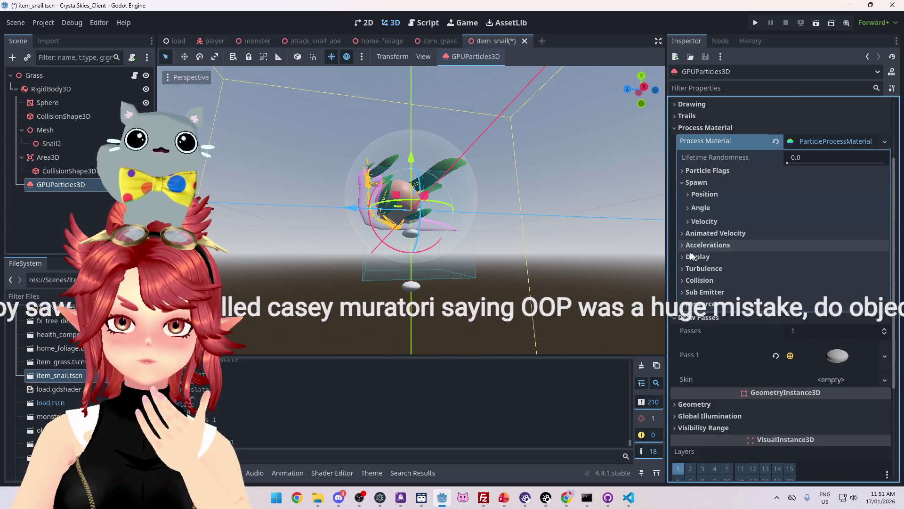
pyautogui.click(681, 232)
pyautogui.click(700, 245)
pyautogui.click(700, 245)
pyautogui.click(703, 262)
pyautogui.click(704, 271)
pyautogui.click(704, 271)
pyautogui.click(708, 283)
pyautogui.click(708, 284)
pyautogui.click(710, 300)
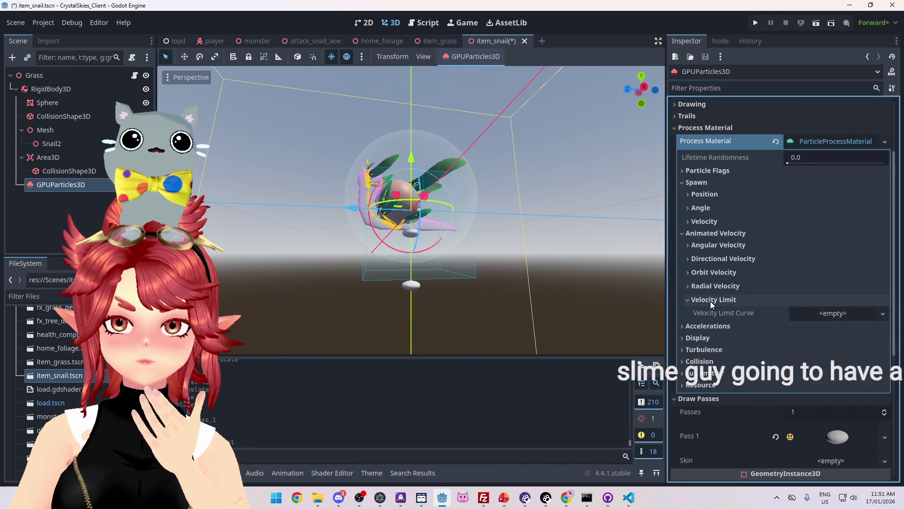
pyautogui.click(710, 301)
pyautogui.click(686, 235)
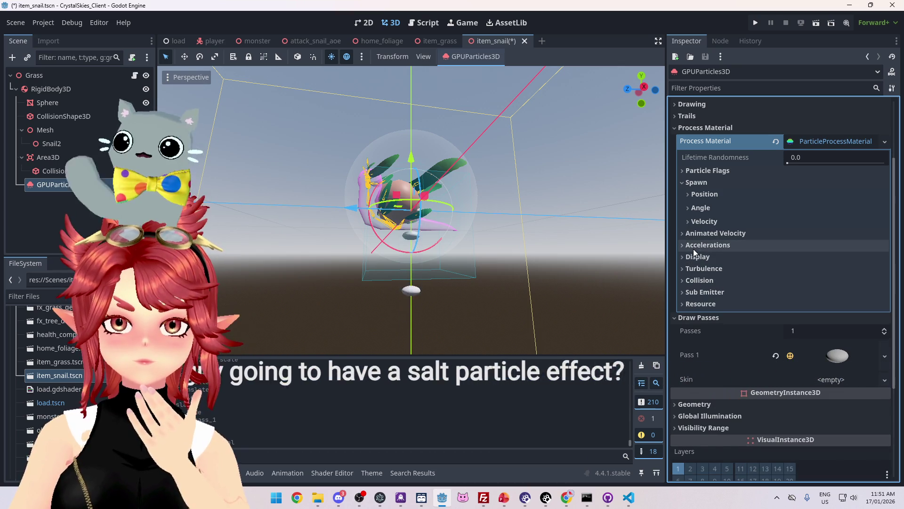
pyautogui.click(693, 246)
pyautogui.click(697, 256)
# - Set the particle gravity Y to 5, then 2, then 1, finally settling on 0.5
pyautogui.click(779, 284)
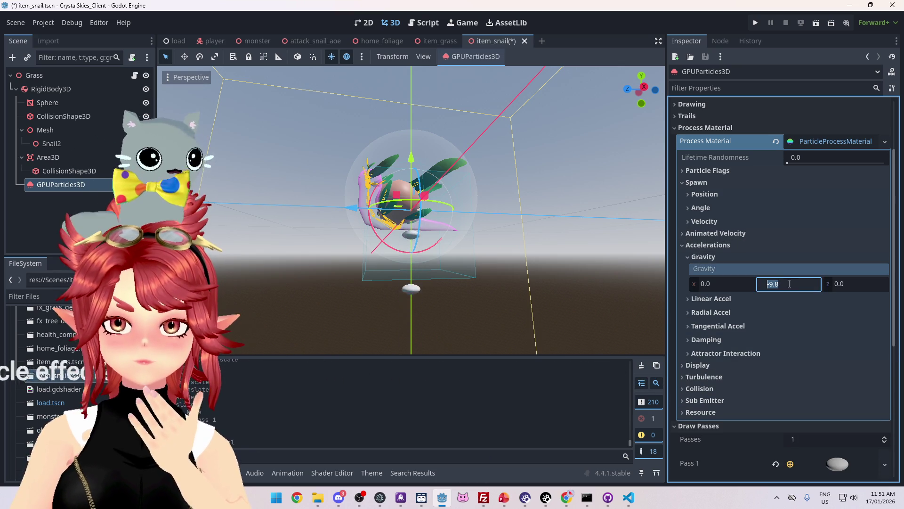
pyautogui.write('5')
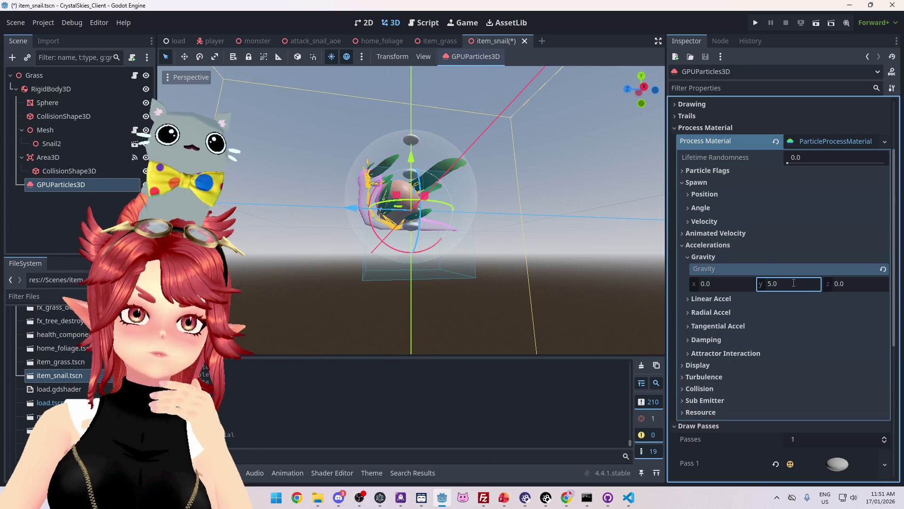
pyautogui.press('Return')
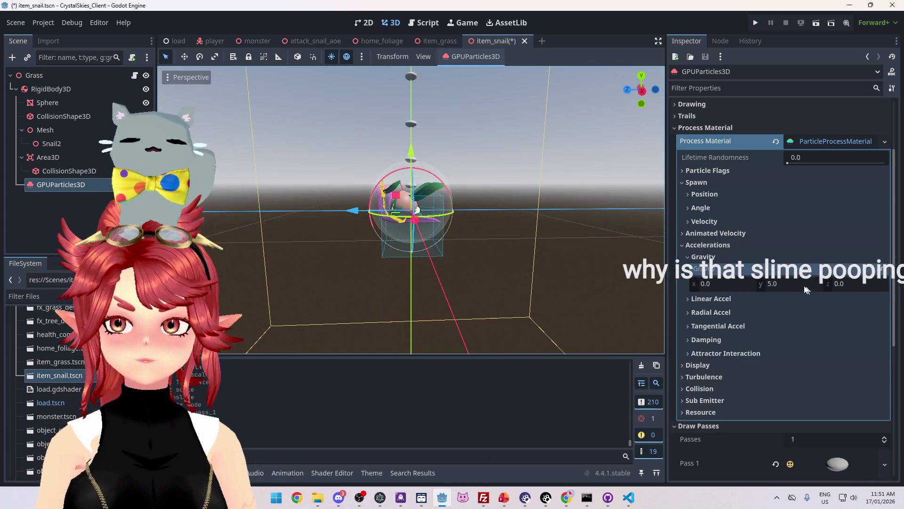
pyautogui.click(779, 284)
pyautogui.write('2')
pyautogui.press('Return')
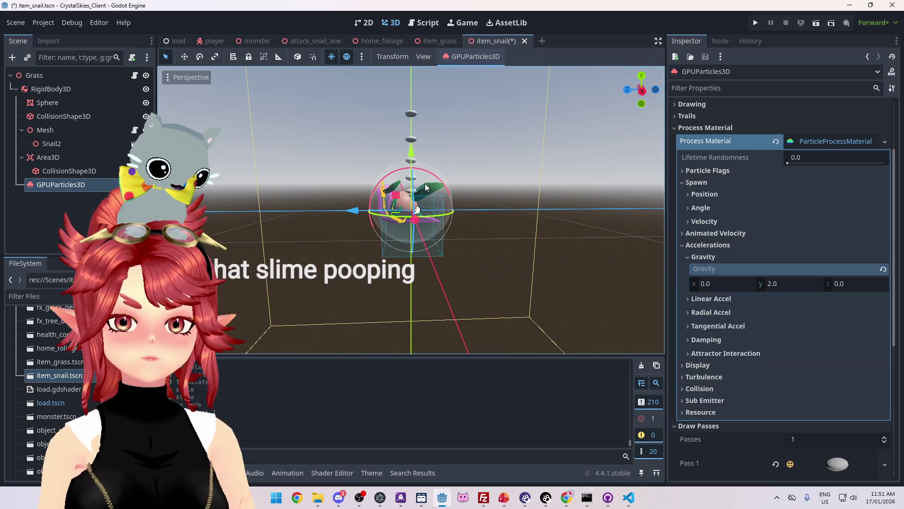
pyautogui.click(790, 281)
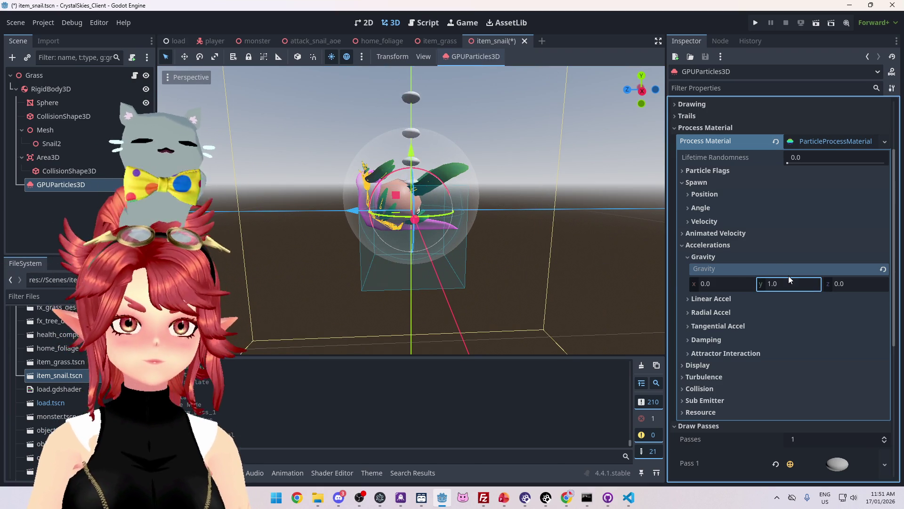
pyautogui.write('1')
pyautogui.press('Return')
pyautogui.click(784, 283)
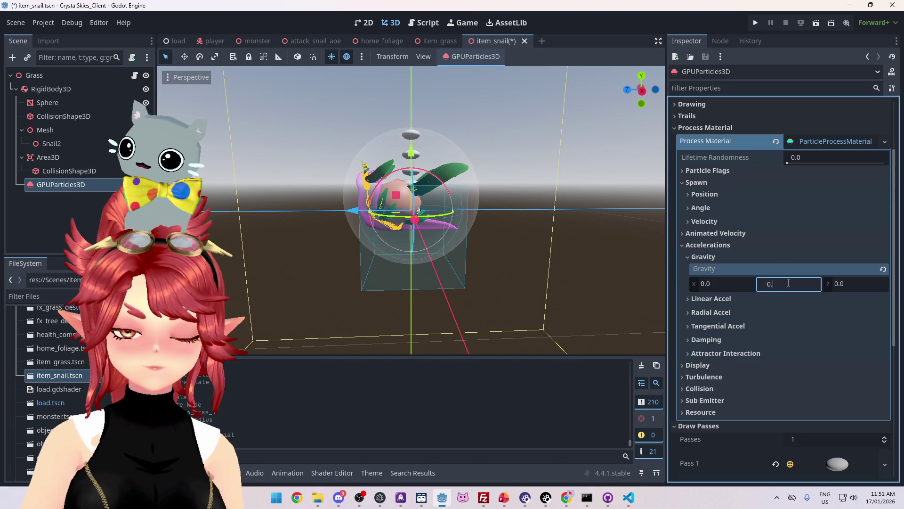
pyautogui.write('0.5')
pyautogui.press('Return')
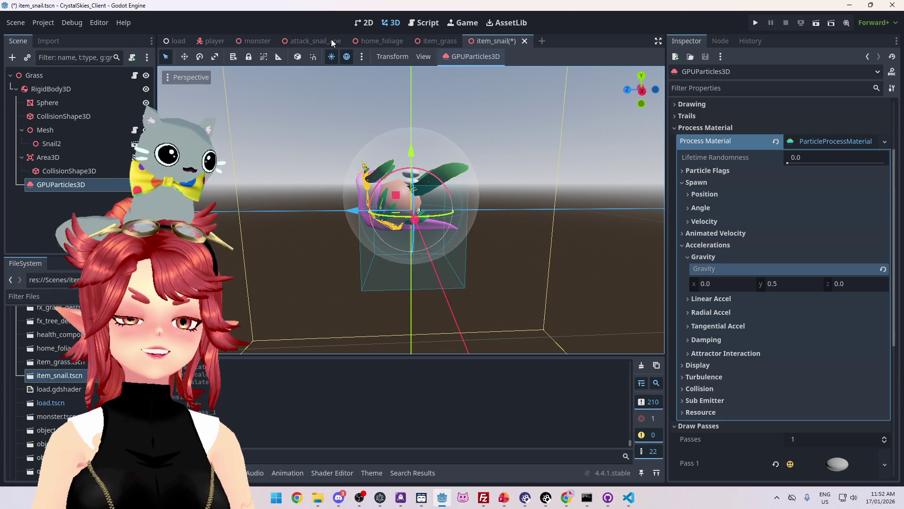
pyautogui.scroll(5, 444, 282)
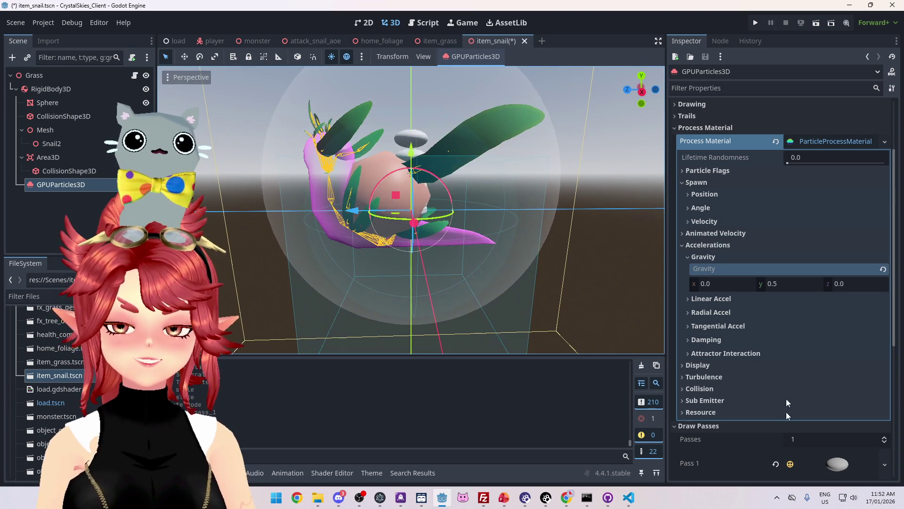
# - Expand the particle sphere mesh and set its height to 0.1 m
pyautogui.scroll(-3, 786, 386)
pyautogui.click(834, 304)
pyautogui.scroll(-3, 832, 320)
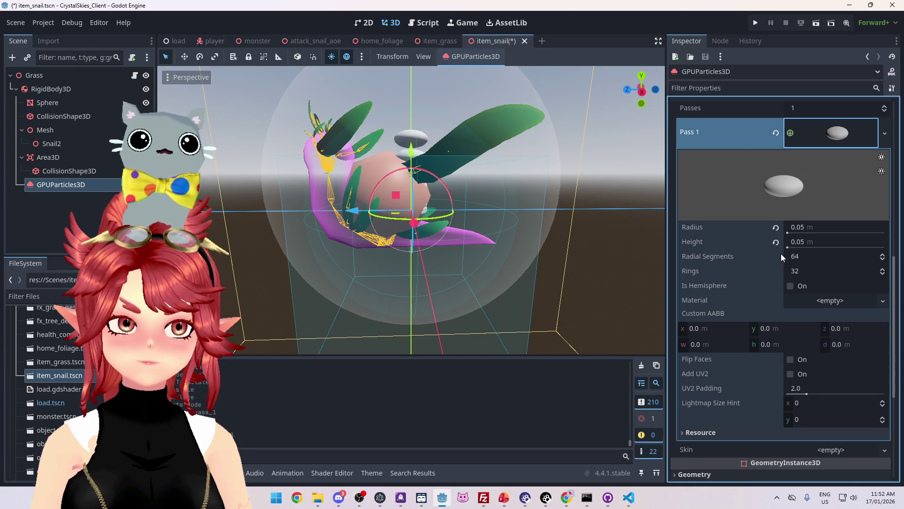
pyautogui.click(814, 242)
pyautogui.write('0.1')
pyautogui.press('Return')
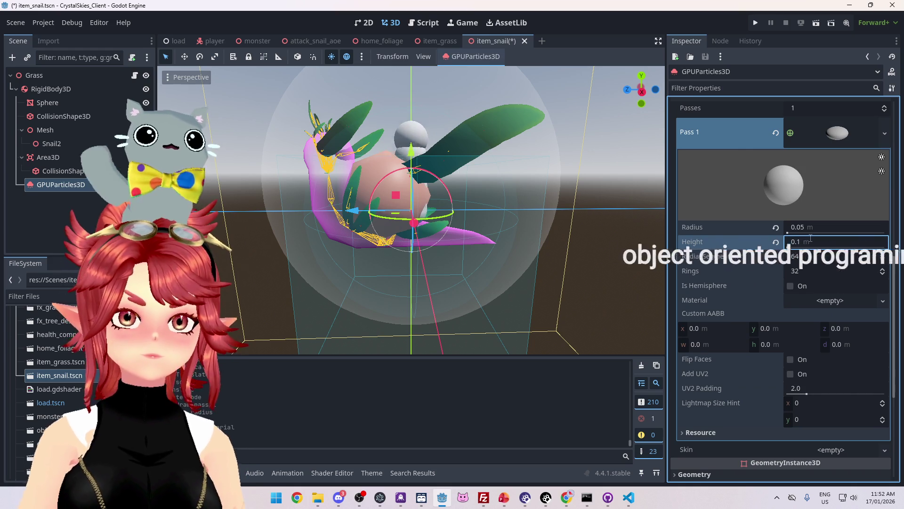
# - Refine the sphere mesh down to 0.01 m radius and 0.02 m height
pyautogui.click(805, 228)
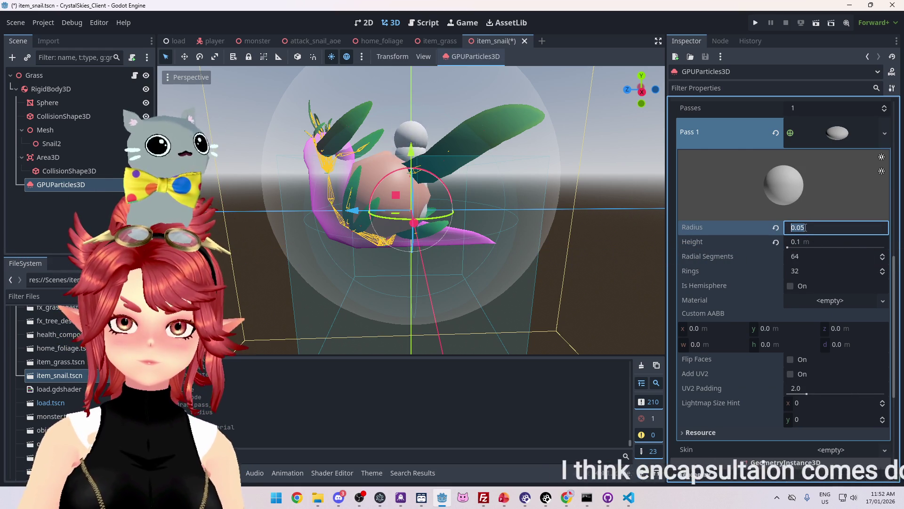
pyautogui.write('0.02')
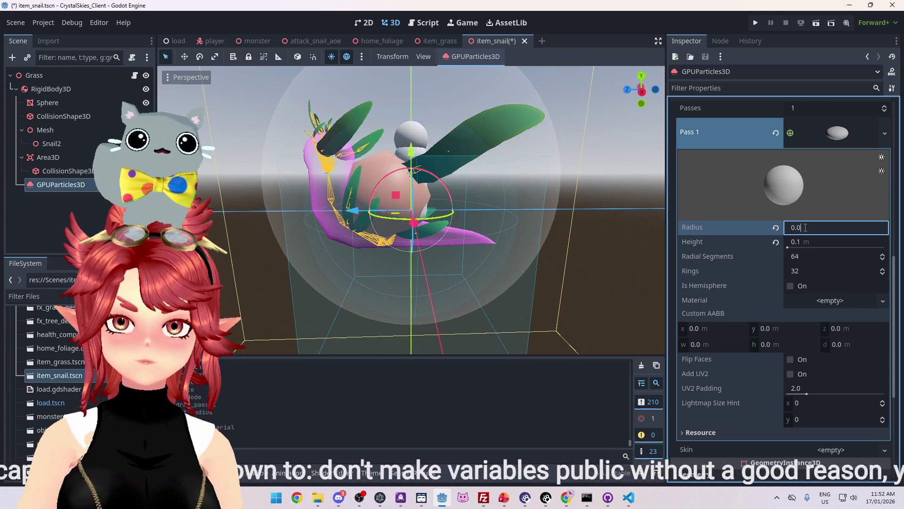
pyautogui.click(809, 241)
pyautogui.write('0.0')
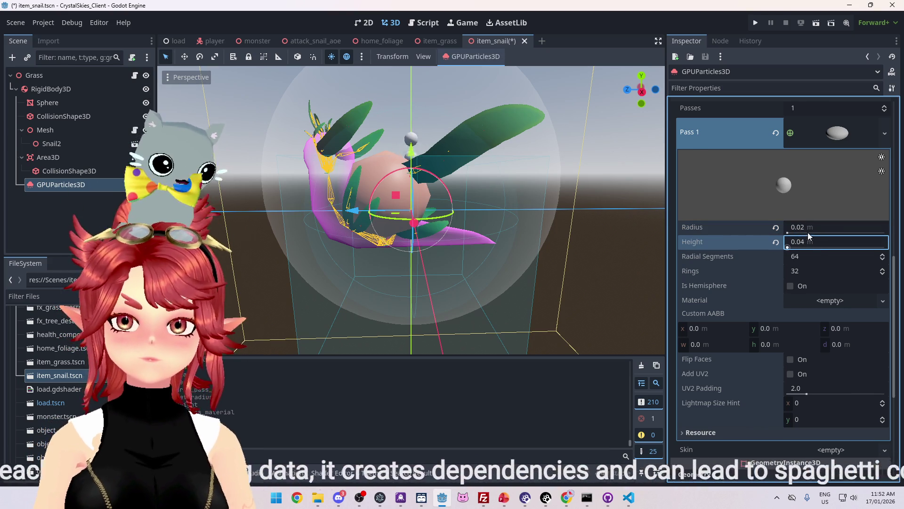
pyautogui.write('4')
pyautogui.click(805, 226)
pyautogui.write('0.01')
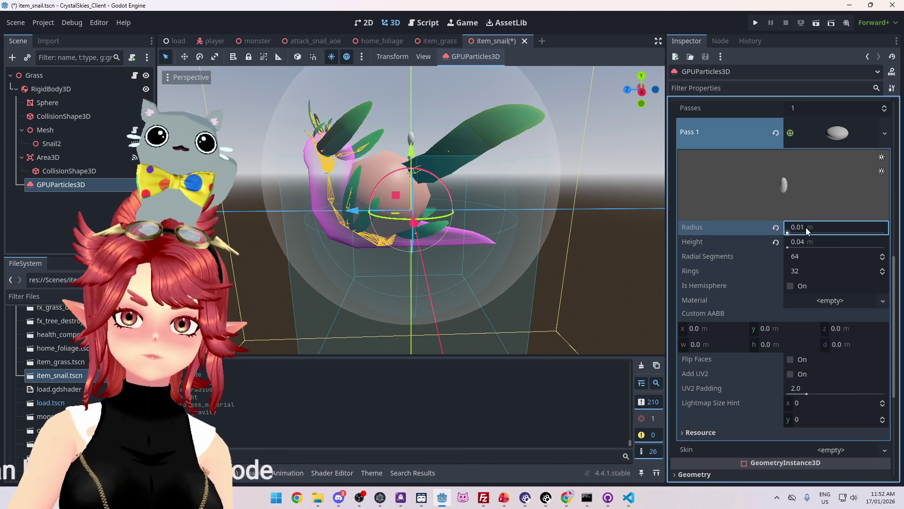
pyautogui.click(804, 242)
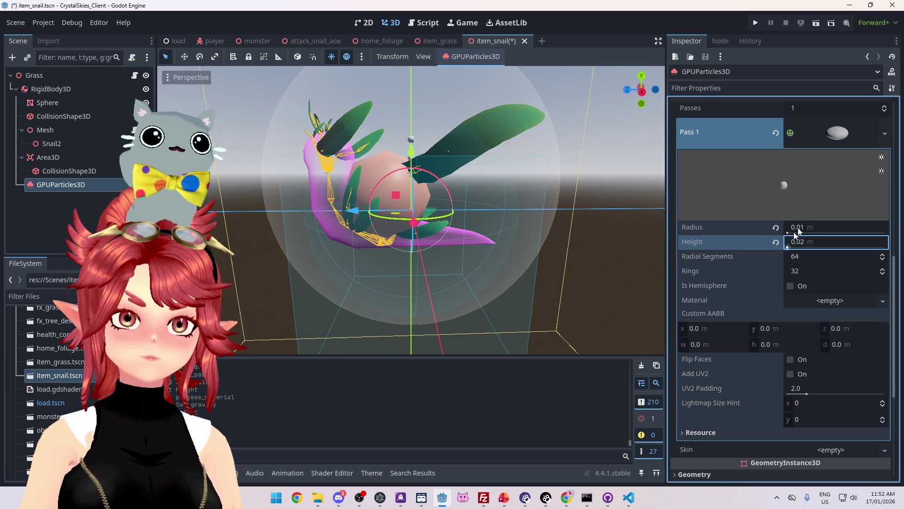
pyautogui.scroll(5, 794, 264)
pyautogui.scroll(6, 796, 311)
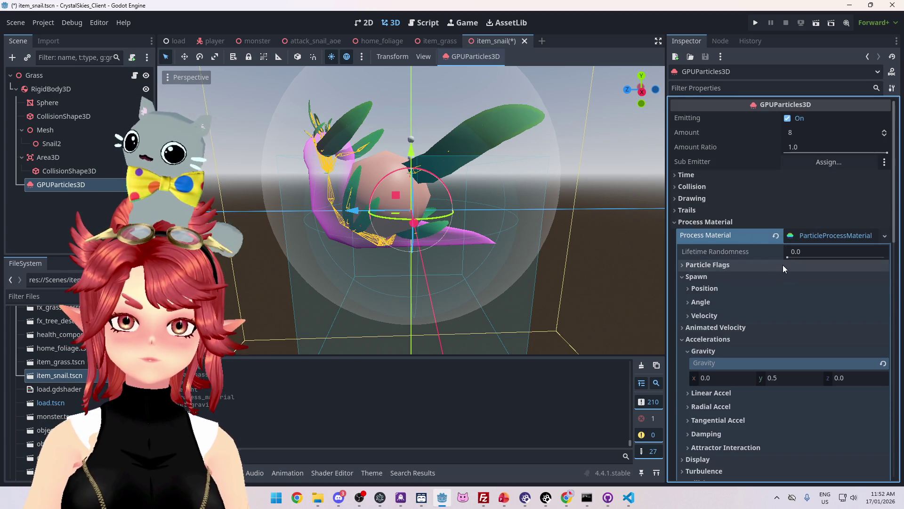
pyautogui.click(687, 175)
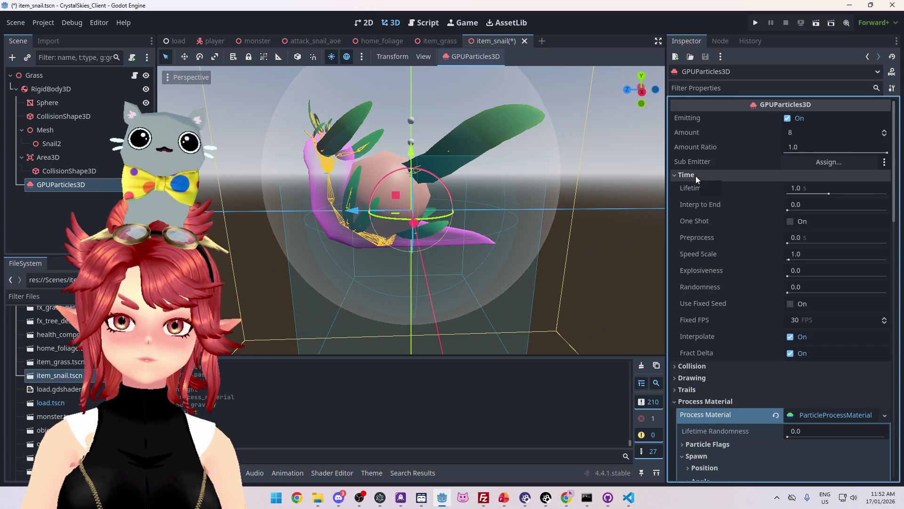
# - Set the particle Lifetime to 2 seconds
pyautogui.click(803, 189)
pyautogui.write('2')
pyautogui.press('Return')
pyautogui.scroll(-4, 471, 224)
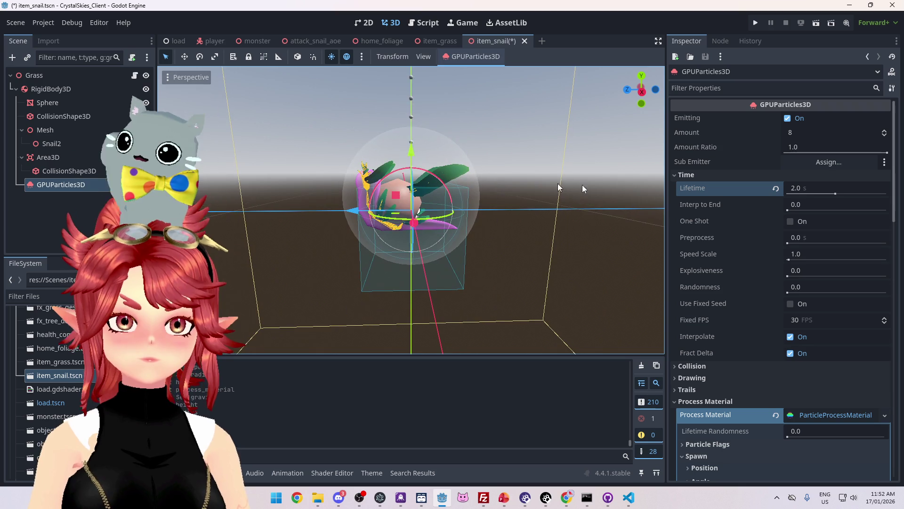
# - Fold the Time, Process Material and Draw Pass sections and tidy the material's subsections
pyautogui.click(686, 174)
pyautogui.click(695, 223)
pyautogui.click(699, 234)
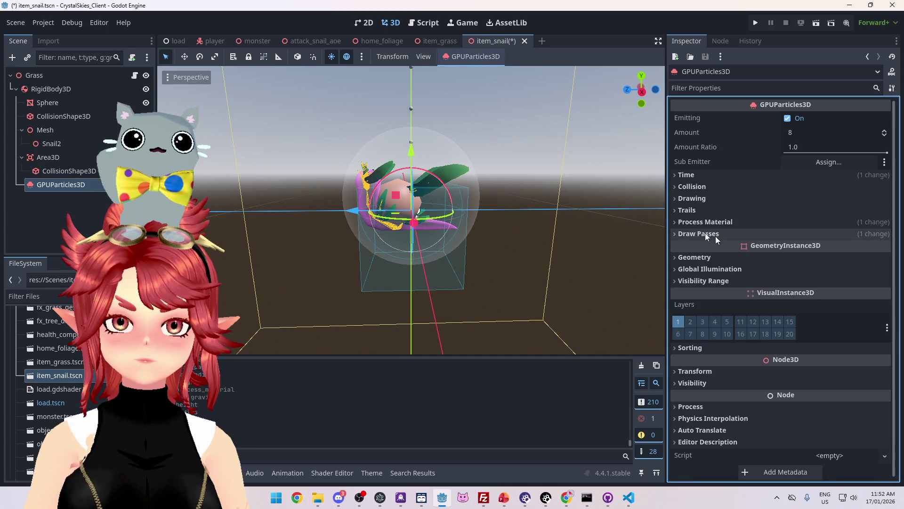
pyautogui.click(702, 222)
pyautogui.scroll(-2, 708, 282)
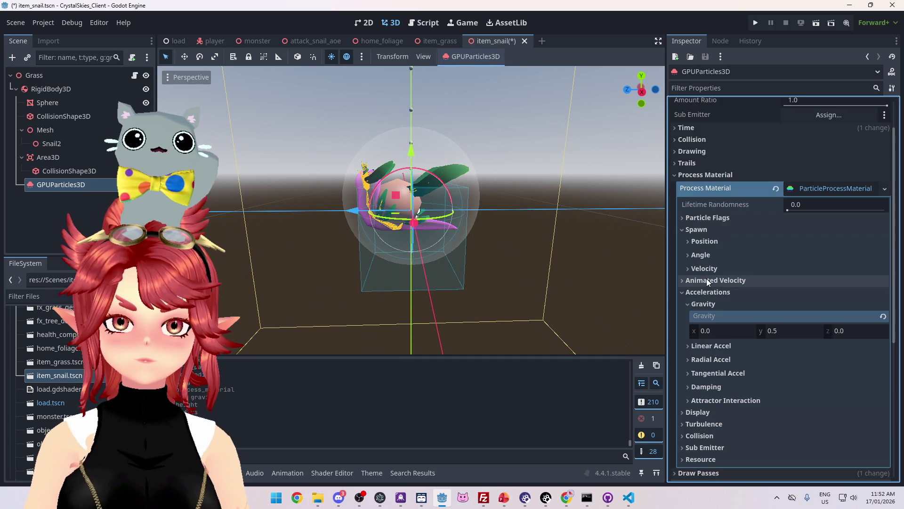
pyautogui.click(684, 229)
pyautogui.click(691, 231)
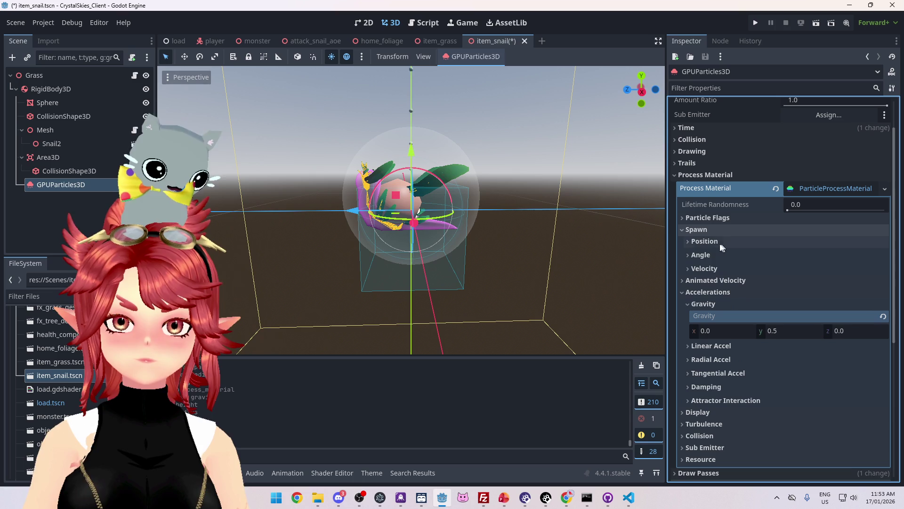
pyautogui.click(694, 229)
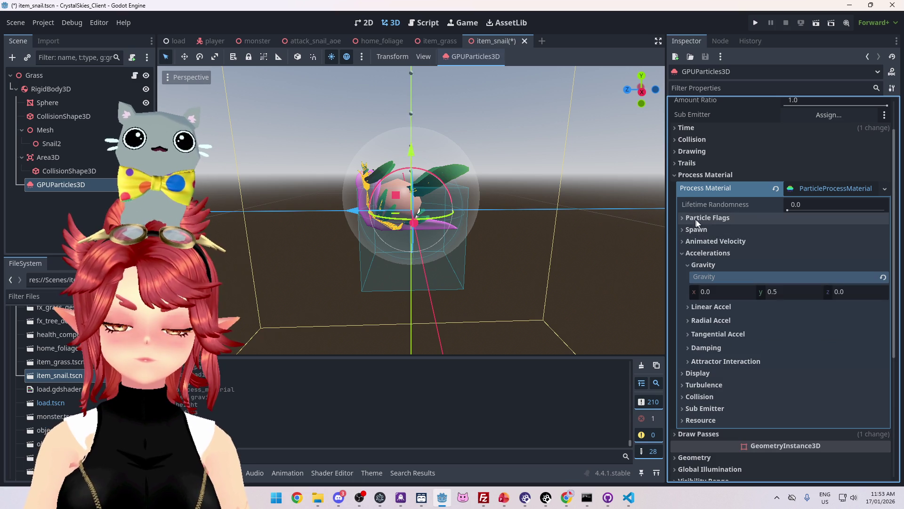
pyautogui.click(695, 252)
pyautogui.click(697, 266)
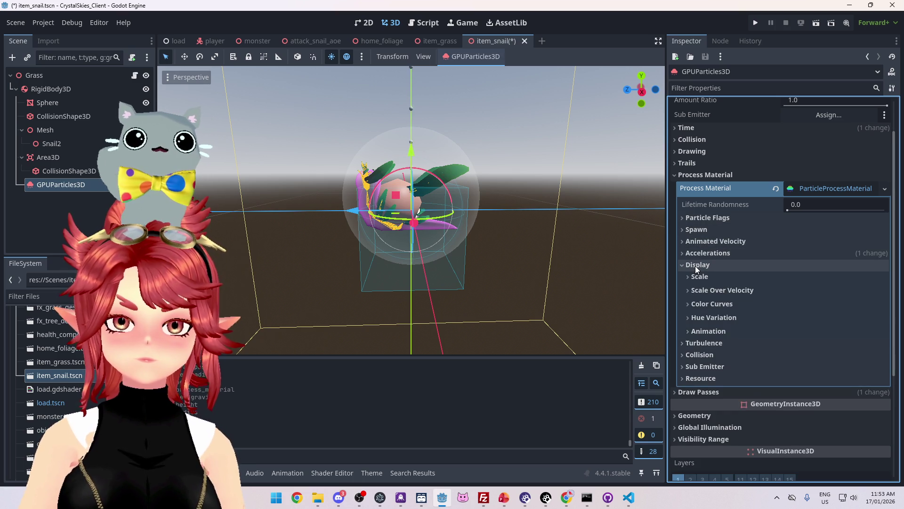
pyautogui.click(696, 266)
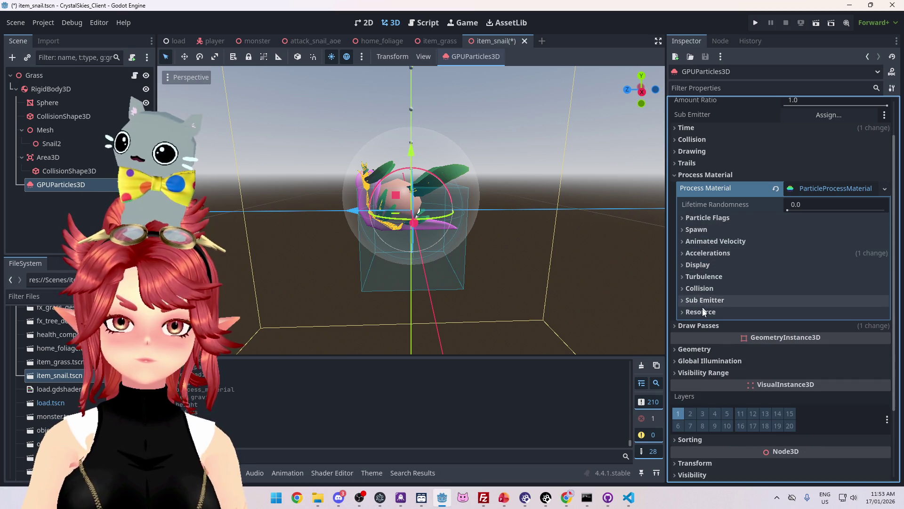
pyautogui.scroll(2, 702, 216)
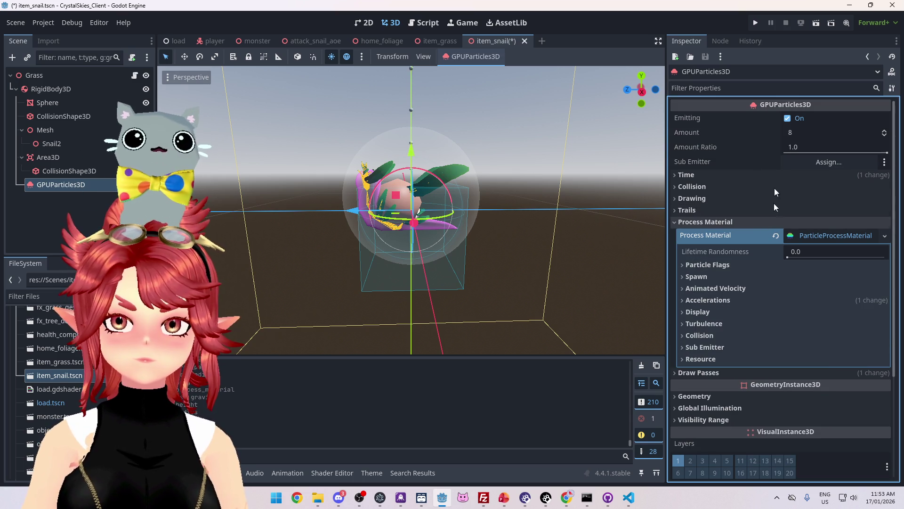
pyautogui.click(804, 131)
# - Lower the GPUParticles3D Amount from 8 to 4 particles
pyautogui.write('4')
pyautogui.press('Return')
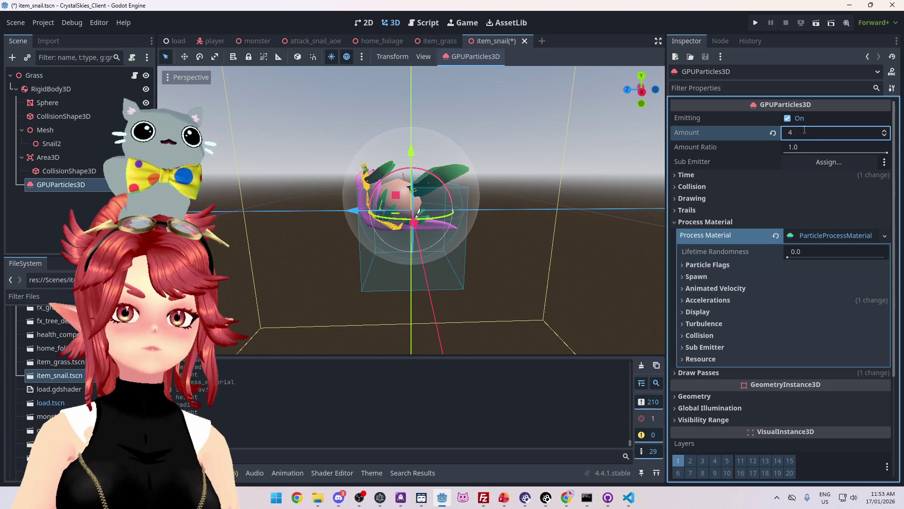
pyautogui.click(809, 131)
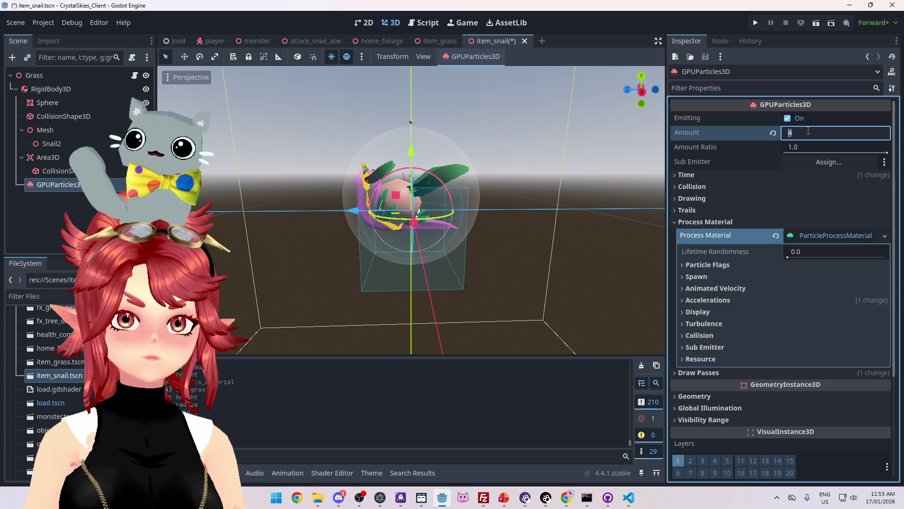
pyautogui.scroll(-3, 520, 134)
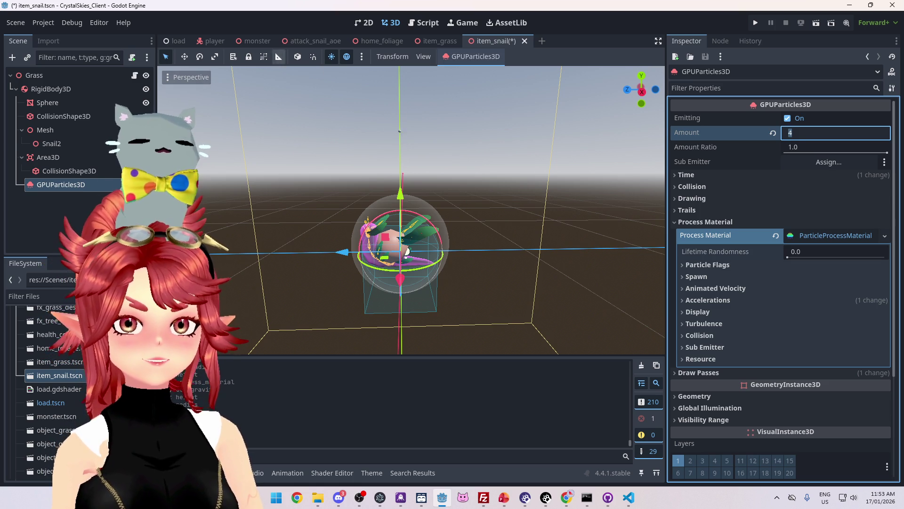
pyautogui.scroll(3, 448, 254)
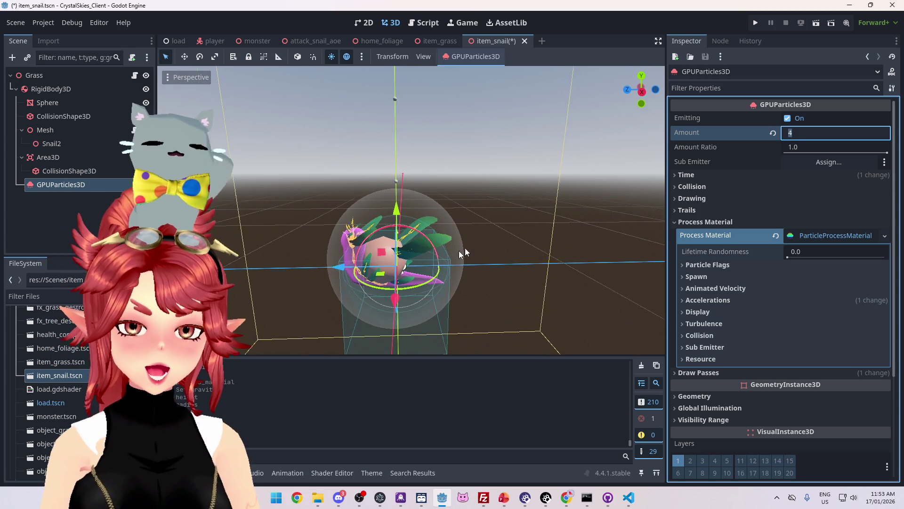
pyautogui.click(685, 221)
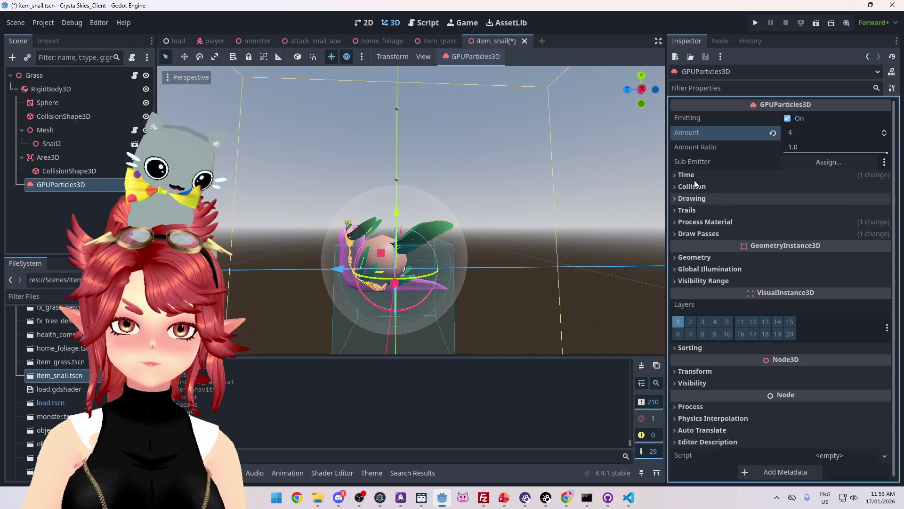
# - Change the Spawn > Position emission shape from Point to Ring
pyautogui.click(693, 222)
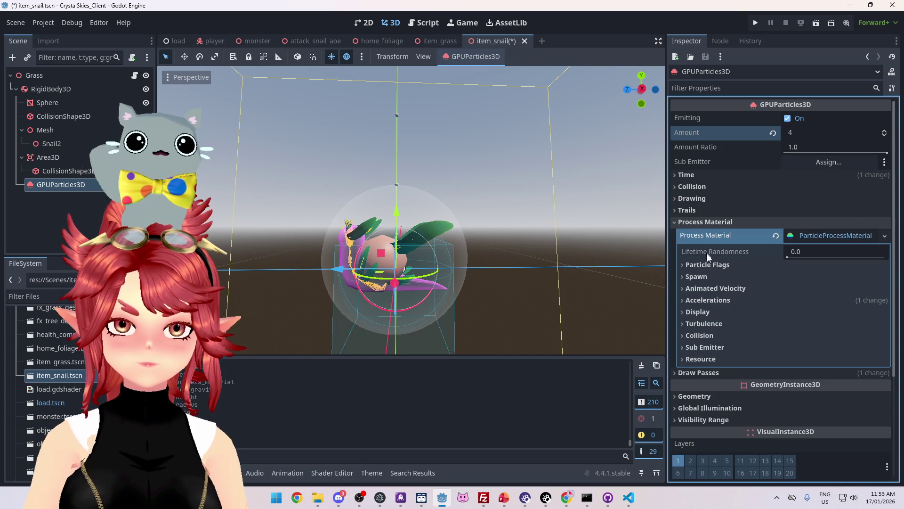
pyautogui.click(698, 276)
pyautogui.click(701, 289)
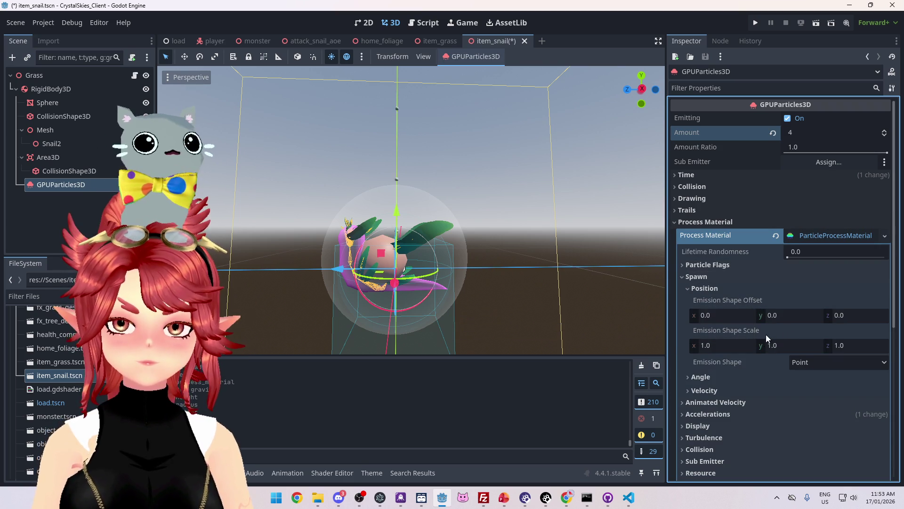
pyautogui.scroll(-1, 700, 358)
pyautogui.click(819, 316)
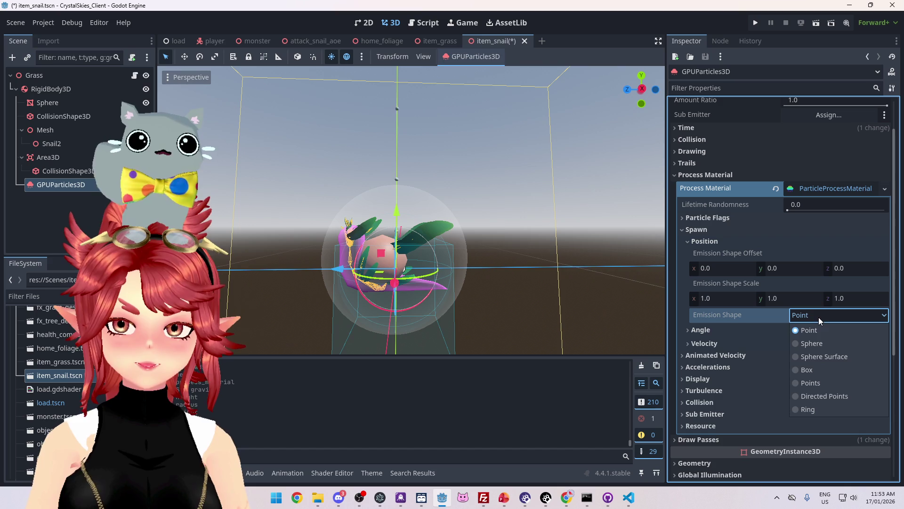
pyautogui.click(810, 407)
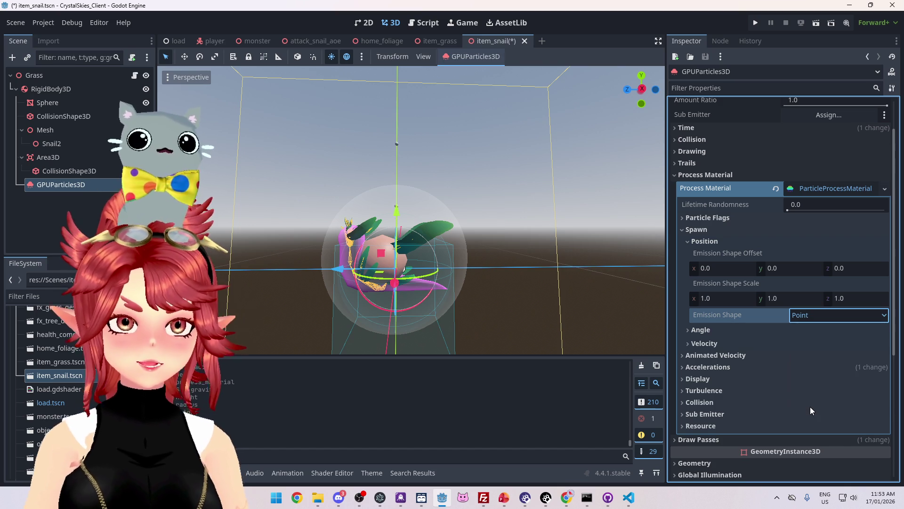
pyautogui.scroll(-3, 473, 244)
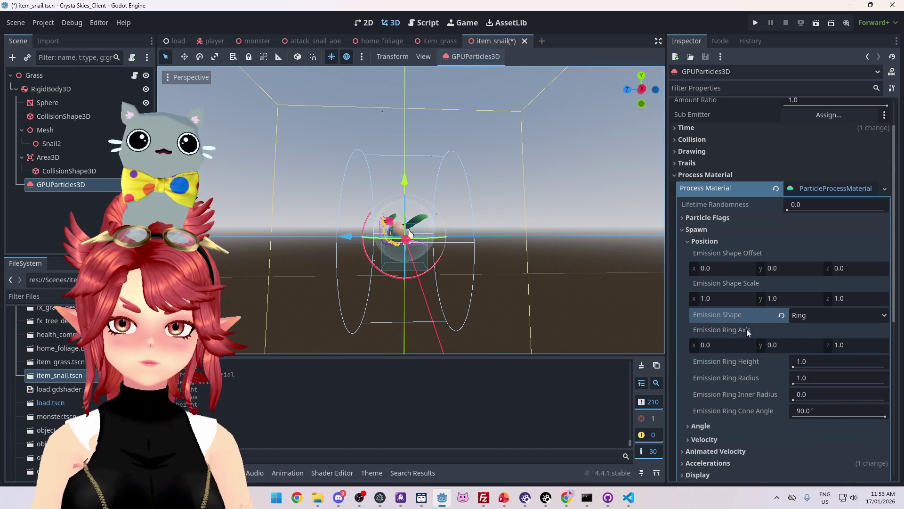
pyautogui.click(784, 346)
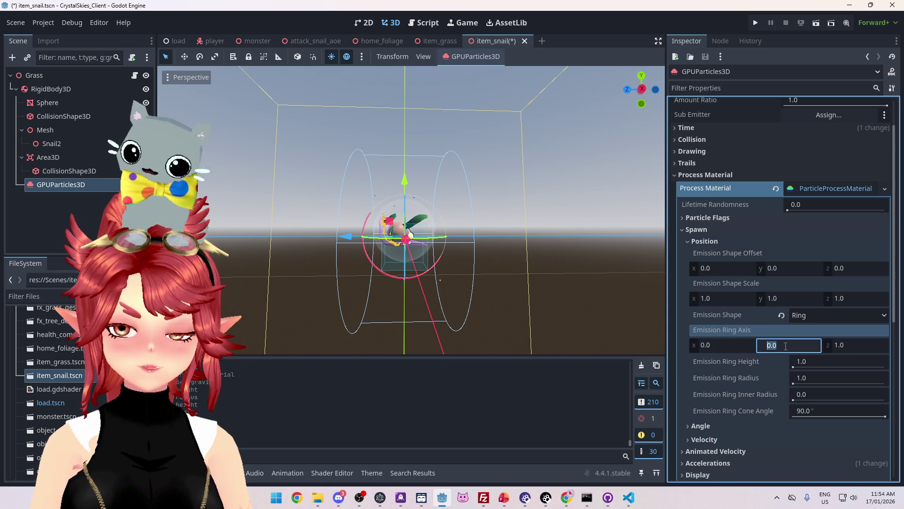
pyautogui.write('1')
# - Set the emission ring axis to (0, 1, 0) and its radius to 0.4
pyautogui.press('Tab')
pyautogui.write('0')
pyautogui.press('Return')
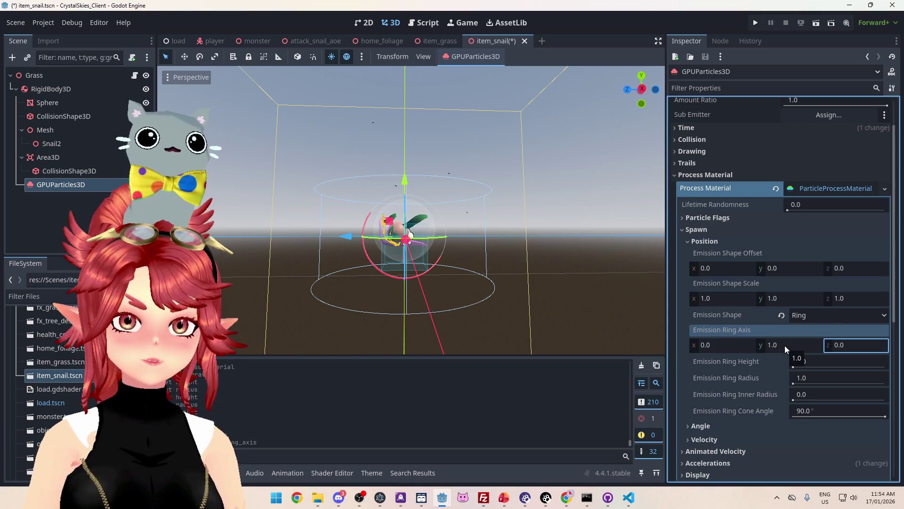
pyautogui.scroll(2, 451, 231)
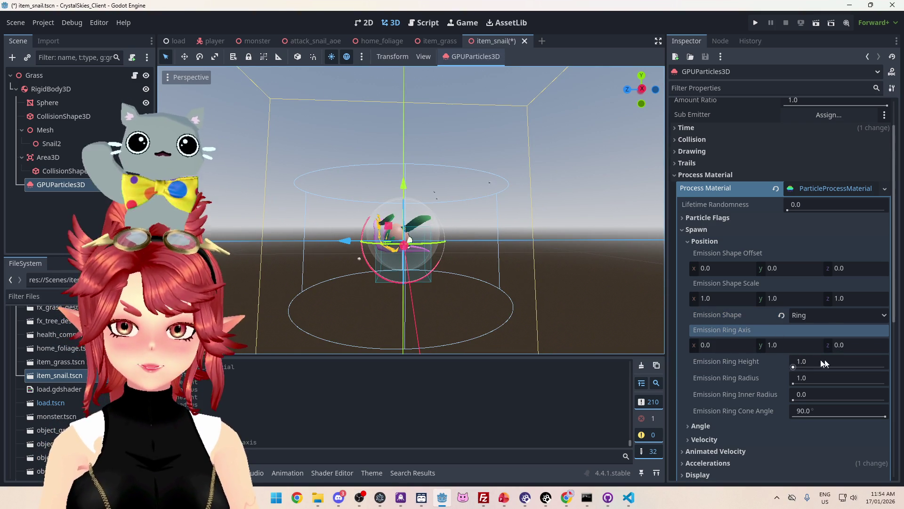
pyautogui.click(807, 380)
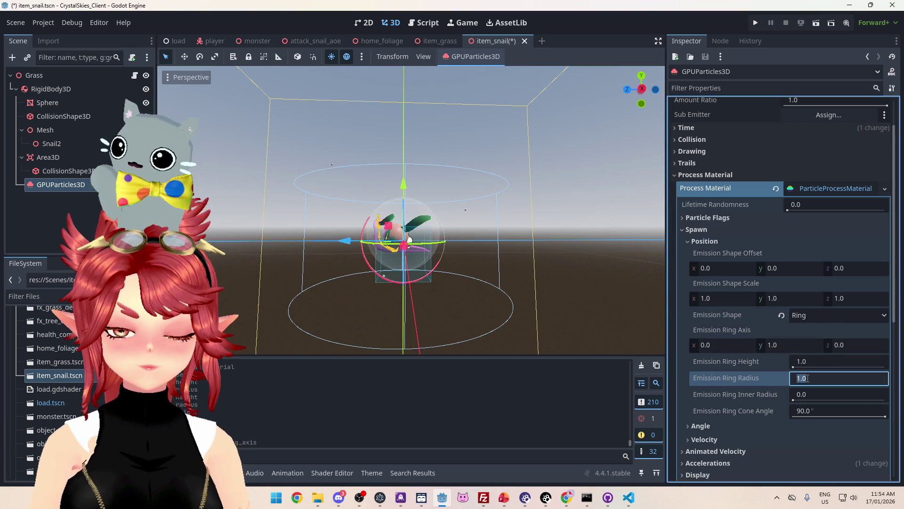
pyautogui.write('0.5')
pyautogui.press('Return')
pyautogui.scroll(2, 547, 283)
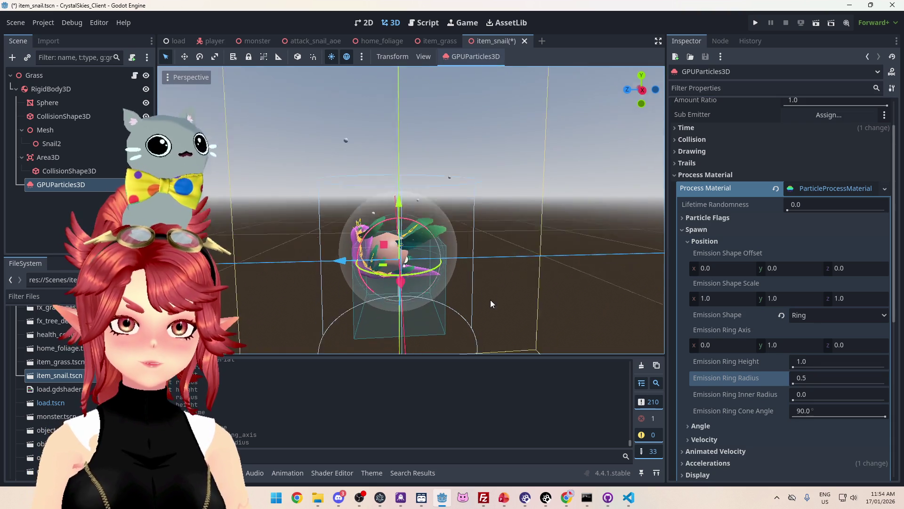
pyautogui.click(820, 379)
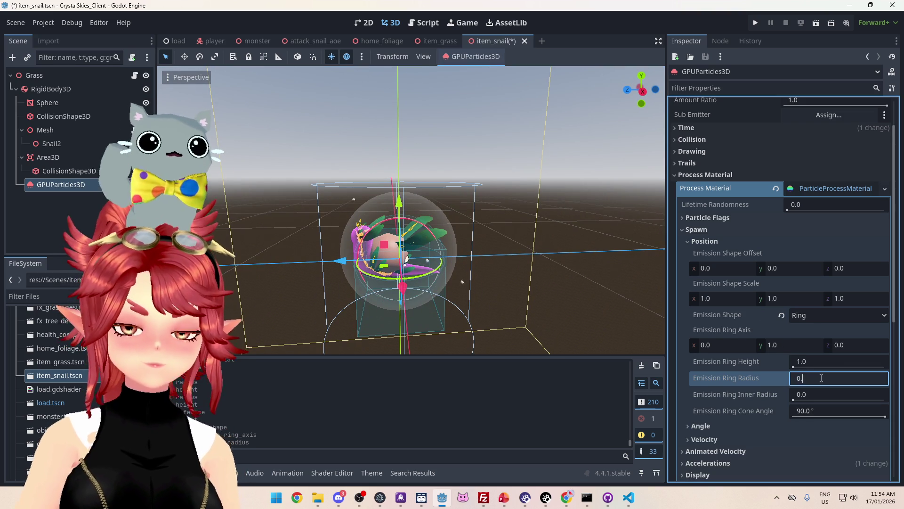
pyautogui.write('4')
pyautogui.press('Return')
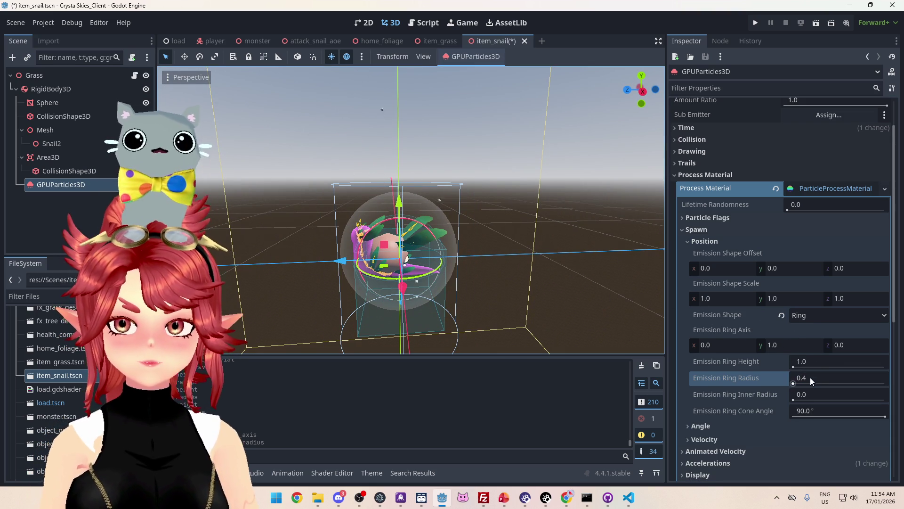
# - Set the emission ring height to 0.5
pyautogui.click(811, 378)
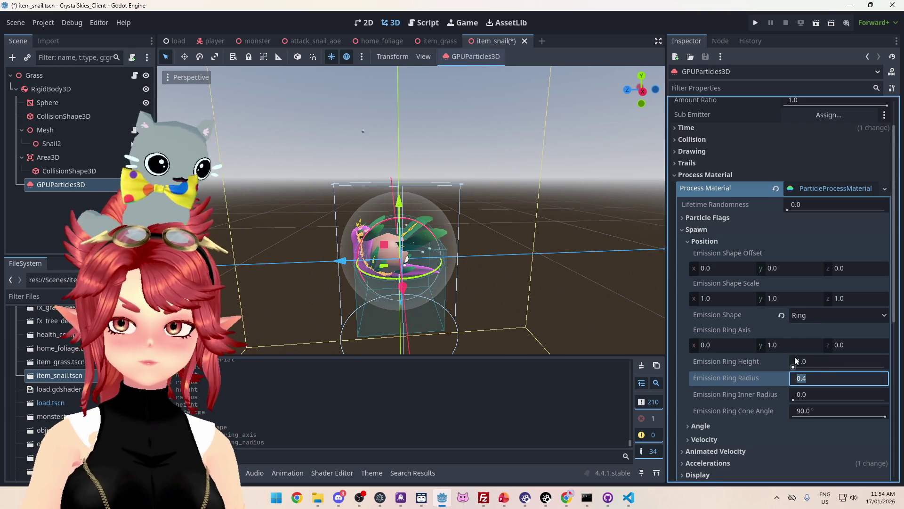
pyautogui.click(809, 361)
pyautogui.write('.5')
pyautogui.press('Return')
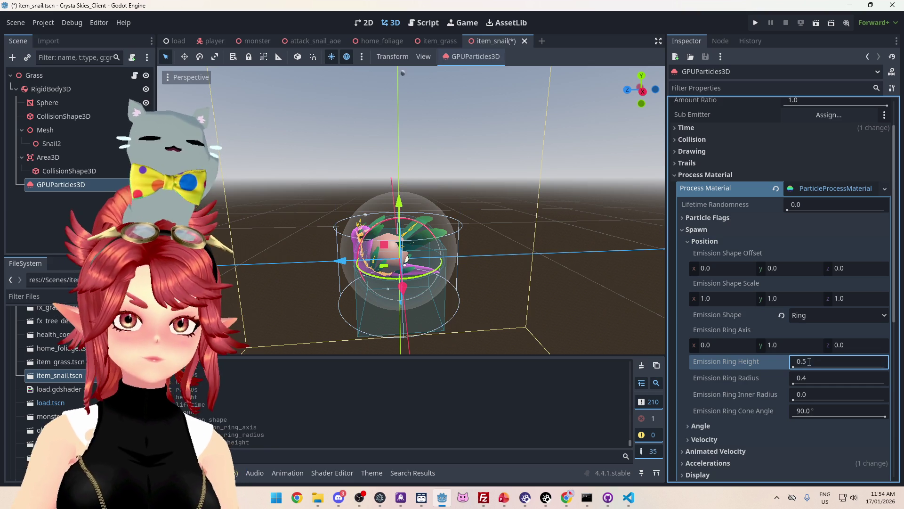
pyautogui.moveTo(415, 222); pyautogui.dragTo(394, 196)
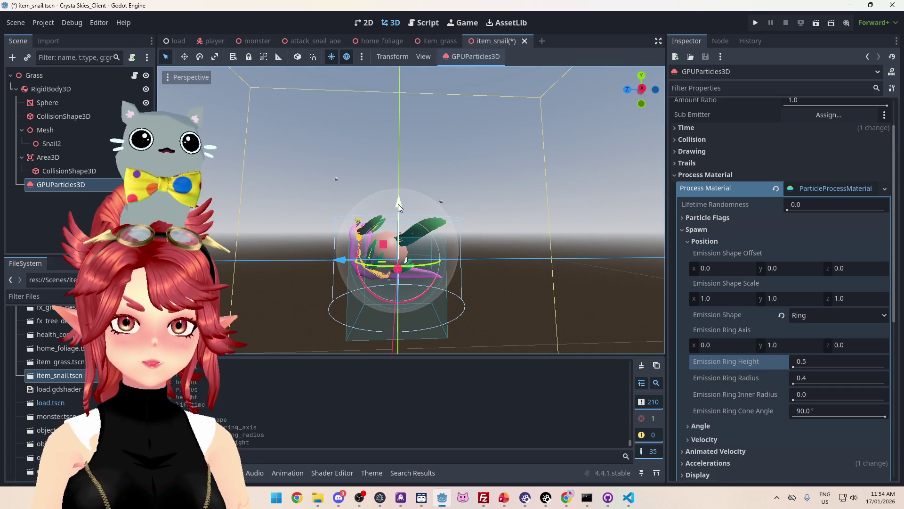
pyautogui.scroll(-3, 734, 382)
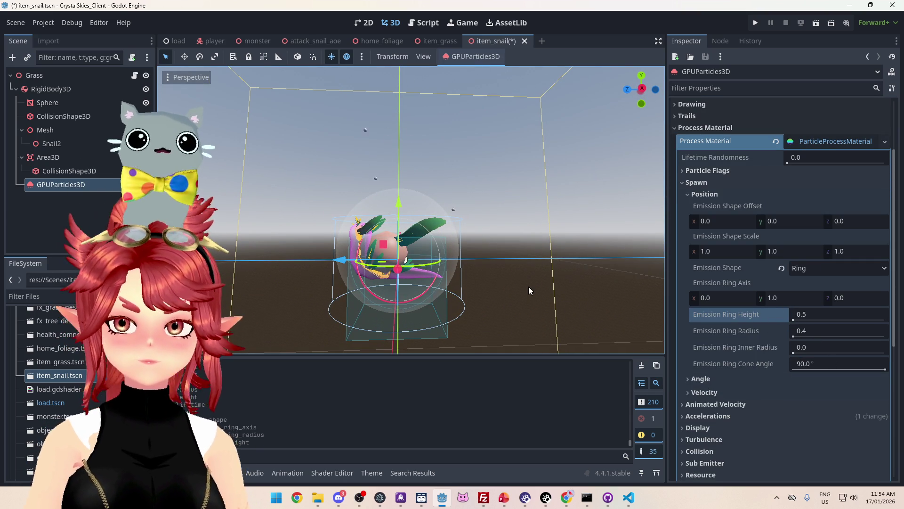
# - Check the emitter from front and right views, nudging it up and back down
pyautogui.press('KP_1')
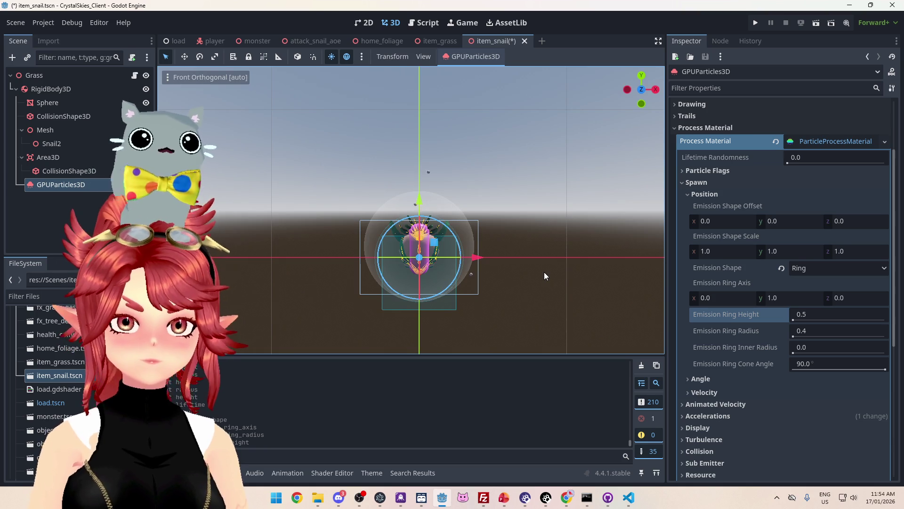
pyautogui.press('KP_3')
pyautogui.moveTo(399, 184); pyautogui.dragTo(403, 161)
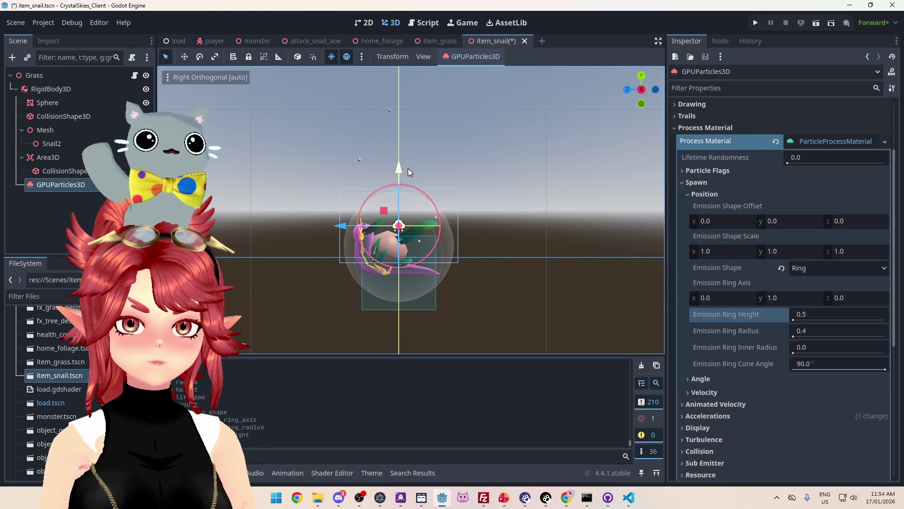
pyautogui.moveTo(409, 171); pyautogui.dragTo(406, 184)
pyautogui.moveTo(428, 271)
pyautogui.mouseDown()
pyautogui.moveTo(550, 298)
pyautogui.moveTo(587, 338)
pyautogui.moveTo(508, 252)
pyautogui.moveTo(500, 256)
pyautogui.mouseUp()
pyautogui.scroll(-3, 497, 255)
pyautogui.scroll(3, 495, 253)
pyautogui.scroll(3, 861, 186)
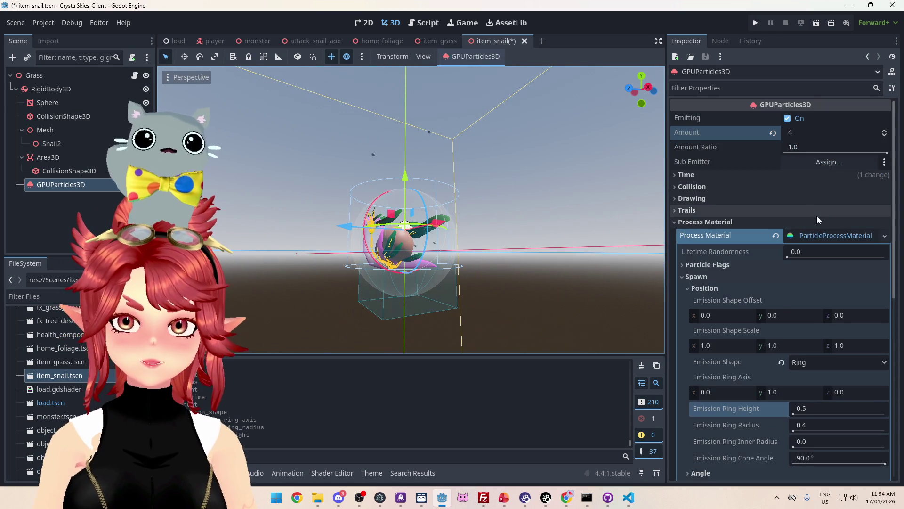
# - Set the particle Amount to 8
pyautogui.click(797, 132)
pyautogui.write('8')
pyautogui.press('Return')
pyautogui.moveTo(542, 257)
pyautogui.mouseDown()
pyautogui.moveTo(481, 247)
pyautogui.moveTo(457, 262)
pyautogui.moveTo(395, 261)
pyautogui.moveTo(457, 264)
pyautogui.mouseUp()
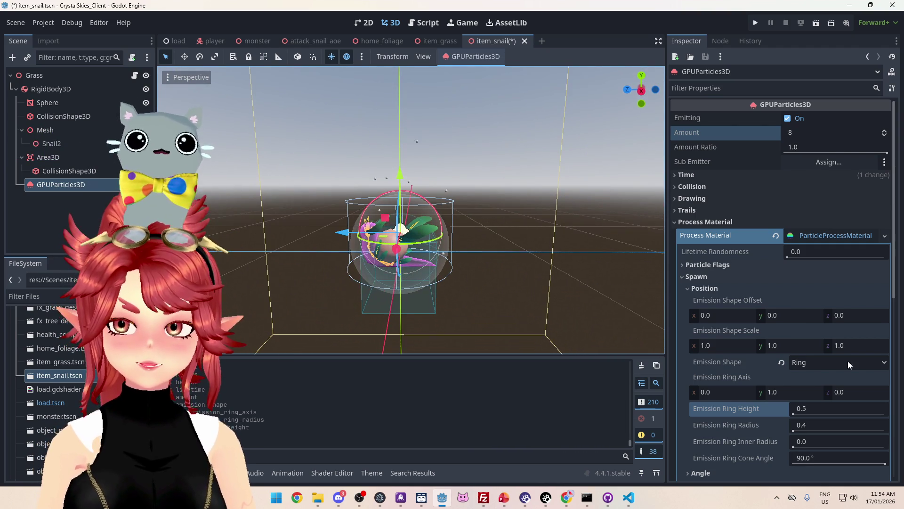
# - Narrow the Emission Ring Radius to 0.3 and orbit to view the particles
pyautogui.click(802, 425)
pyautogui.write('0.3')
pyautogui.press('Return')
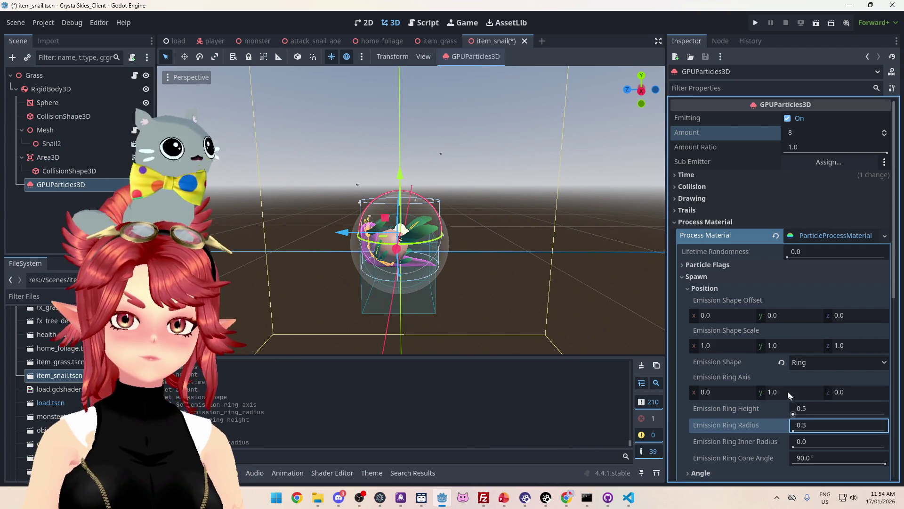
pyautogui.moveTo(474, 310)
pyautogui.mouseDown()
pyautogui.moveTo(541, 312)
pyautogui.moveTo(568, 243)
pyautogui.mouseUp()
pyautogui.moveTo(509, 236)
pyautogui.mouseDown()
pyautogui.moveTo(480, 295)
pyautogui.moveTo(432, 281)
pyautogui.mouseUp()
pyautogui.scroll(2, 437, 270)
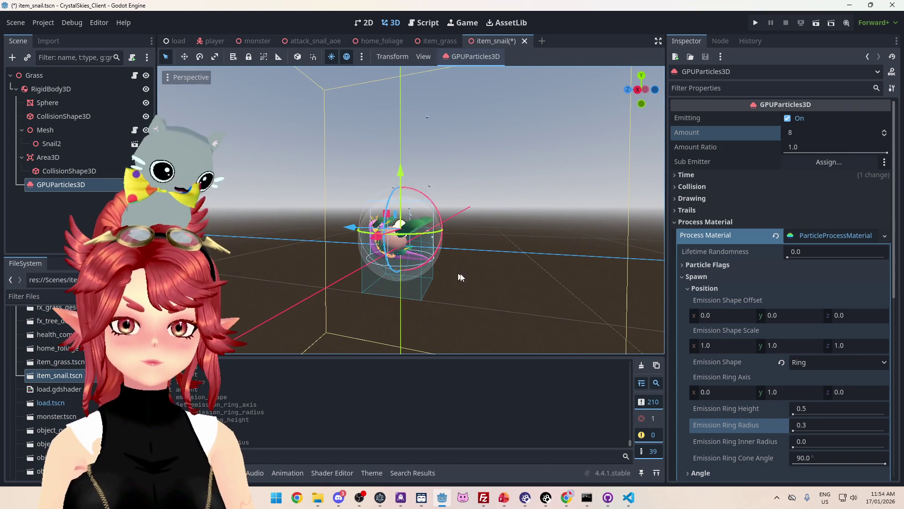
pyautogui.scroll(-3, 763, 339)
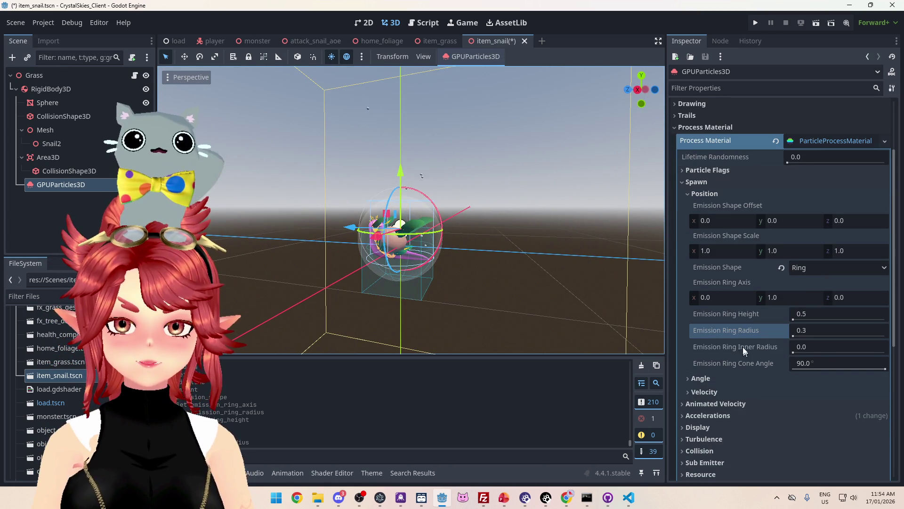
# - Collapse the spawn settings and expand the Display > Scale section
pyautogui.click(694, 194)
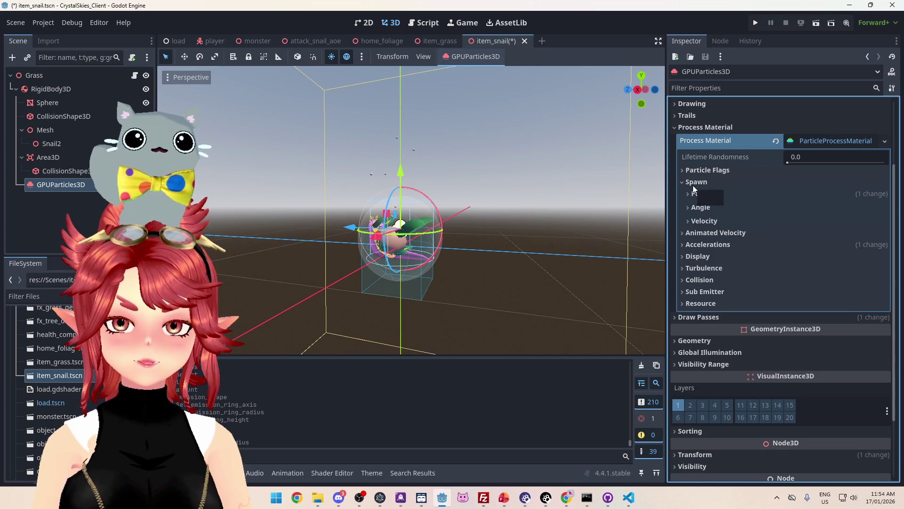
pyautogui.click(693, 186)
pyautogui.moveTo(451, 207); pyautogui.dragTo(497, 202)
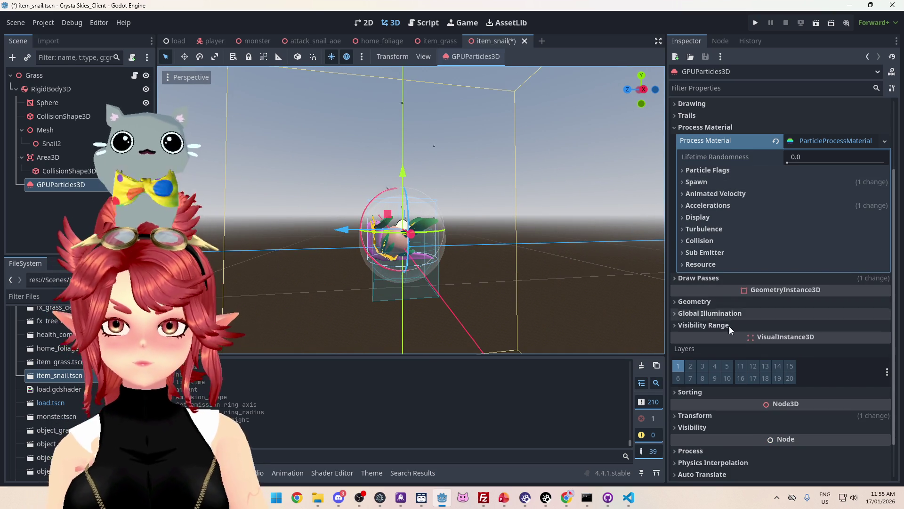
pyautogui.click(704, 277)
pyautogui.scroll(-4, 733, 303)
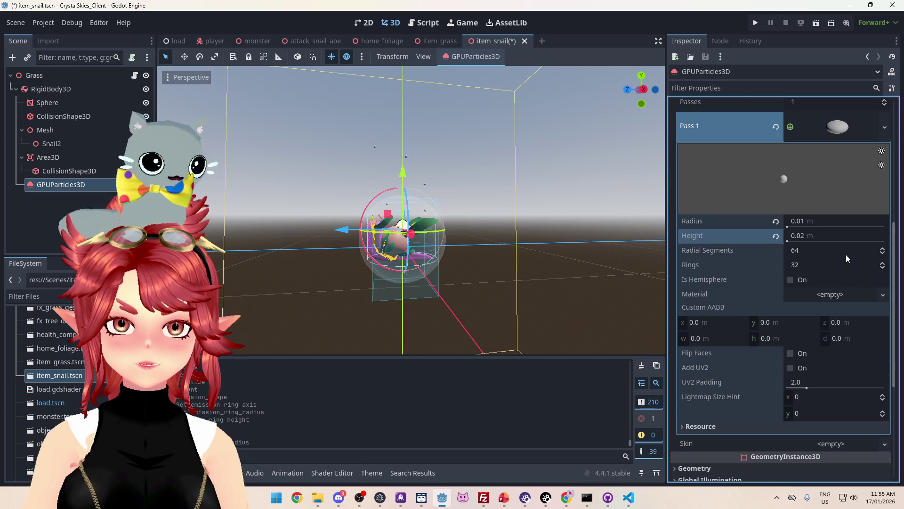
pyautogui.scroll(4, 793, 306)
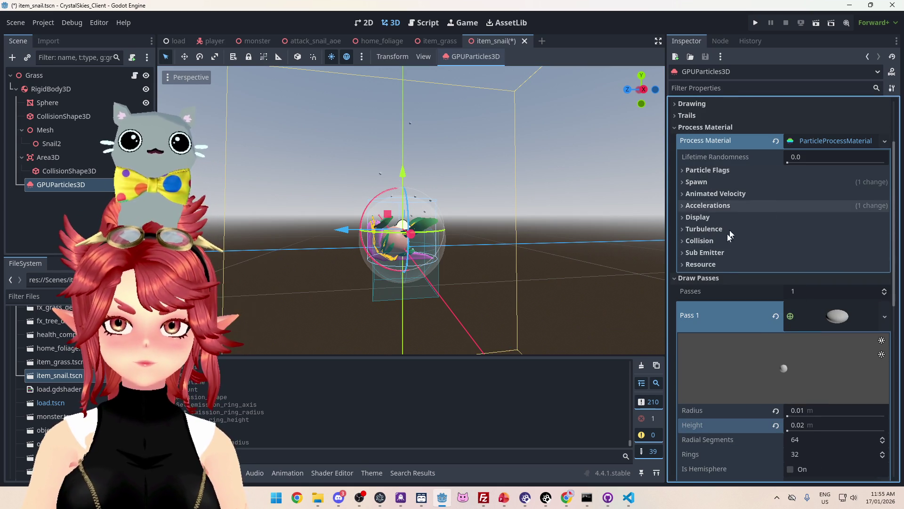
pyautogui.click(704, 218)
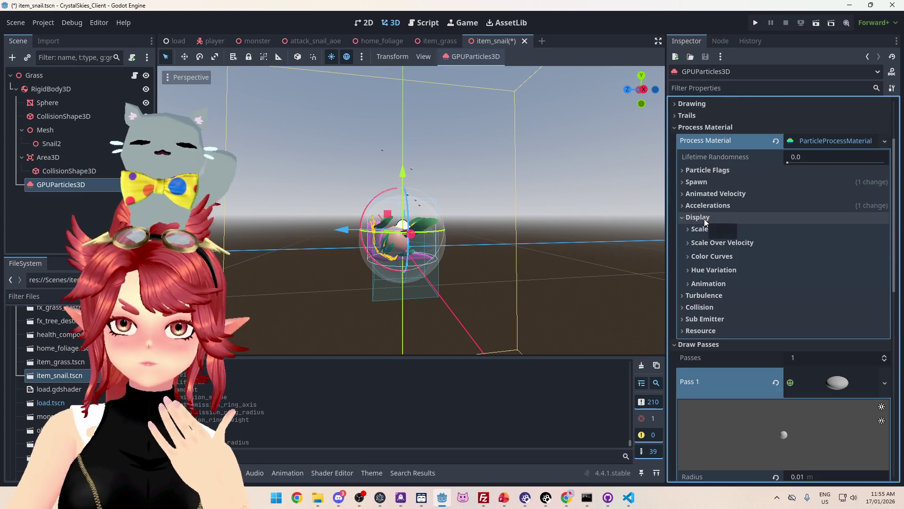
pyautogui.click(695, 230)
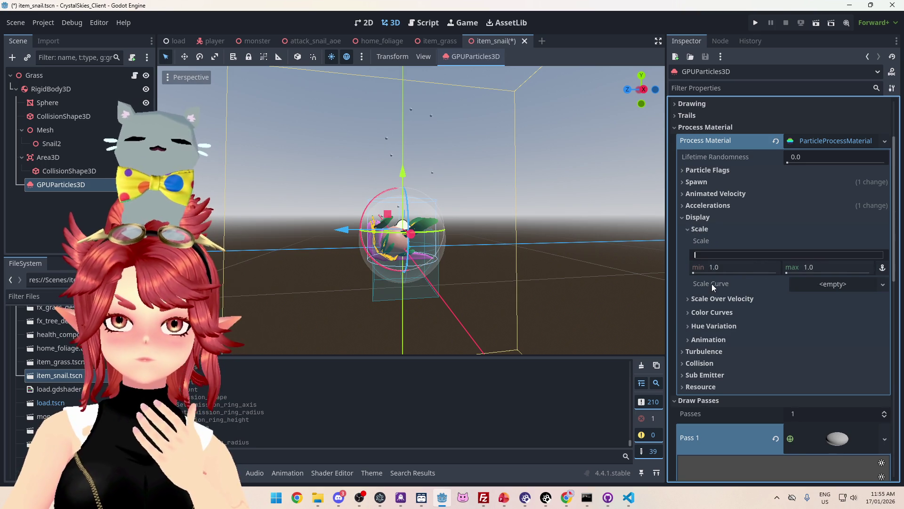
# - Give Scale Curve a new CurveXYZTexture and drag Curve X's end point down to 0
pyautogui.click(883, 284)
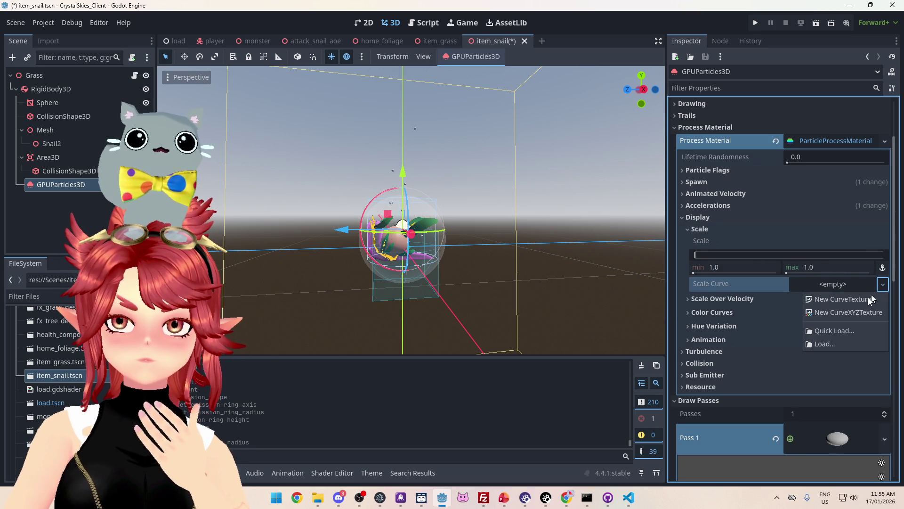
pyautogui.click(855, 311)
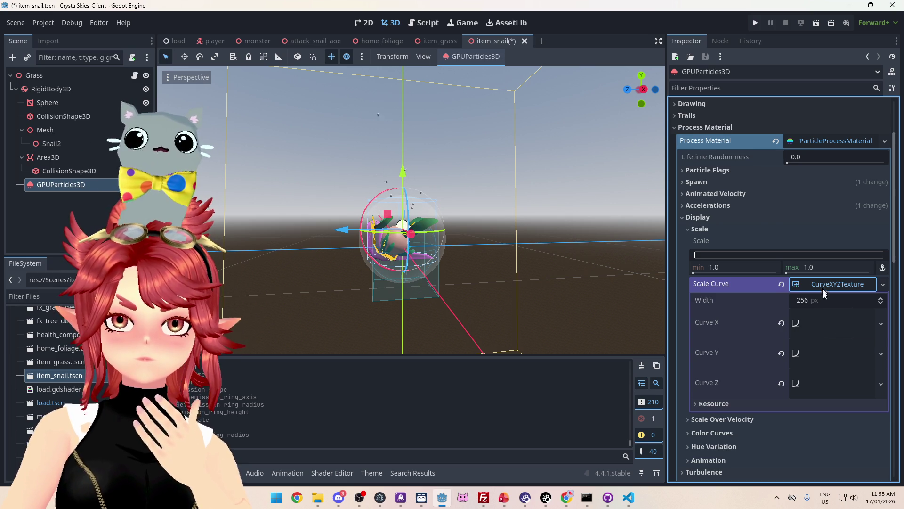
pyautogui.click(831, 325)
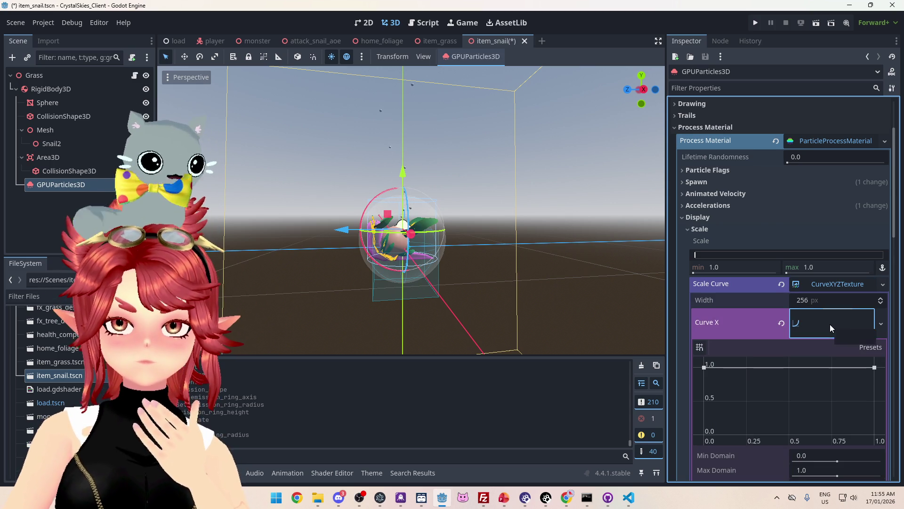
pyautogui.scroll(-2, 757, 386)
pyautogui.moveTo(875, 322); pyautogui.dragTo(875, 387)
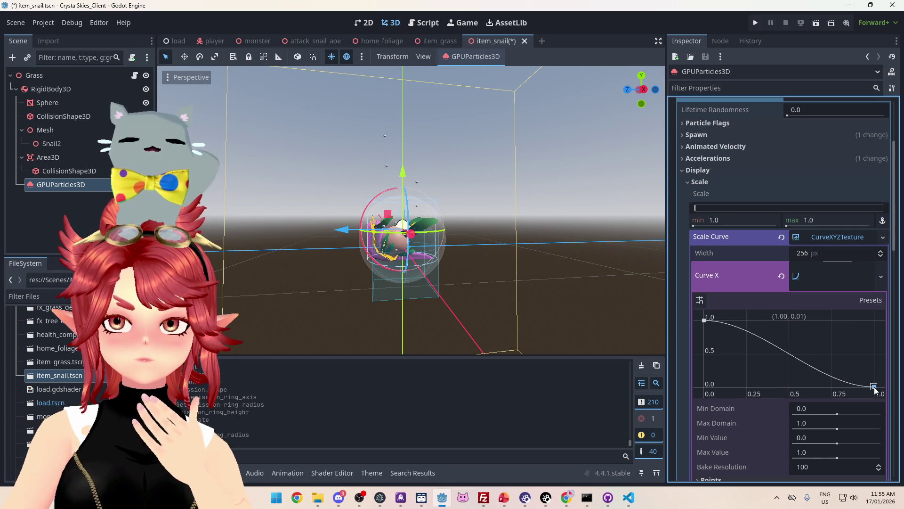
pyautogui.scroll(-4, 835, 320)
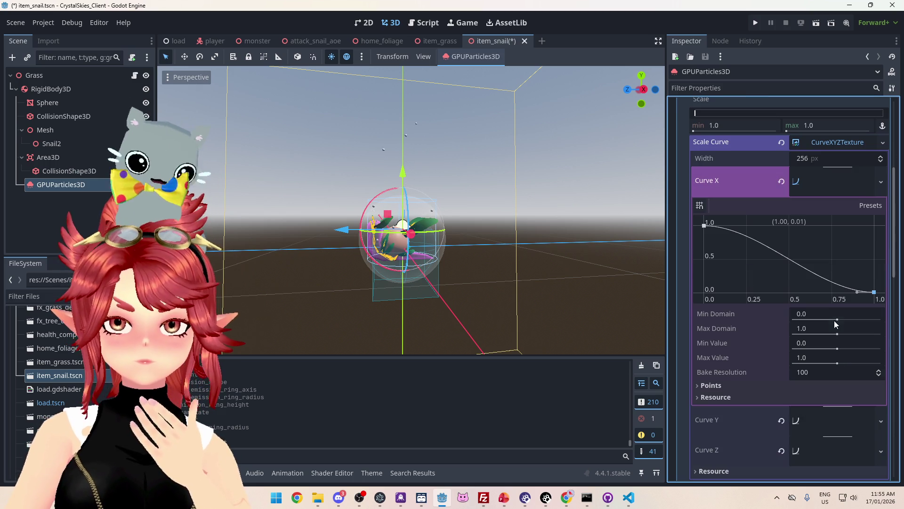
# - Drag the Curve Y and Curve Z end points down to about 0
pyautogui.click(838, 417)
pyautogui.scroll(-8, 842, 374)
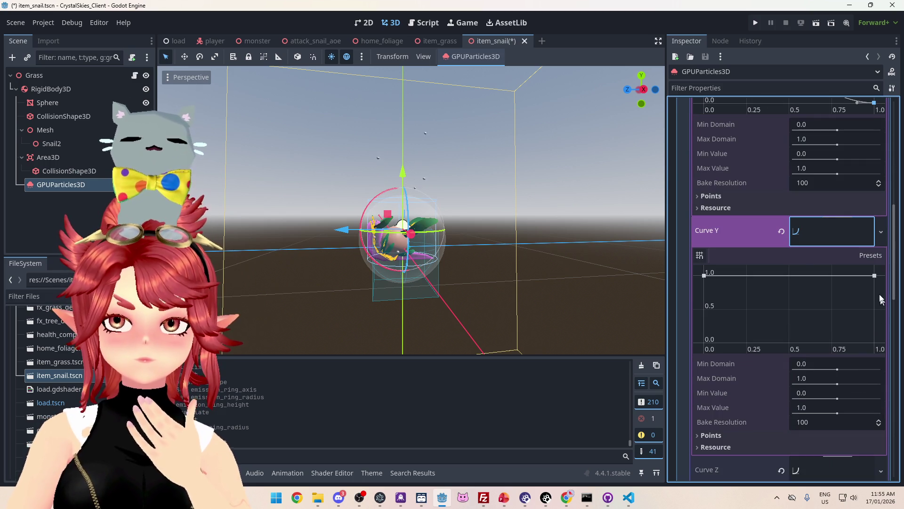
pyautogui.moveTo(876, 278); pyautogui.dragTo(877, 342)
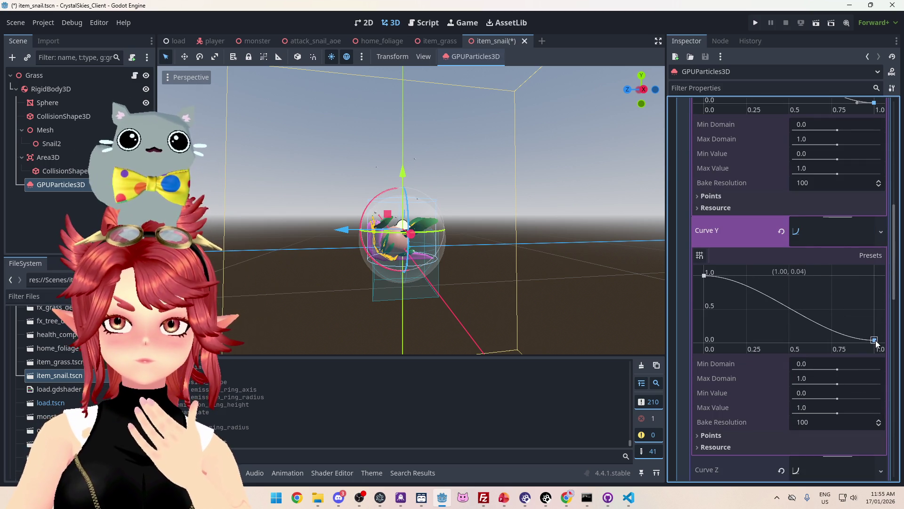
pyautogui.scroll(3, 419, 158)
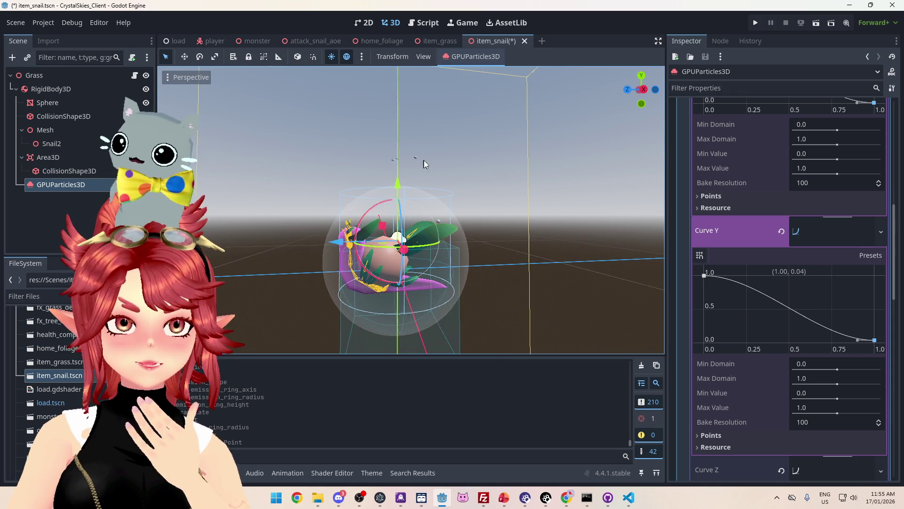
pyautogui.scroll(-8, 716, 288)
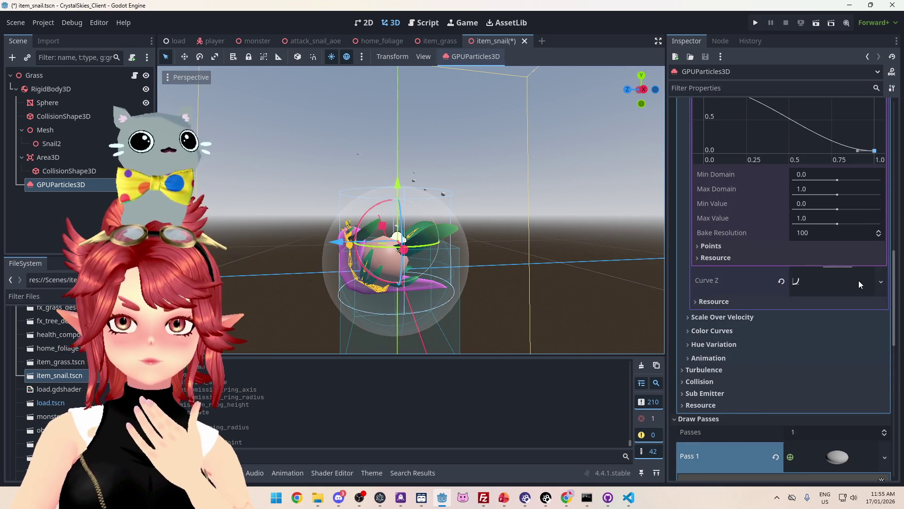
pyautogui.click(859, 280)
pyautogui.moveTo(874, 325); pyautogui.dragTo(875, 341)
pyautogui.moveTo(881, 379); pyautogui.dragTo(878, 398)
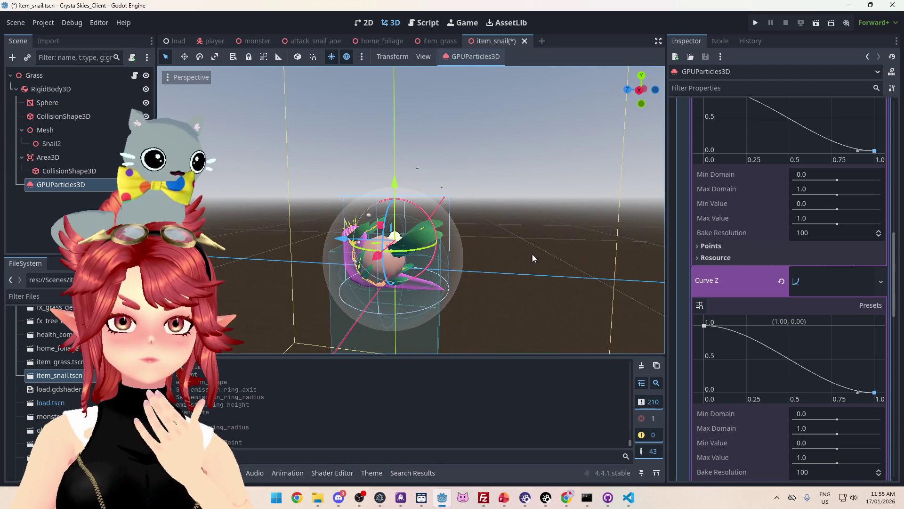
pyautogui.moveTo(533, 253)
pyautogui.mouseDown()
pyautogui.moveTo(566, 239)
pyautogui.moveTo(661, 247)
pyautogui.moveTo(163, 247)
pyautogui.moveTo(541, 246)
pyautogui.moveTo(508, 242)
pyautogui.mouseUp()
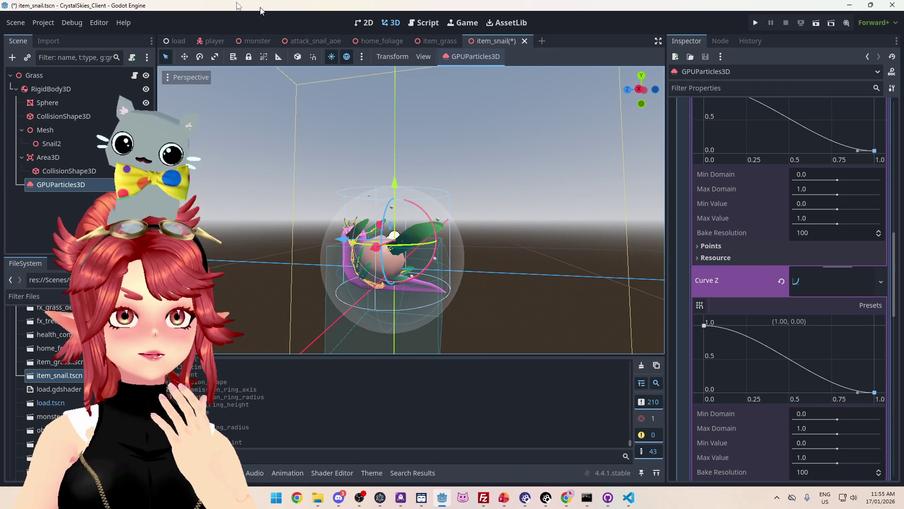
pyautogui.moveTo(338, 112)
pyautogui.mouseDown()
pyautogui.moveTo(315, 146)
pyautogui.moveTo(309, 134)
pyautogui.moveTo(234, 137)
pyautogui.moveTo(280, 152)
pyautogui.moveTo(273, 133)
pyautogui.moveTo(611, 148)
pyautogui.moveTo(566, 150)
pyautogui.moveTo(731, 216)
pyautogui.mouseUp()
pyautogui.scroll(5, 854, 318)
pyautogui.scroll(2, 854, 318)
# - Collapse the X, Y and Z curve editors and the sphere mesh properties
pyautogui.click(839, 301)
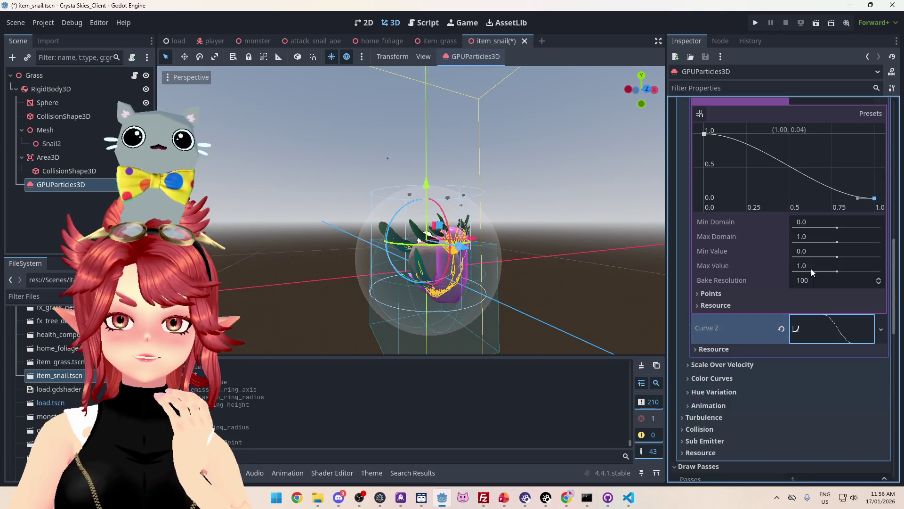
pyautogui.click(832, 300)
pyautogui.click(822, 231)
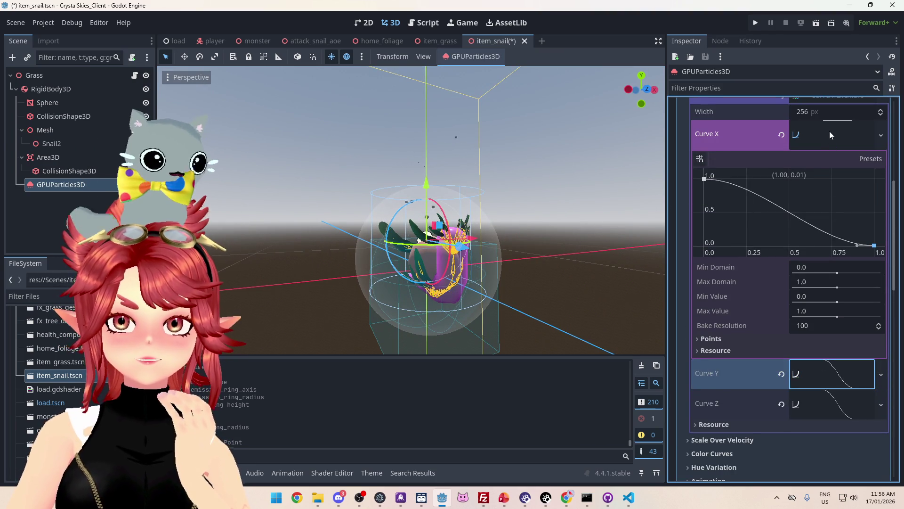
pyautogui.scroll(4, 829, 141)
pyautogui.click(808, 216)
pyautogui.scroll(-7, 734, 225)
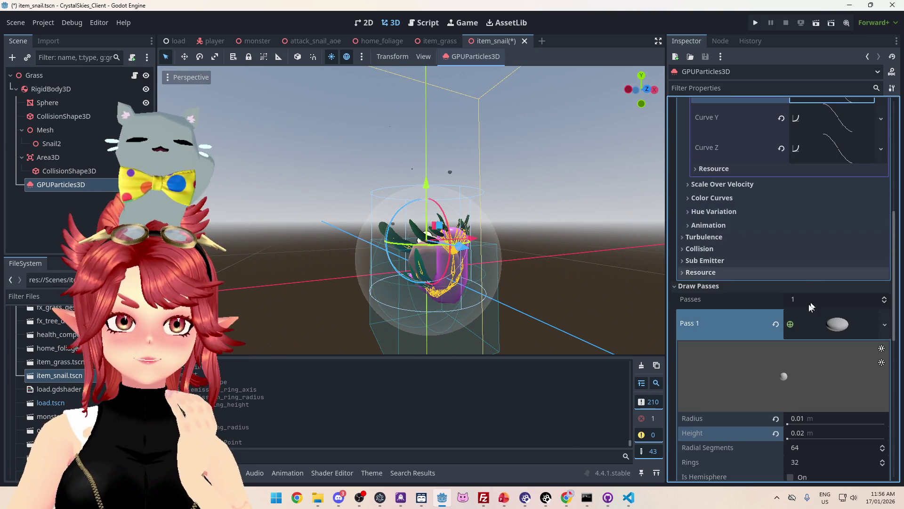
pyautogui.scroll(-1, 735, 273)
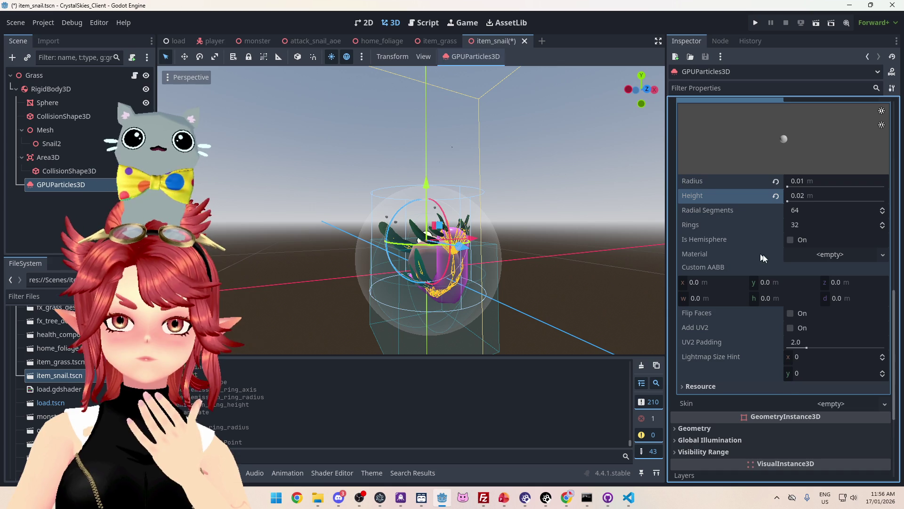
pyautogui.scroll(3, 801, 248)
pyautogui.scroll(-4, 829, 244)
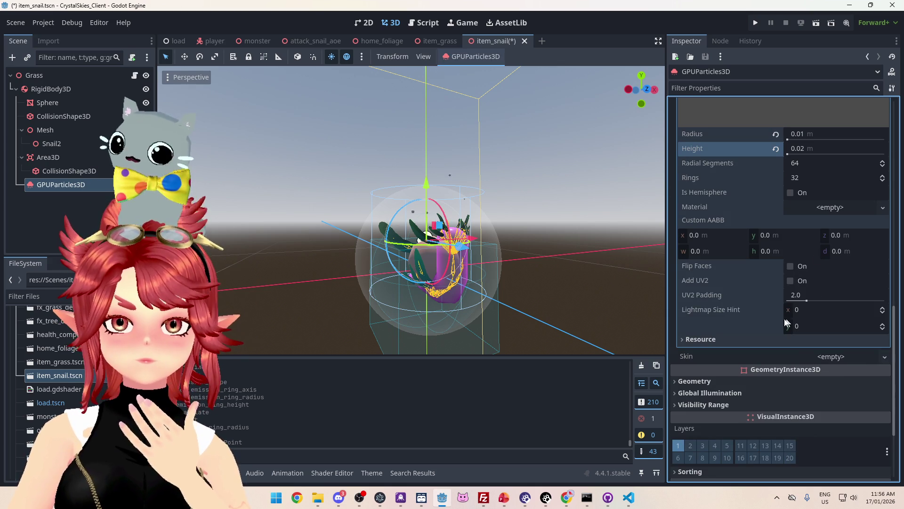
pyautogui.scroll(5, 810, 364)
pyautogui.click(852, 286)
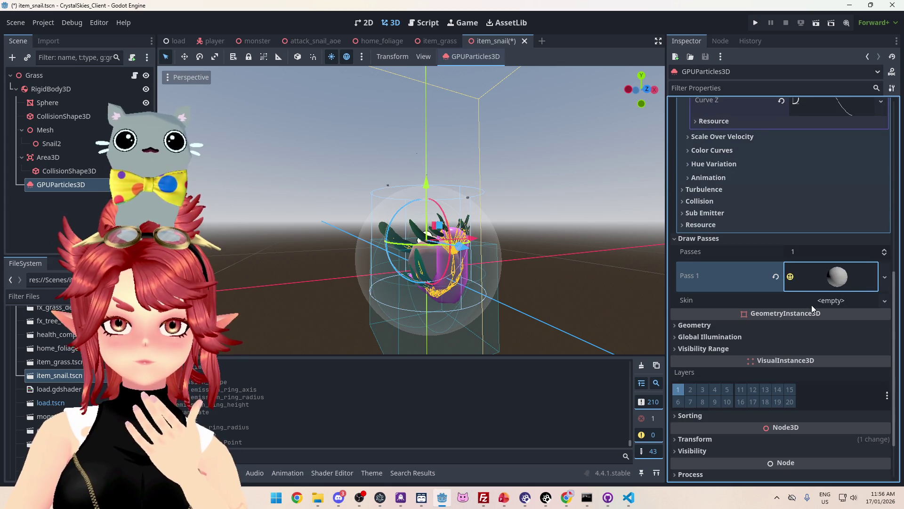
pyautogui.scroll(8, 819, 307)
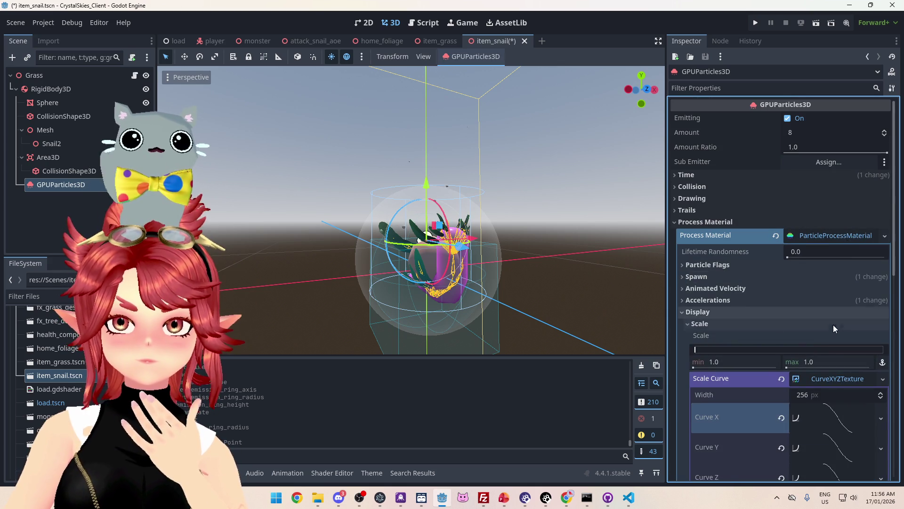
pyautogui.scroll(-1, 833, 325)
# - Assign a new StandardMaterial3D to the Draw Pass 1 sphere mesh
pyautogui.click(813, 190)
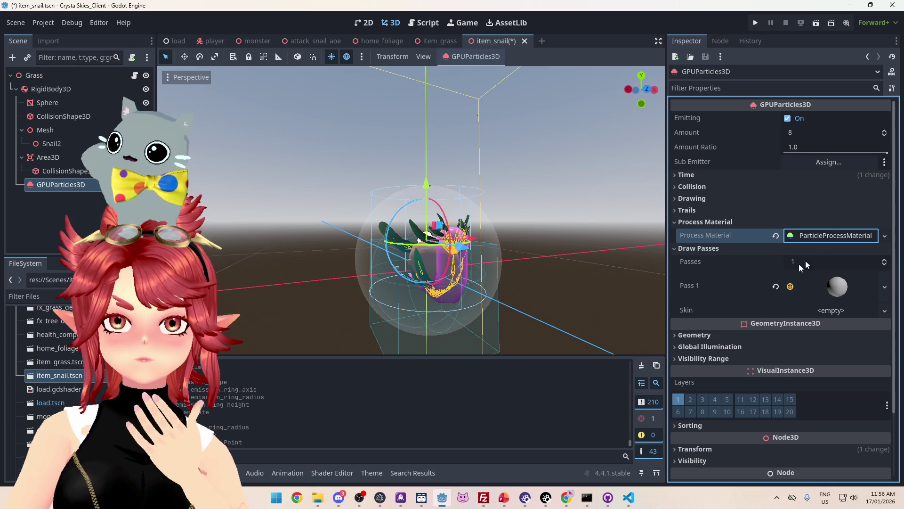
pyautogui.click(837, 287)
pyautogui.scroll(-3, 767, 275)
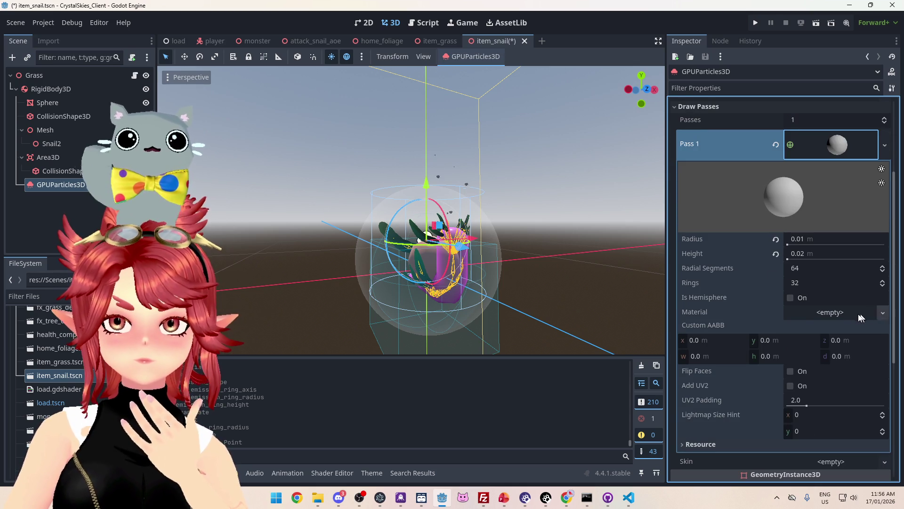
pyautogui.click(865, 314)
pyautogui.click(836, 328)
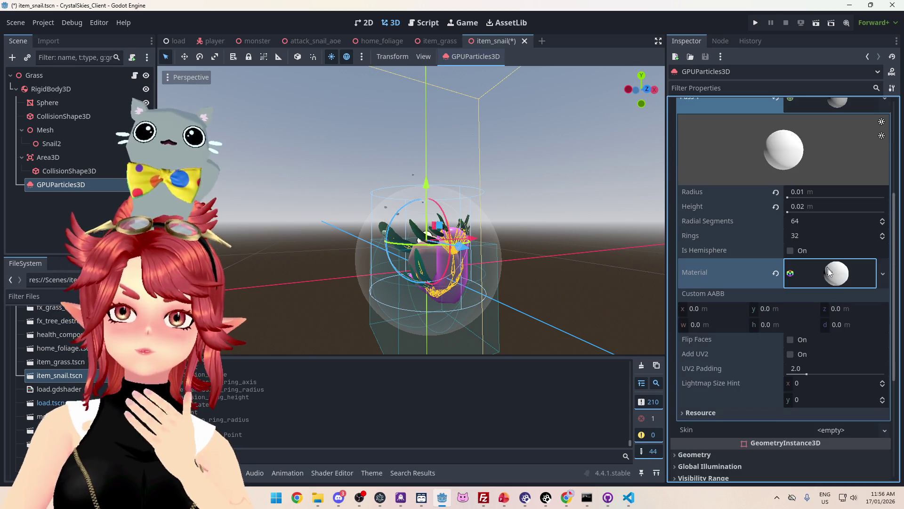
pyautogui.click(836, 320)
pyautogui.scroll(-5, 753, 264)
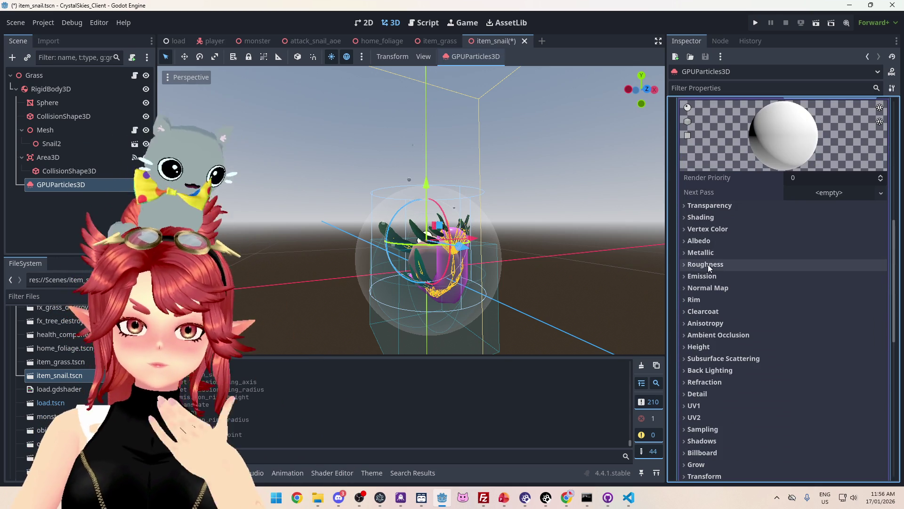
# - Enable the material's Emission and set its colour to white
pyautogui.click(703, 275)
pyautogui.scroll(-1, 753, 244)
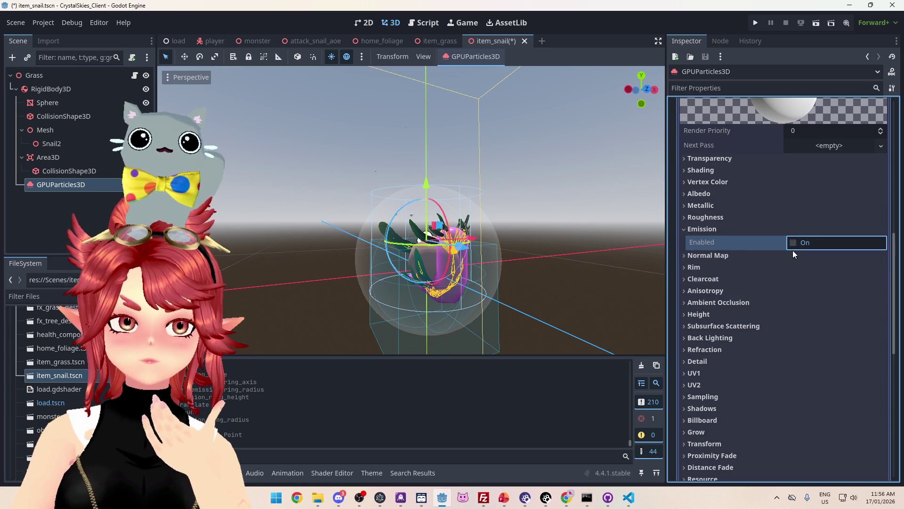
pyautogui.click(794, 243)
pyautogui.click(800, 259)
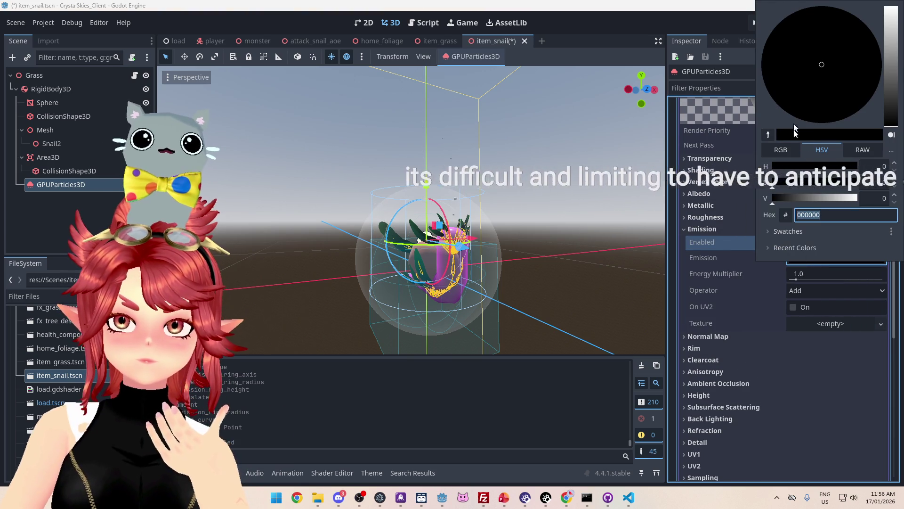
pyautogui.moveTo(818, 197); pyautogui.dragTo(858, 197)
pyautogui.click(509, 232)
pyautogui.moveTo(509, 229)
pyautogui.mouseDown()
pyautogui.moveTo(411, 253)
pyautogui.moveTo(504, 256)
pyautogui.moveTo(587, 234)
pyautogui.moveTo(560, 247)
pyautogui.mouseUp()
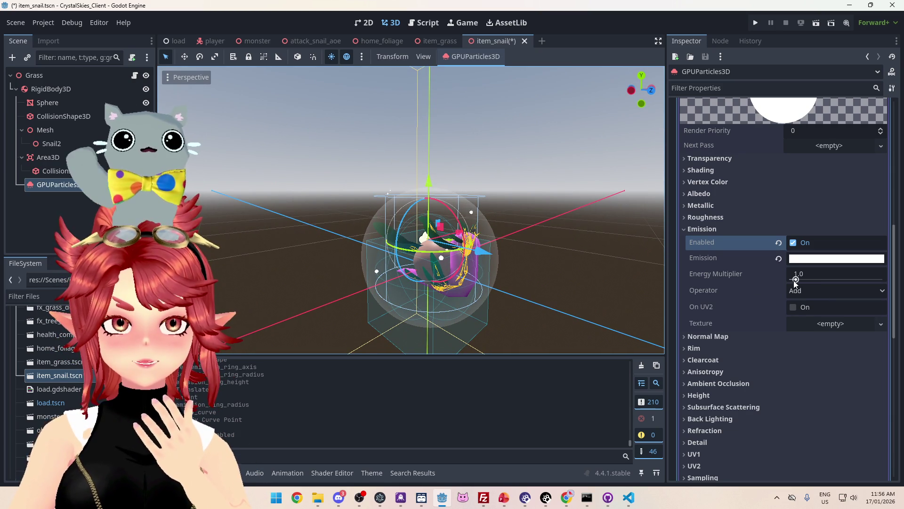
# - Give Emission Texture a new radial GradientTexture2D from (0.5, 0.5) to (1.0, 0.5)
pyautogui.click(880, 324)
pyautogui.click(773, 366)
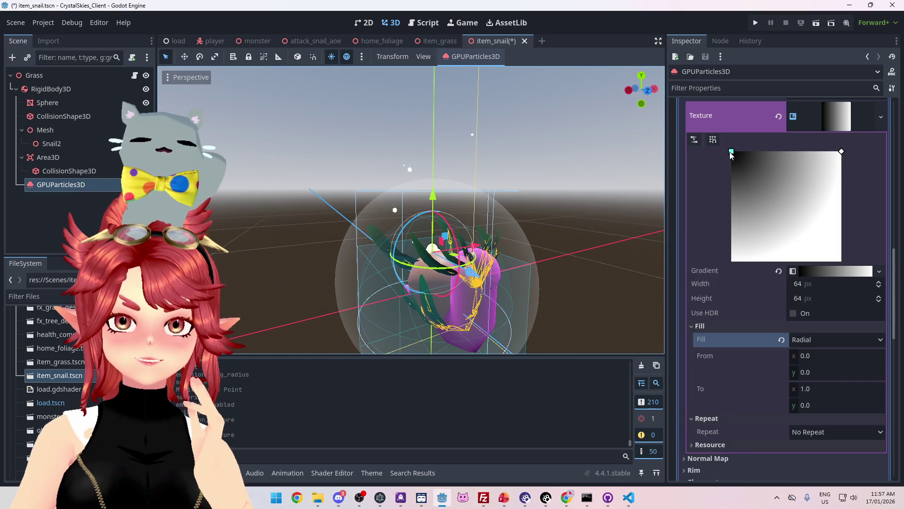
pyautogui.moveTo(738, 161); pyautogui.dragTo(783, 214)
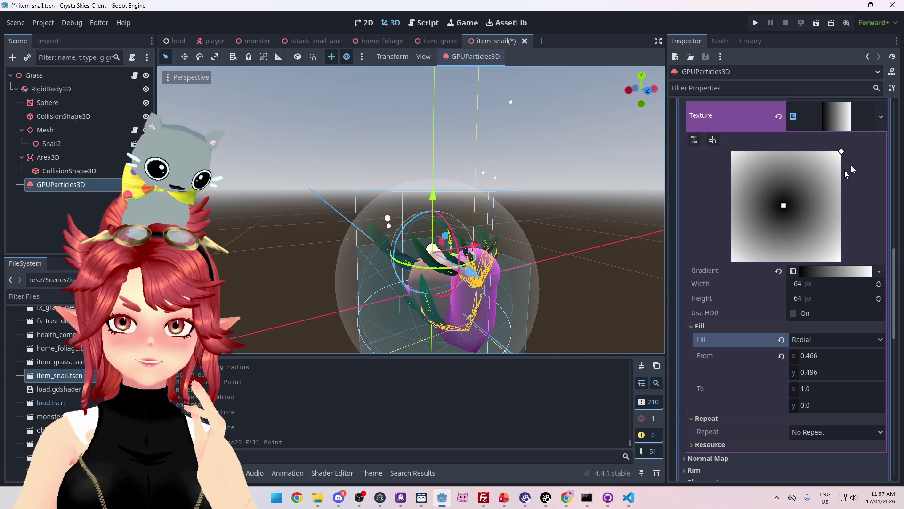
pyautogui.moveTo(840, 153); pyautogui.dragTo(847, 215)
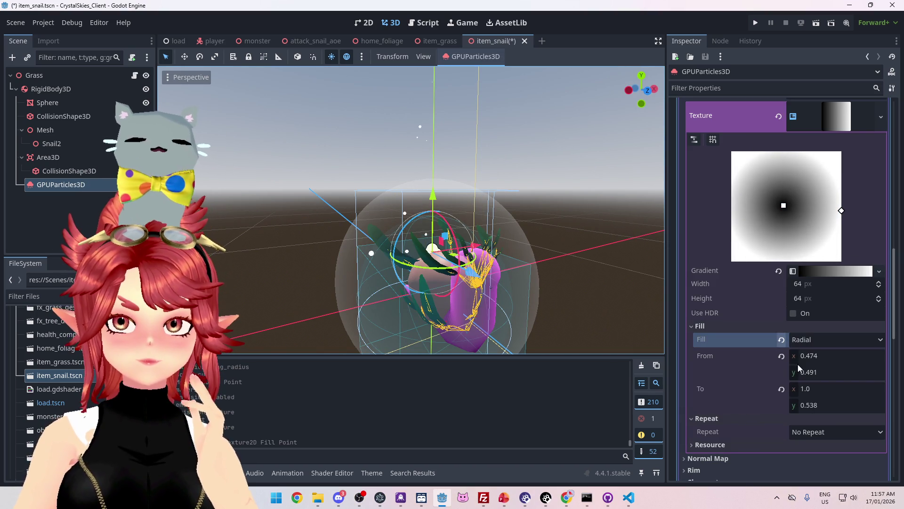
pyautogui.click(824, 358)
pyautogui.write('5')
pyautogui.press('Tab')
pyautogui.write('0.5')
pyautogui.press('Return')
pyautogui.click(823, 406)
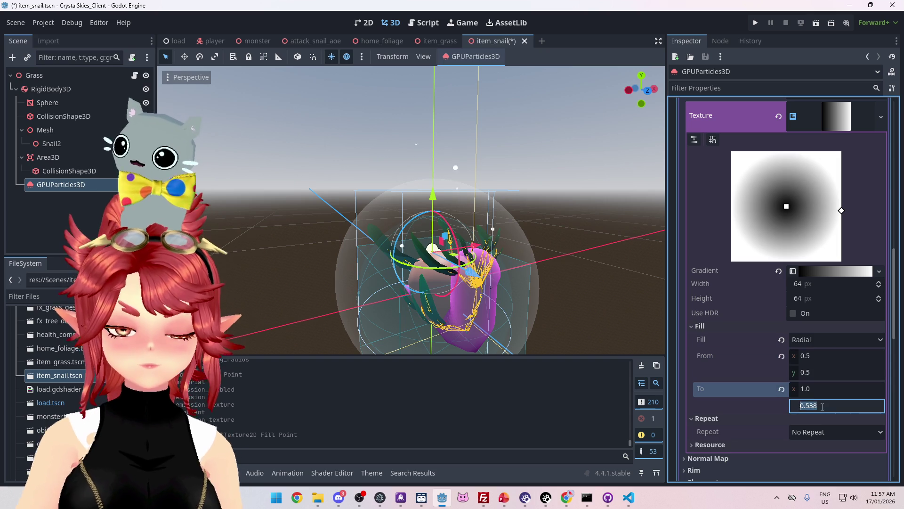
pyautogui.press('Return')
# - Rearrange the gradient's colour stops so the centre is white fading outward
pyautogui.scroll(4, 488, 216)
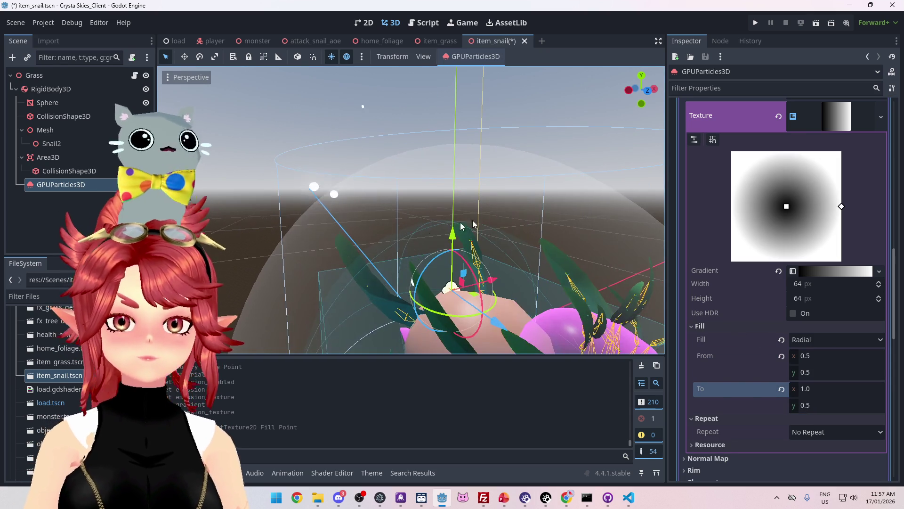
pyautogui.scroll(3, 433, 245)
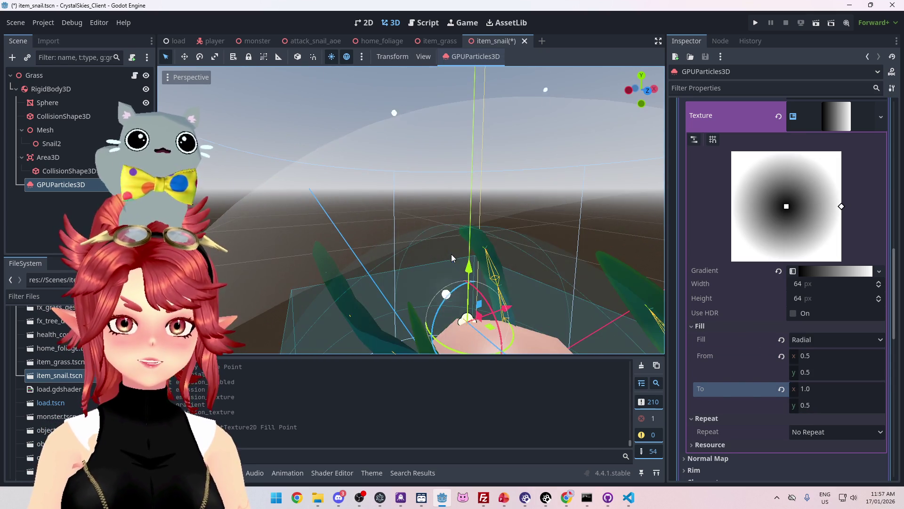
pyautogui.scroll(-4, 451, 253)
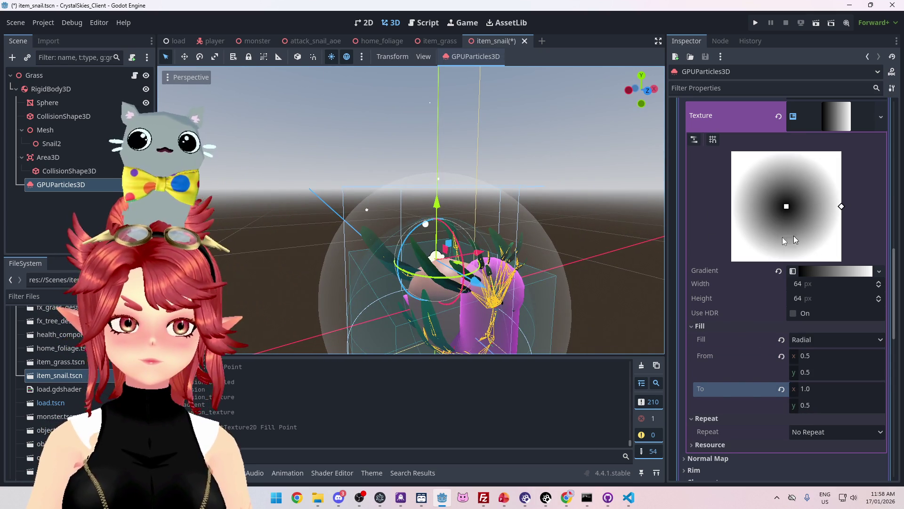
pyautogui.click(831, 271)
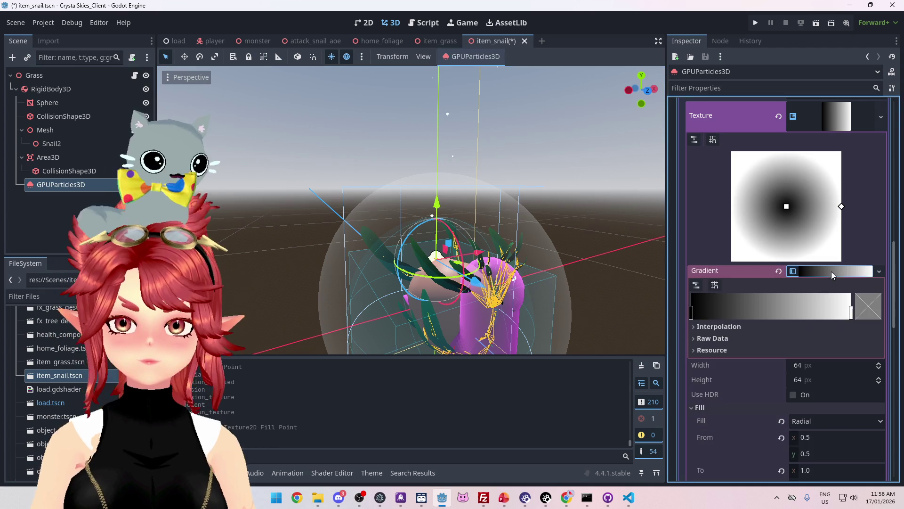
pyautogui.moveTo(853, 319); pyautogui.dragTo(760, 311)
pyautogui.moveTo(691, 311); pyautogui.dragTo(885, 319)
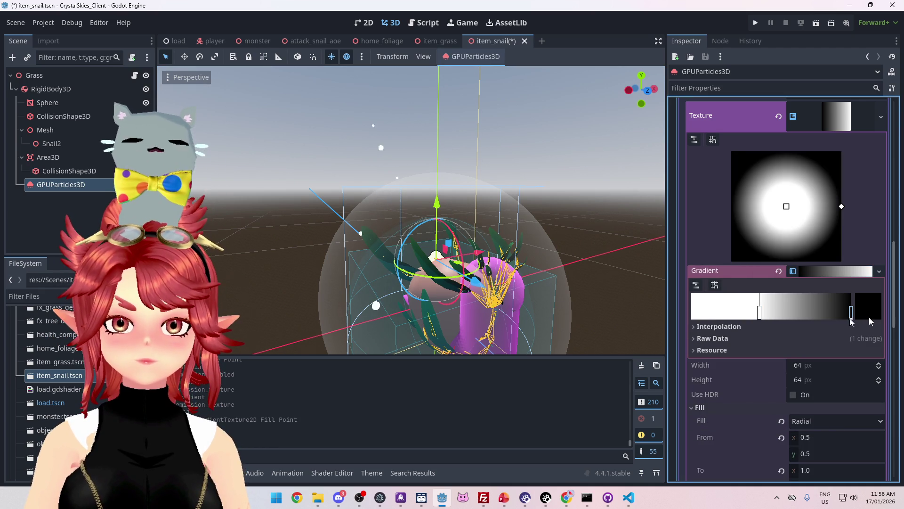
pyautogui.moveTo(760, 313)
pyautogui.mouseDown()
pyautogui.moveTo(671, 316)
pyautogui.moveTo(850, 312)
pyautogui.moveTo(826, 307)
pyautogui.moveTo(874, 318)
pyautogui.moveTo(761, 313)
pyautogui.moveTo(882, 325)
pyautogui.mouseUp()
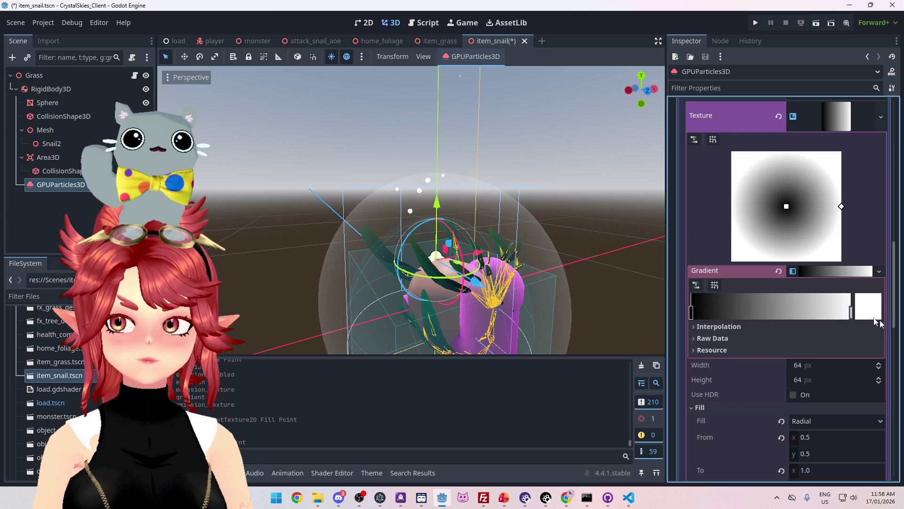
pyautogui.scroll(3, 755, 251)
# - Collapse Emission, expand Albedo, and drag the albedo colour's opacity to fully transparent
pyautogui.click(840, 257)
pyautogui.scroll(1, 763, 221)
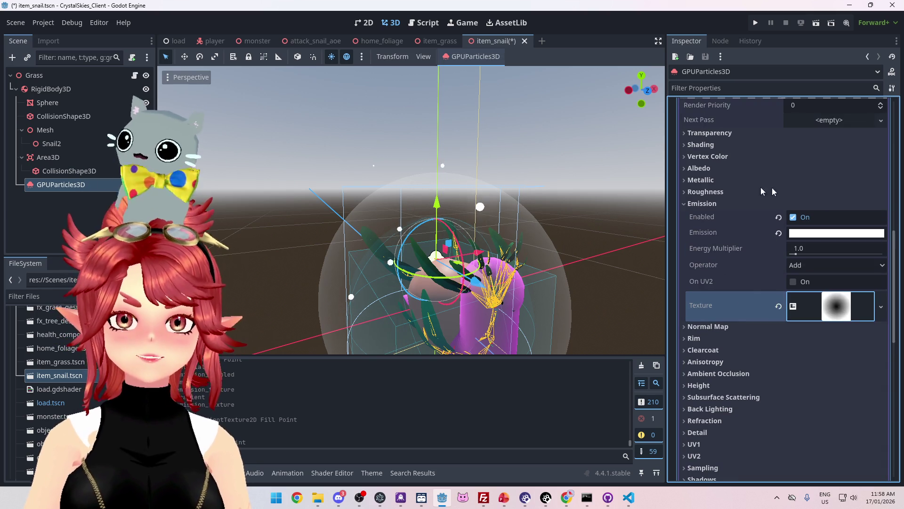
pyautogui.click(710, 204)
pyautogui.scroll(2, 744, 245)
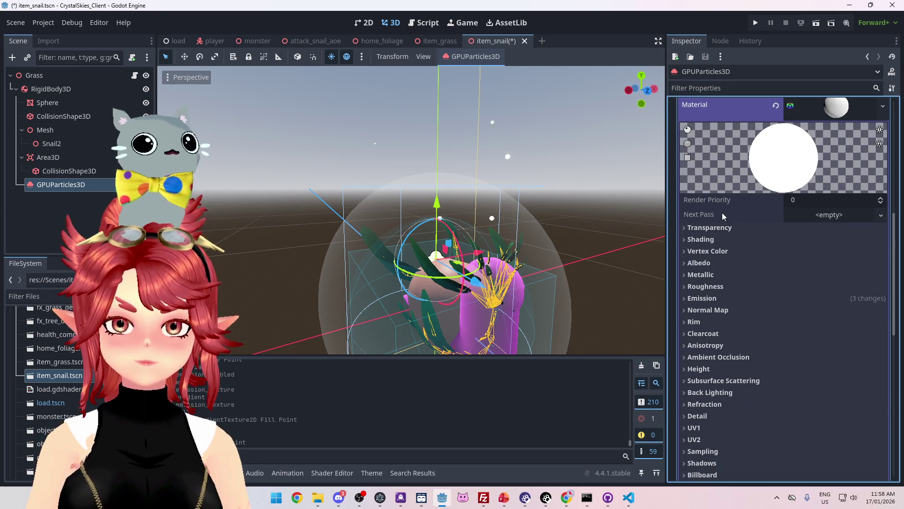
pyautogui.click(706, 262)
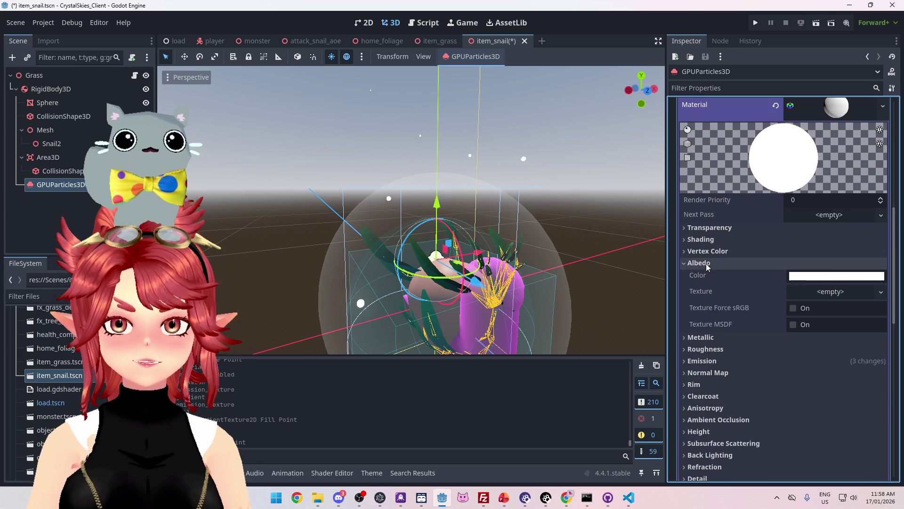
pyautogui.click(828, 277)
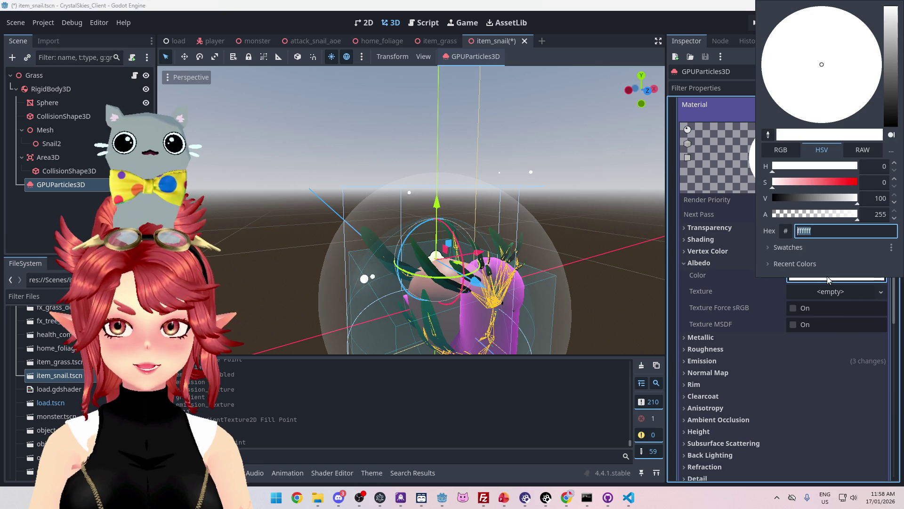
pyautogui.click(802, 215)
pyautogui.moveTo(801, 214); pyautogui.dragTo(727, 217)
pyautogui.click(739, 250)
# - Set the material's Transparency mode to Alpha, then Alpha Hash
pyautogui.click(710, 227)
pyautogui.click(836, 241)
pyautogui.click(812, 268)
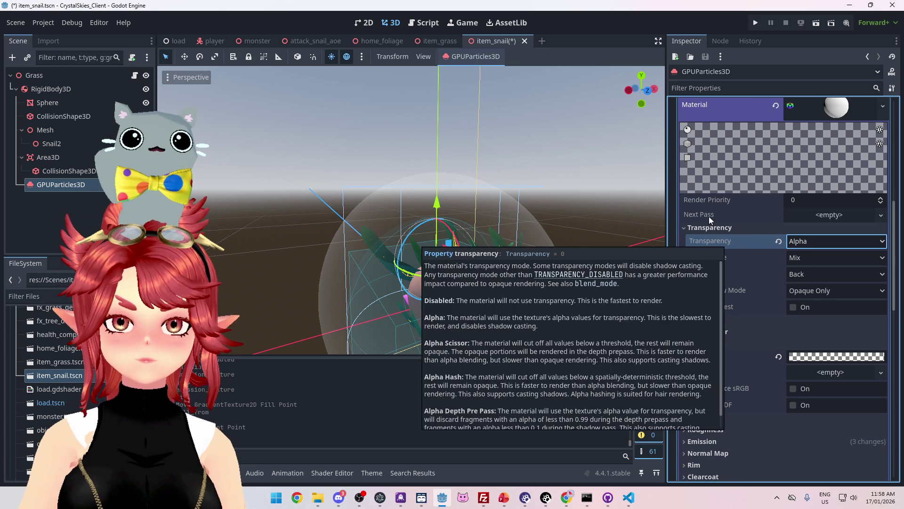
pyautogui.click(803, 241)
pyautogui.press('Escape')
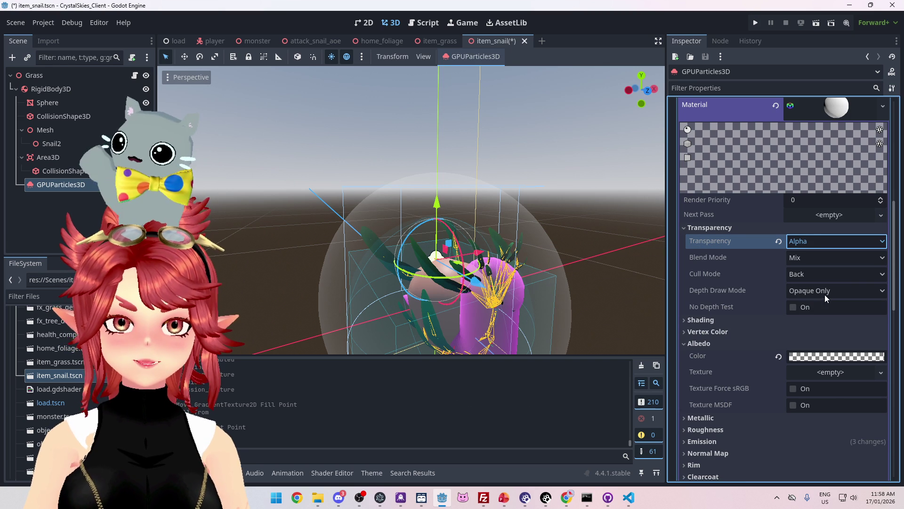
pyautogui.scroll(-3, 734, 362)
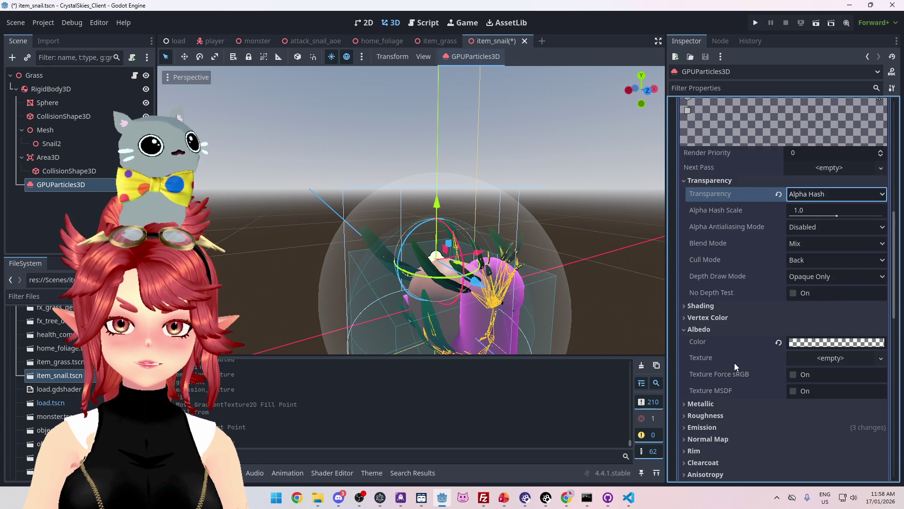
# - Restore the albedo colour to solid white with alpha 255
pyautogui.click(830, 294)
pyautogui.moveTo(811, 226); pyautogui.dragTo(858, 226)
pyautogui.click(765, 329)
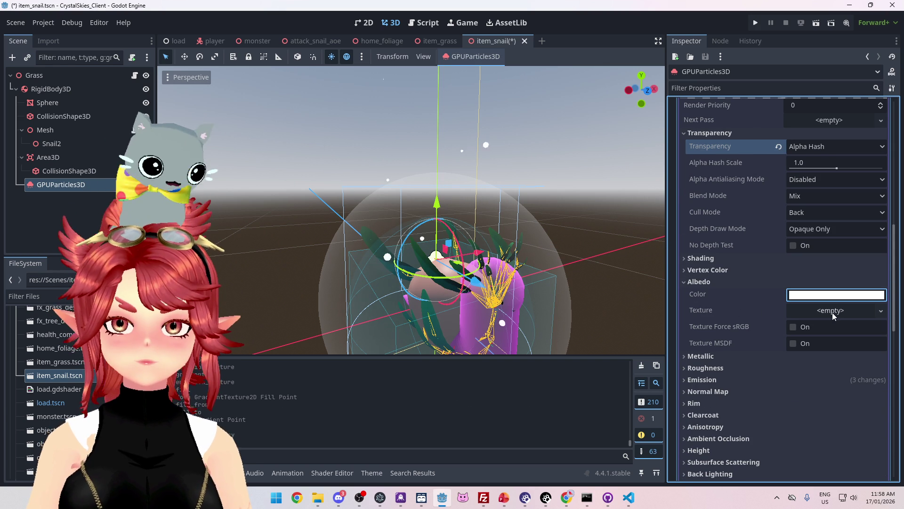
pyautogui.click(832, 311)
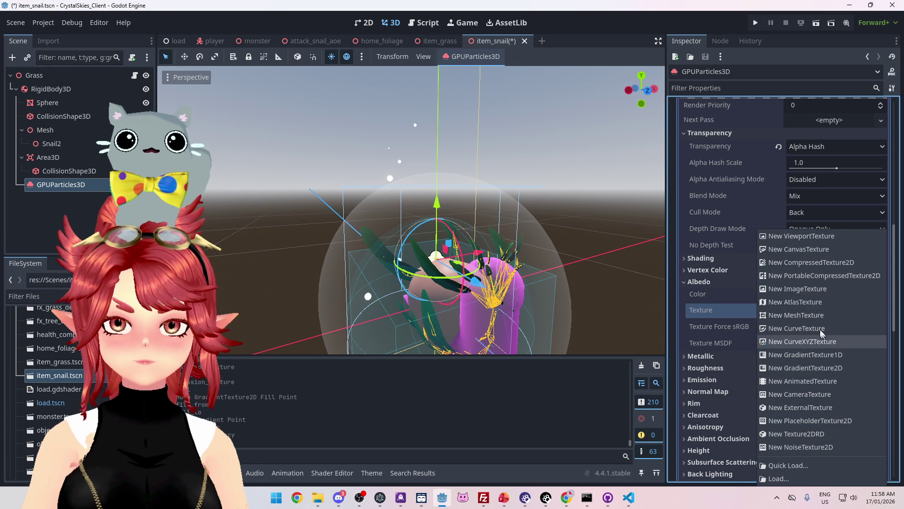
# - Create a new GradientTexture2D for the Albedo Texture and expand its settings
pyautogui.click(797, 368)
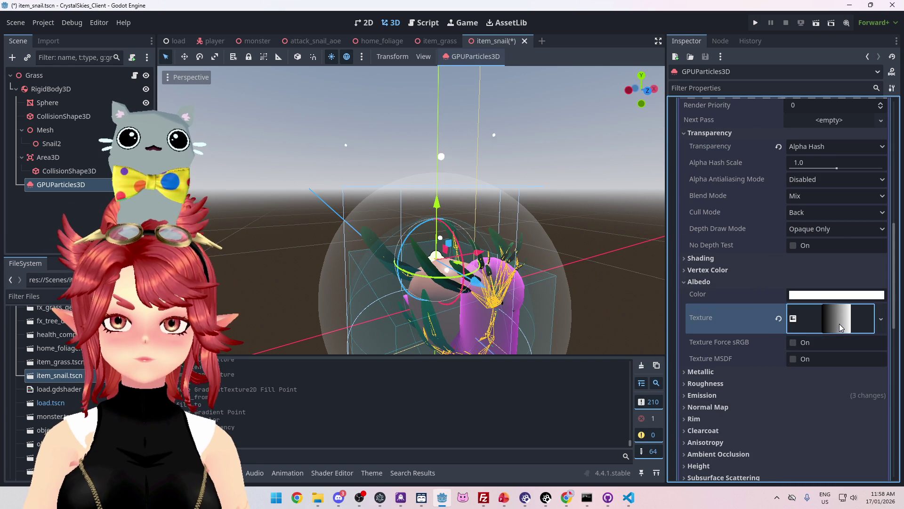
pyautogui.click(839, 324)
pyautogui.scroll(-3, 715, 295)
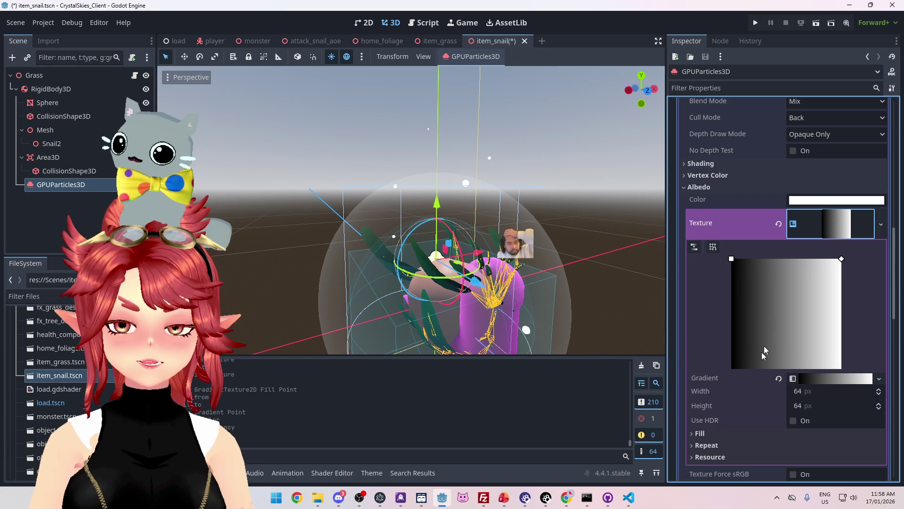
pyautogui.scroll(-2, 755, 417)
pyautogui.click(857, 331)
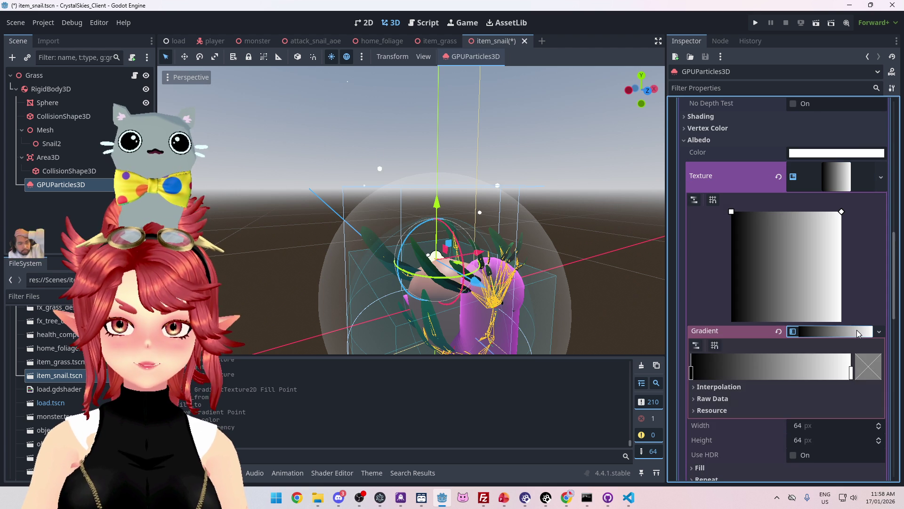
pyautogui.click(857, 330)
pyautogui.scroll(-2, 714, 365)
# - Set the albedo gradient's Fill to Radial with From at 0.5, 0.5
pyautogui.click(704, 338)
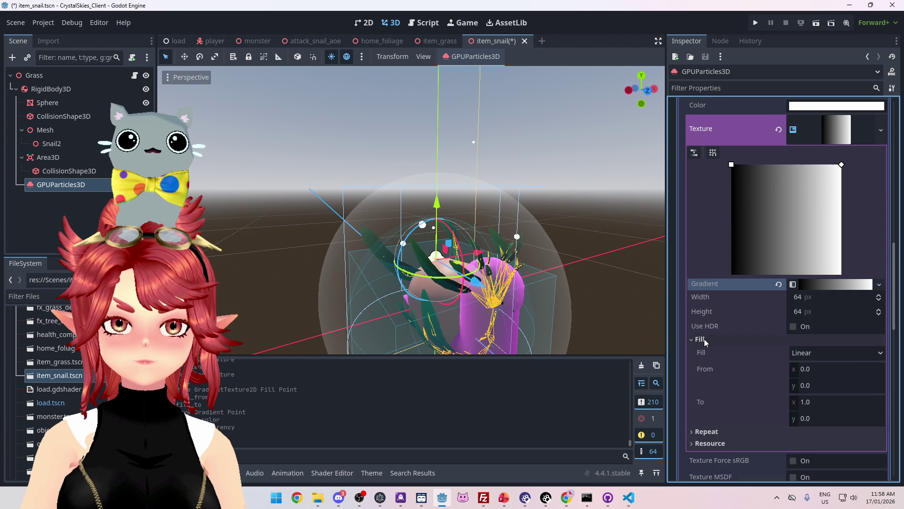
pyautogui.click(847, 353)
pyautogui.click(812, 376)
pyautogui.scroll(-2, 767, 343)
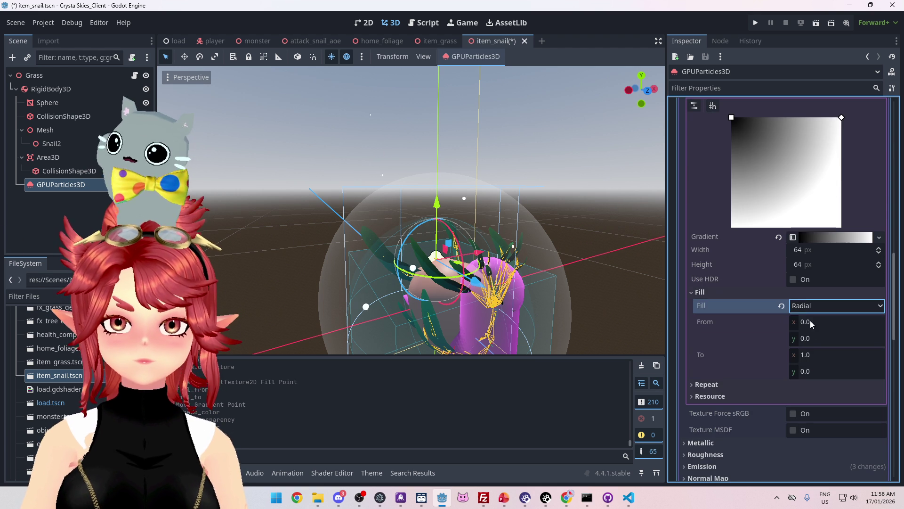
pyautogui.click(813, 321)
pyautogui.press('Tab')
pyautogui.write('0.5')
pyautogui.press('Tab')
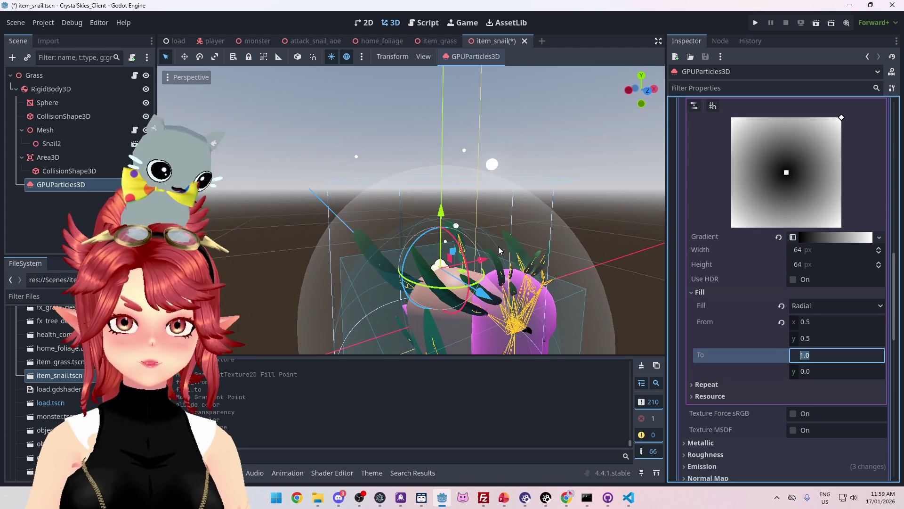
pyautogui.moveTo(499, 247)
pyautogui.mouseDown()
pyautogui.moveTo(482, 250)
pyautogui.moveTo(533, 227)
pyautogui.mouseUp()
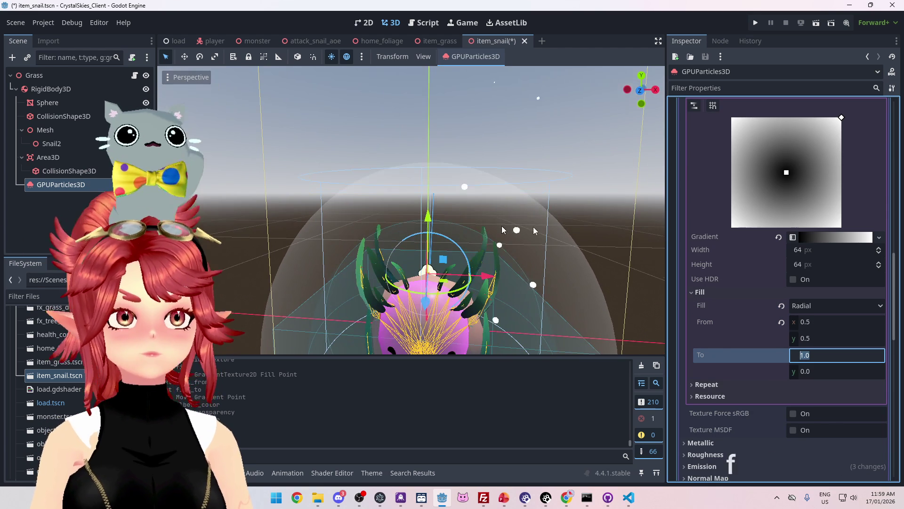
pyautogui.scroll(5, 832, 281)
pyautogui.click(832, 278)
pyautogui.scroll(4, 813, 256)
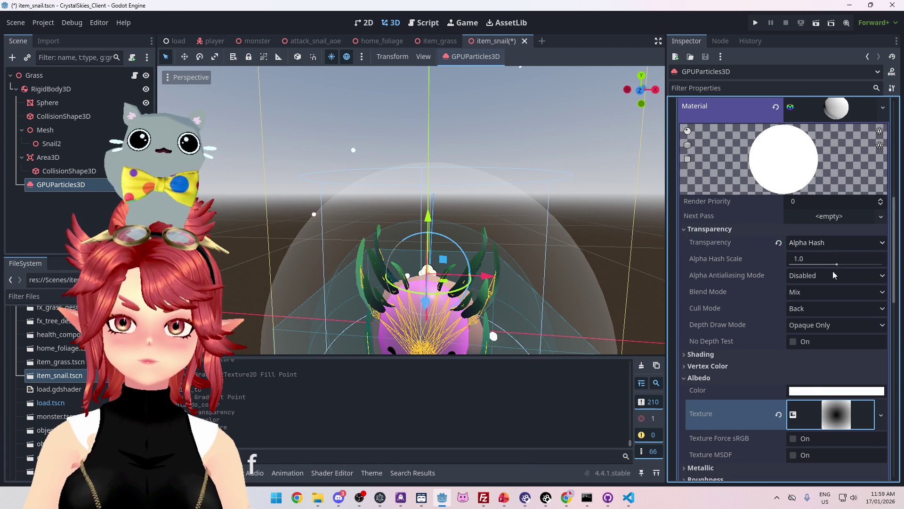
# - Switch the material's transparency to Alpha after briefly trying Alpha Scissor
pyautogui.click(806, 242)
pyautogui.click(821, 282)
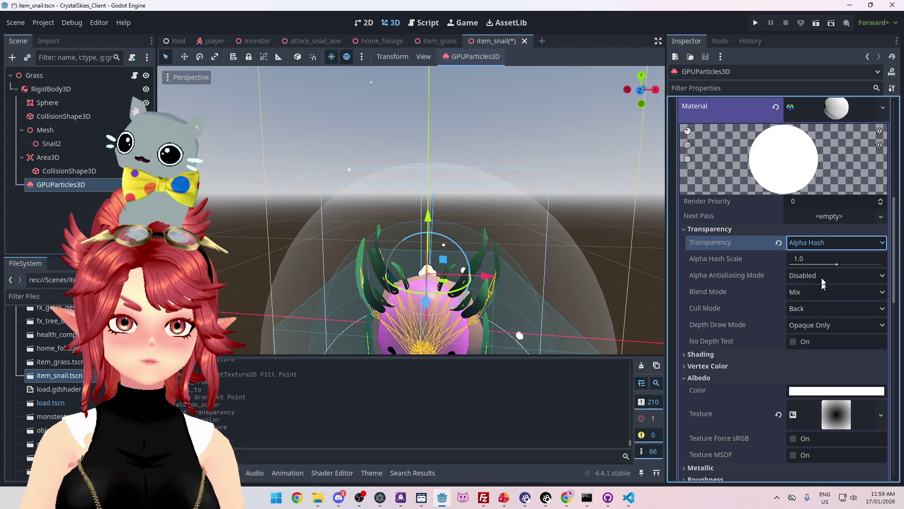
pyautogui.click(818, 244)
pyautogui.click(823, 271)
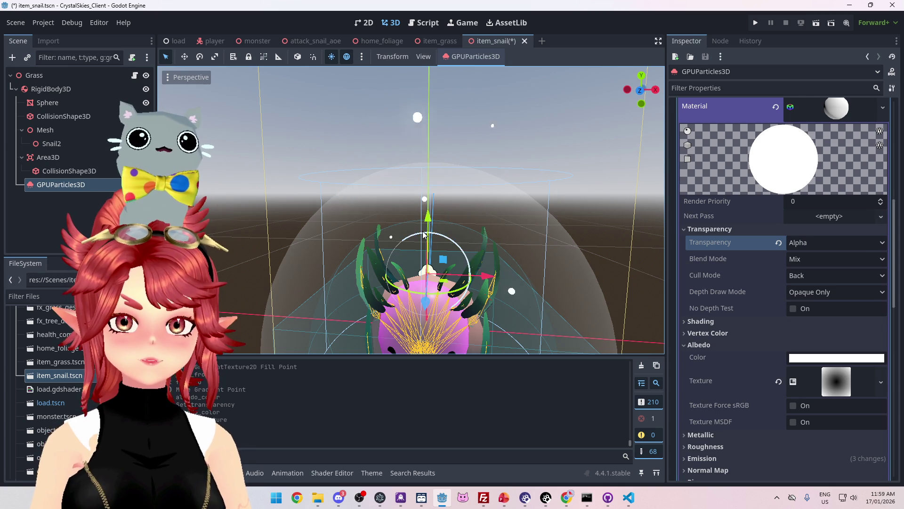
pyautogui.scroll(3, 479, 250)
pyautogui.scroll(-3, 518, 266)
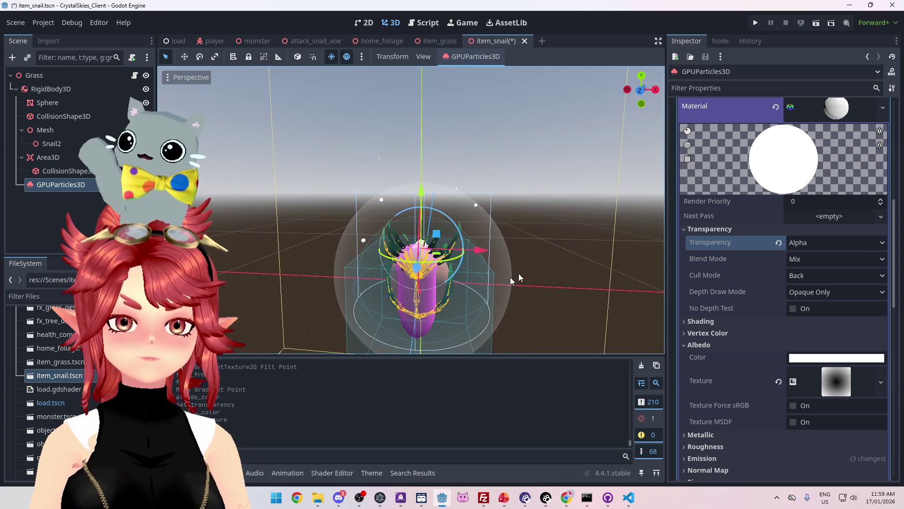
pyautogui.moveTo(501, 282); pyautogui.dragTo(544, 275)
pyautogui.scroll(-5, 787, 362)
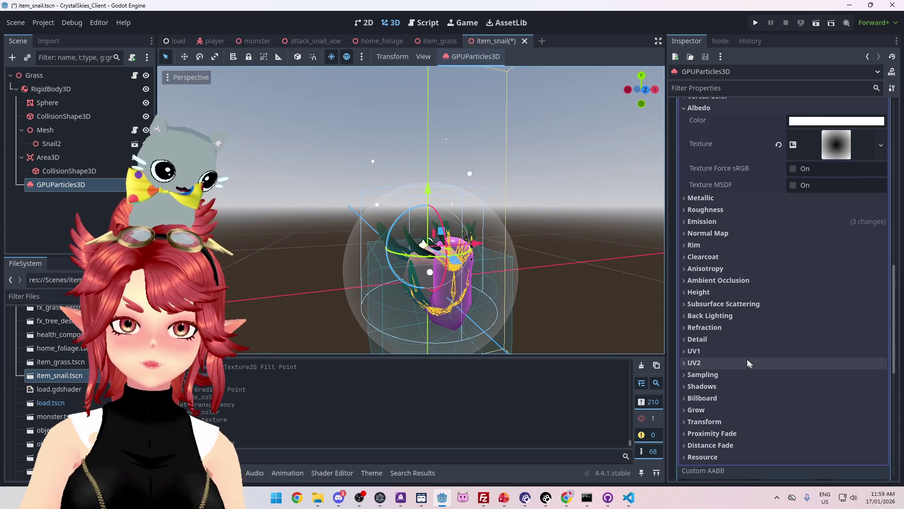
pyautogui.scroll(2, 735, 320)
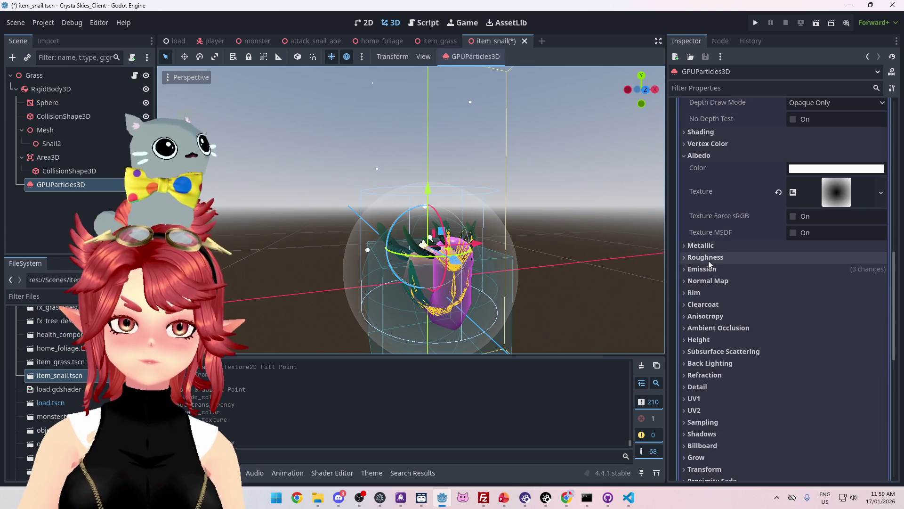
pyautogui.click(706, 270)
pyautogui.scroll(3, 821, 273)
# - Test a red albedo colour, then set the albedo colour back to white
pyautogui.click(810, 264)
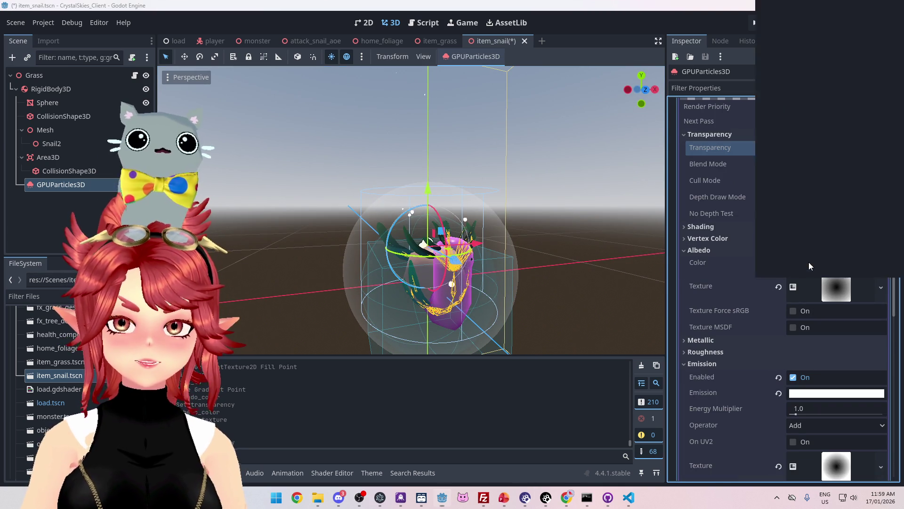
pyautogui.moveTo(829, 186); pyautogui.dragTo(878, 187)
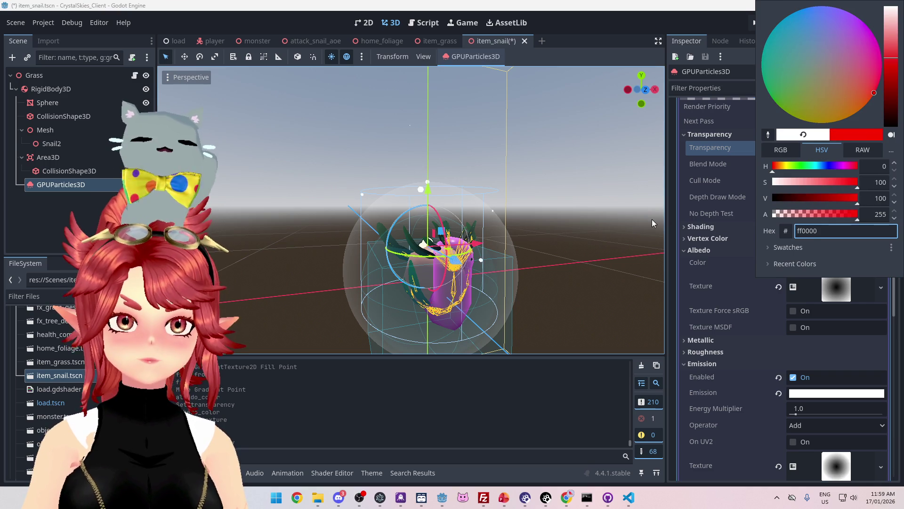
pyautogui.click(704, 253)
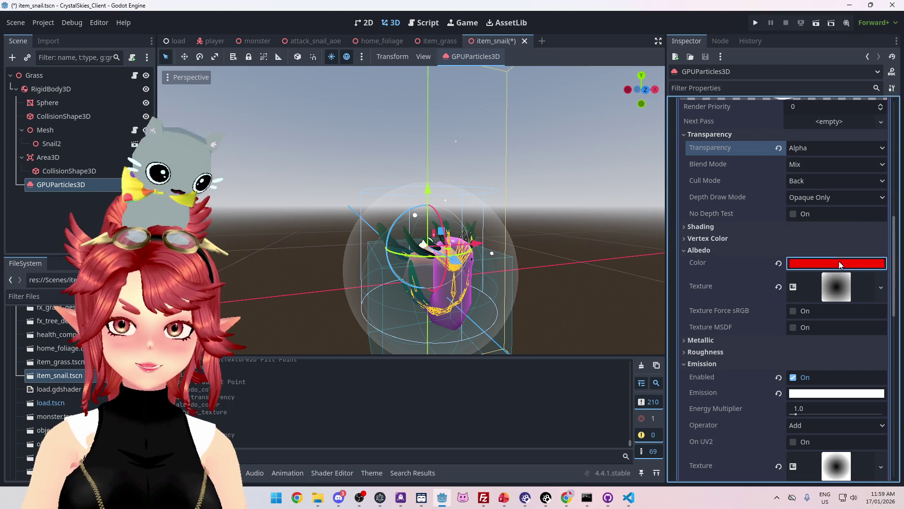
pyautogui.click(839, 265)
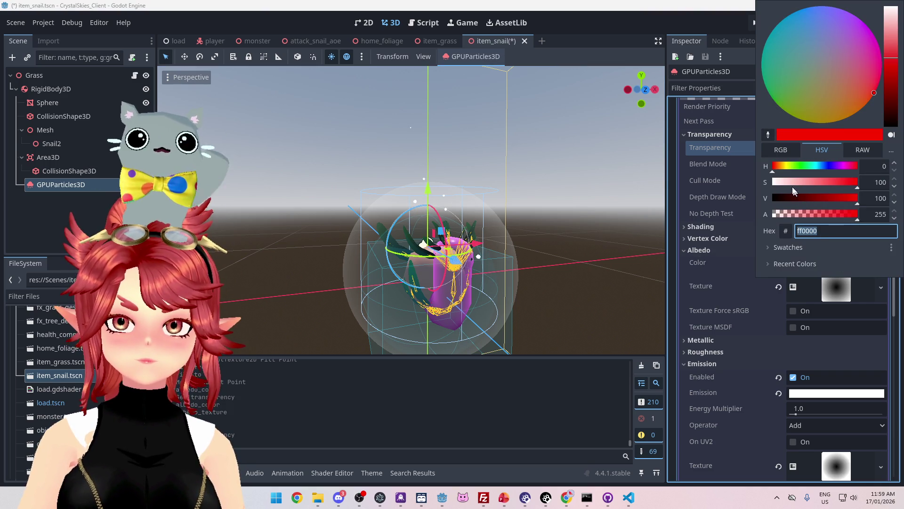
pyautogui.moveTo(790, 182); pyautogui.dragTo(773, 183)
pyautogui.click(774, 282)
pyautogui.click(841, 290)
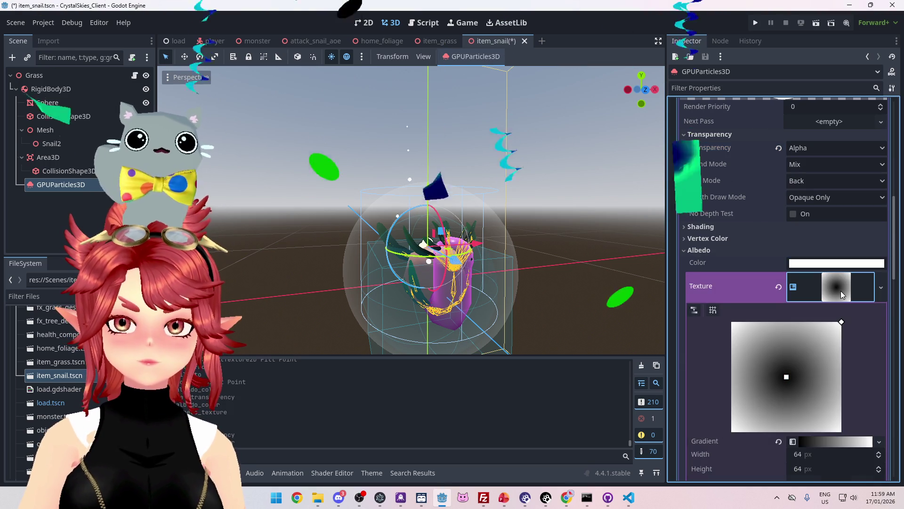
# - Change the albedo gradient's white end stop to red (ff0000)
pyautogui.scroll(-2, 869, 363)
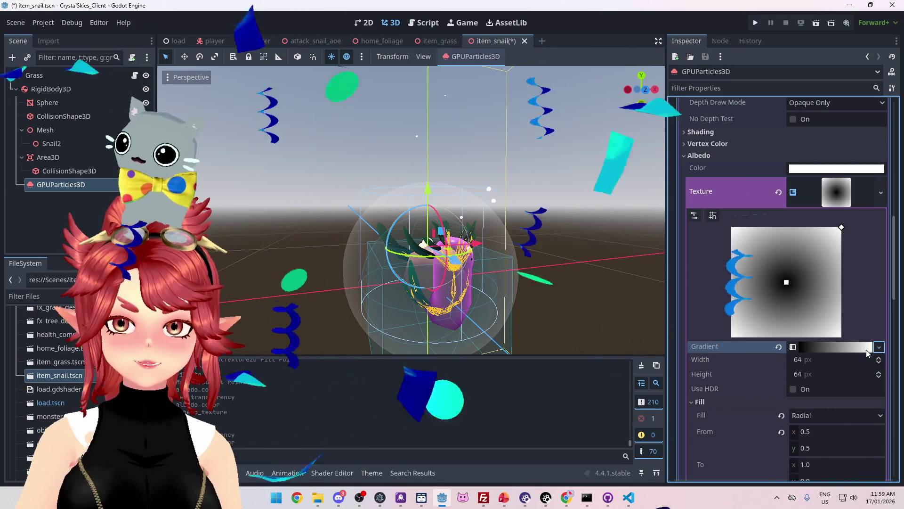
pyautogui.click(849, 350)
pyautogui.click(851, 393)
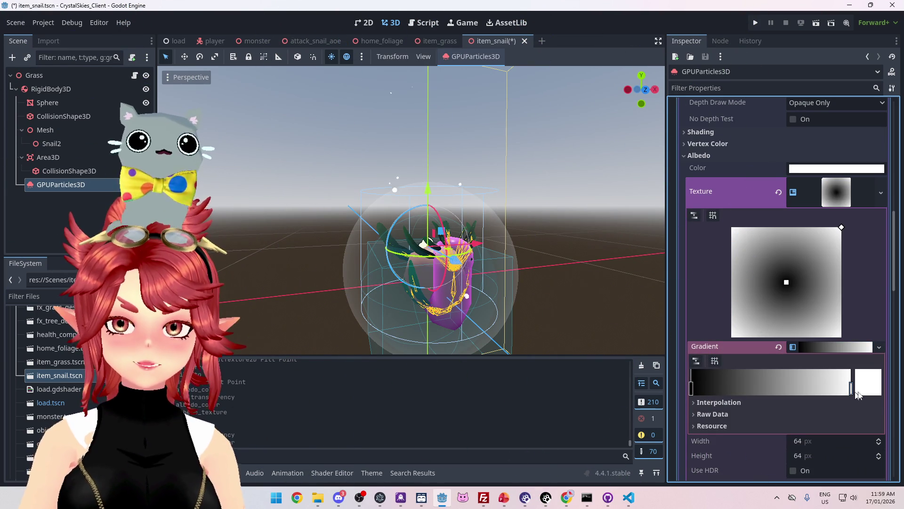
pyautogui.scroll(-3, 843, 389)
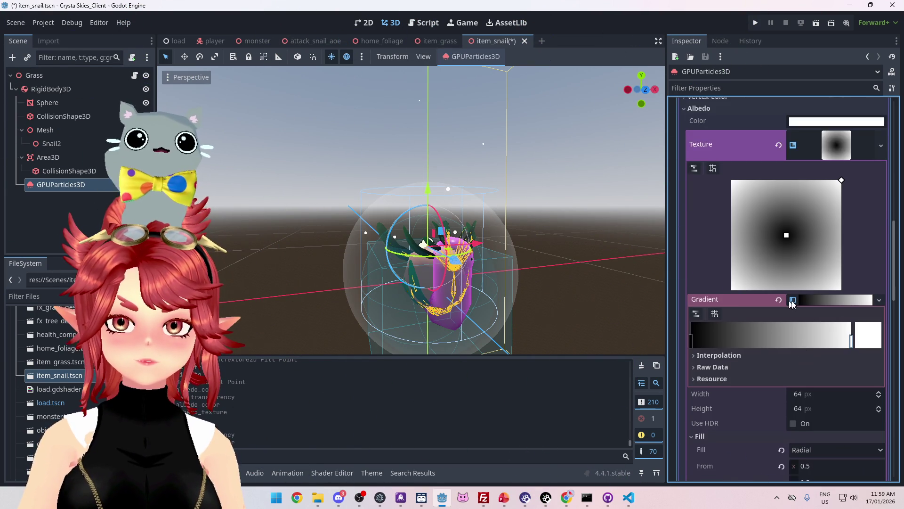
pyautogui.doubleClick(848, 246)
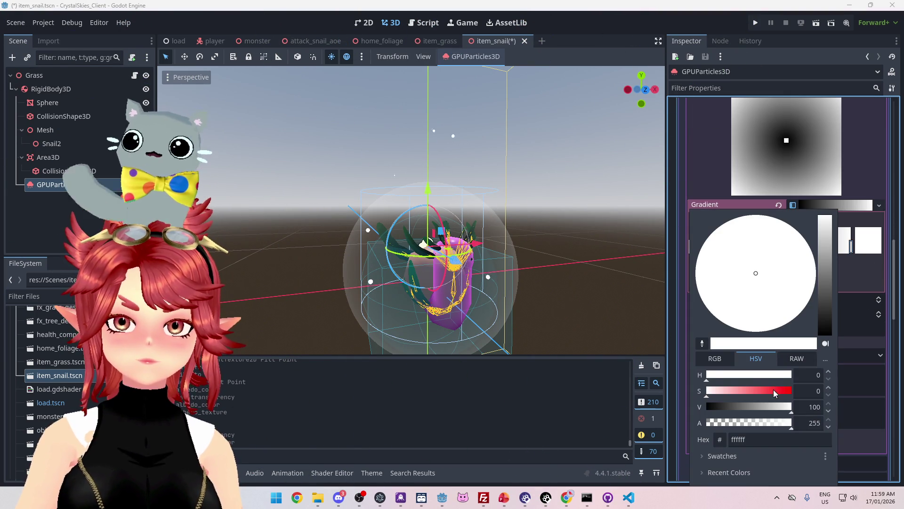
pyautogui.moveTo(774, 391); pyautogui.dragTo(828, 396)
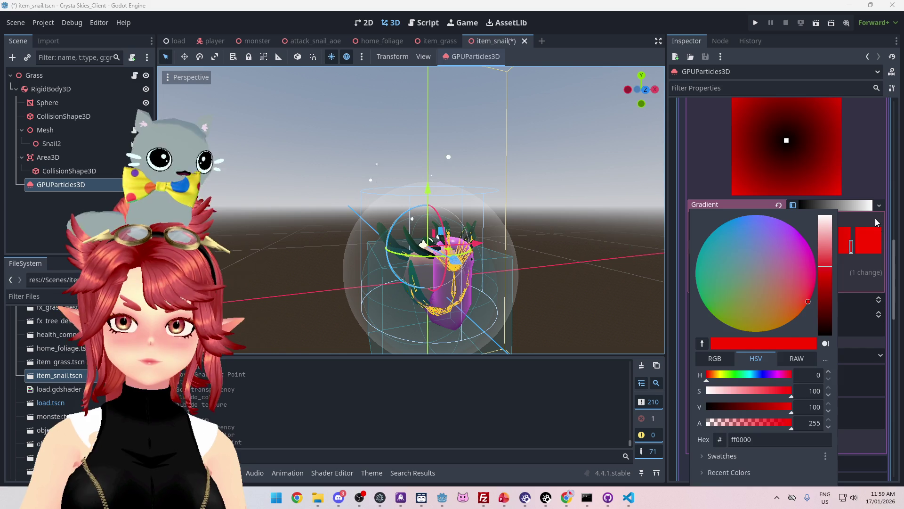
pyautogui.click(870, 221)
pyautogui.click(819, 204)
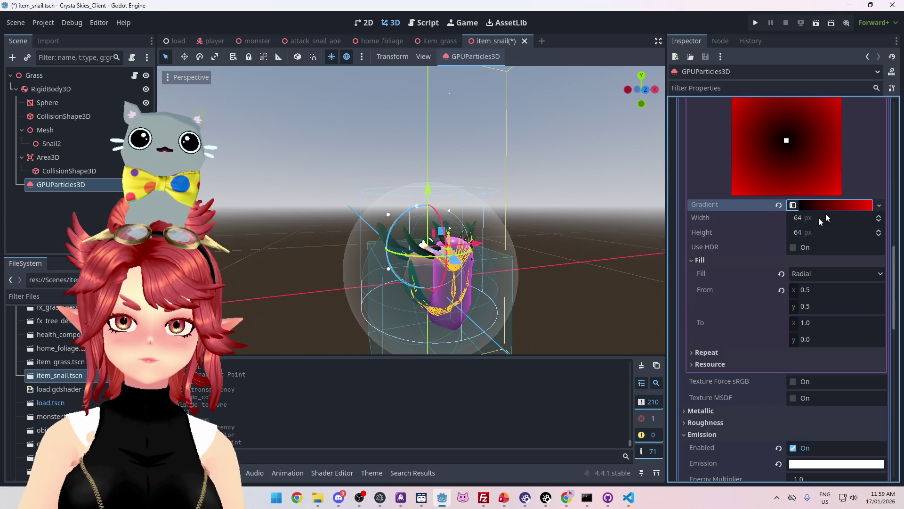
pyautogui.scroll(2, 806, 269)
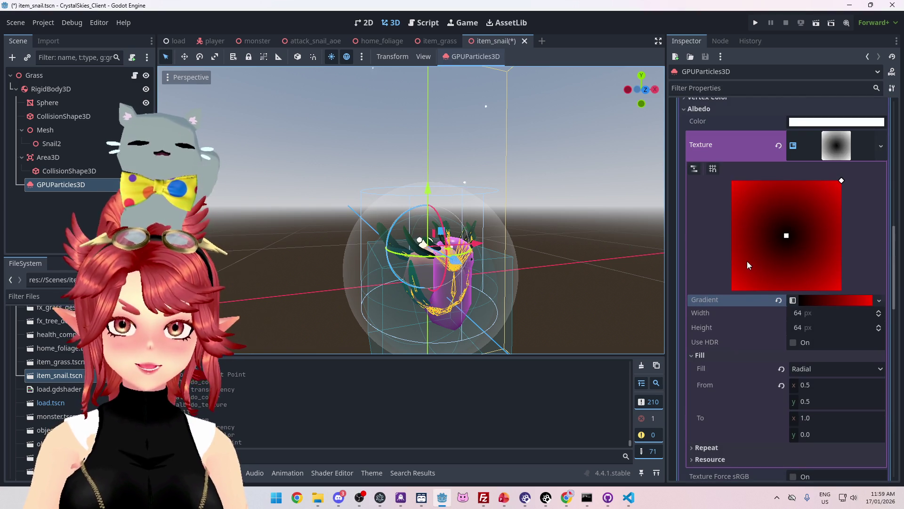
pyautogui.scroll(3, 747, 261)
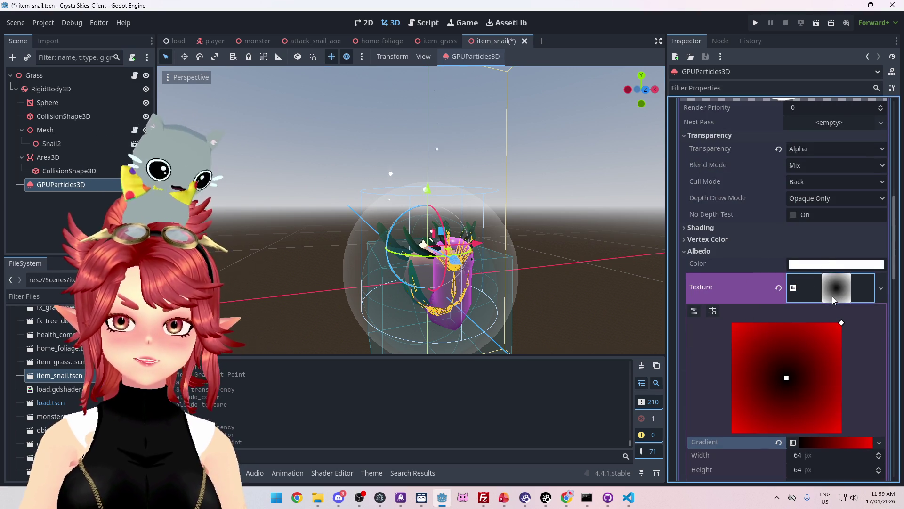
# - Set the albedo colour to fully saturated red, ff0000
pyautogui.click(830, 287)
pyautogui.click(831, 265)
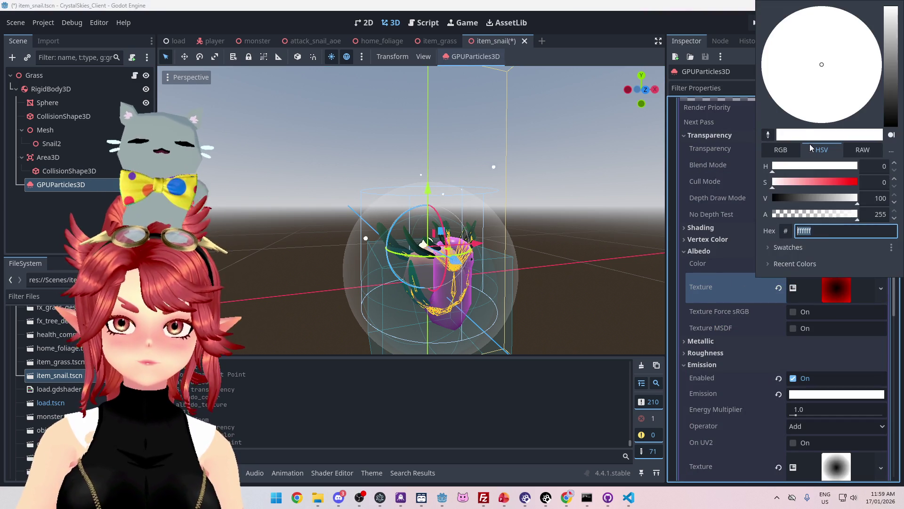
pyautogui.moveTo(831, 182); pyautogui.dragTo(858, 182)
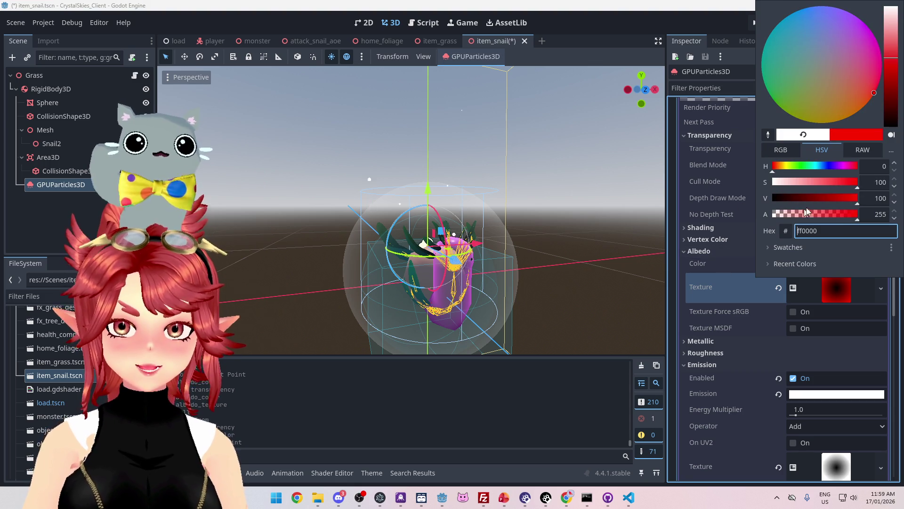
pyautogui.click(738, 277)
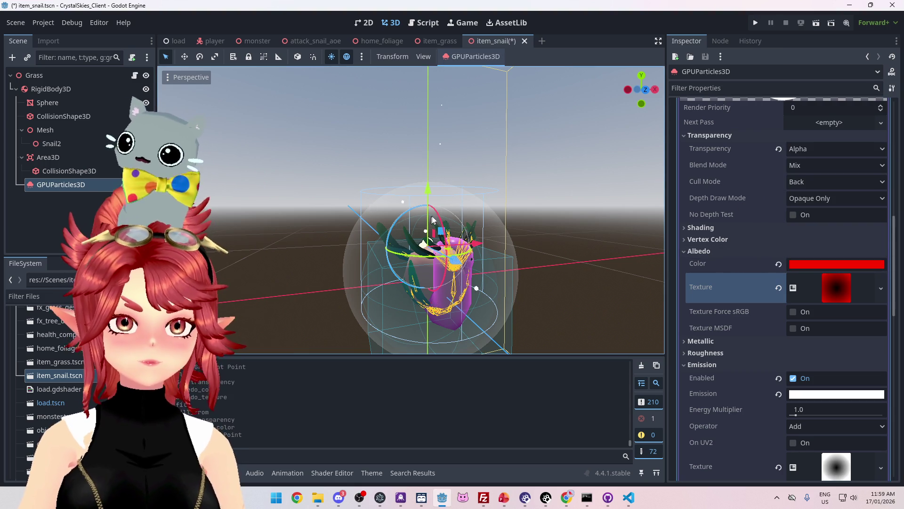
pyautogui.scroll(3, 466, 231)
pyautogui.scroll(-3, 838, 375)
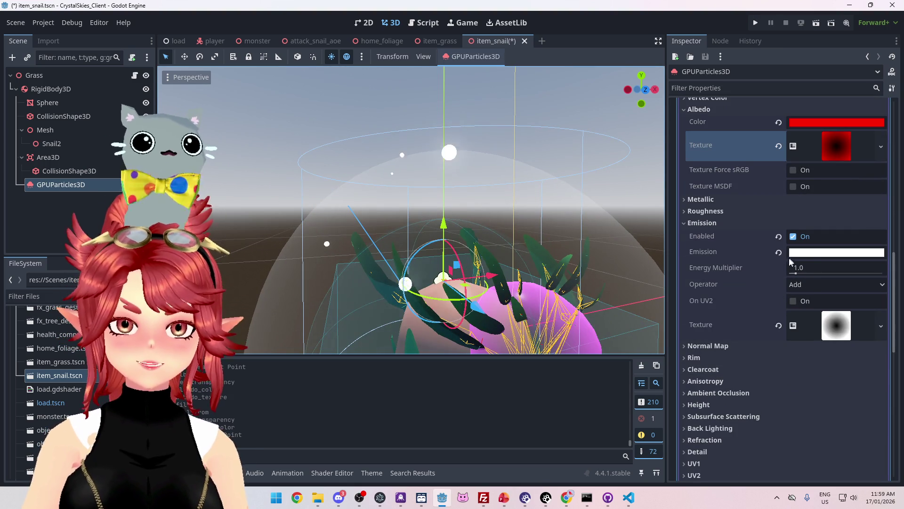
# - Lower the Emission Energy Multiplier from 1.0 to 0.0 so the dots render dark red
pyautogui.moveTo(796, 271); pyautogui.dragTo(794, 275)
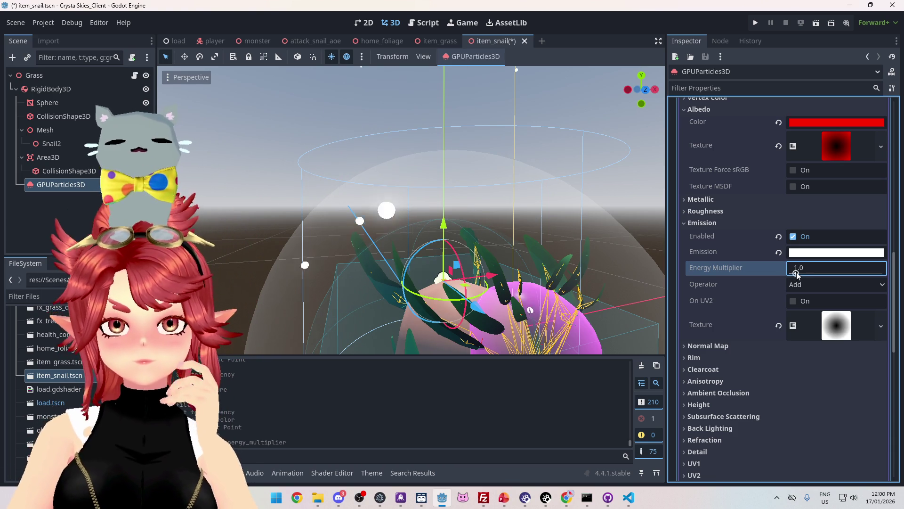
pyautogui.moveTo(796, 272); pyautogui.dragTo(757, 268)
pyautogui.scroll(5, 754, 329)
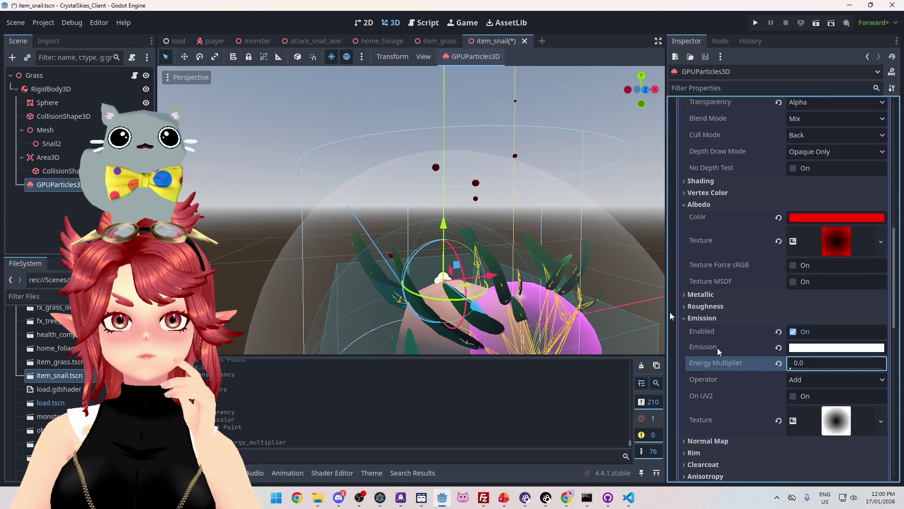
pyautogui.scroll(2, 481, 239)
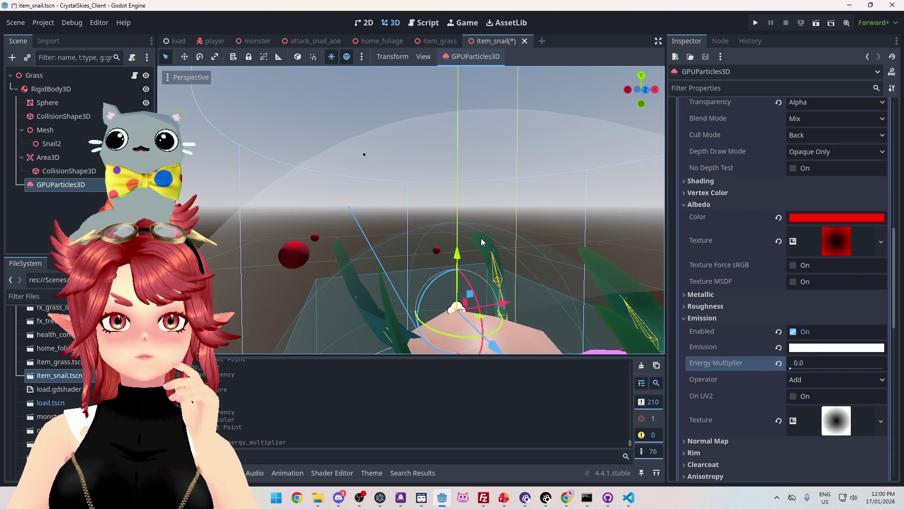
pyautogui.scroll(-2, 481, 238)
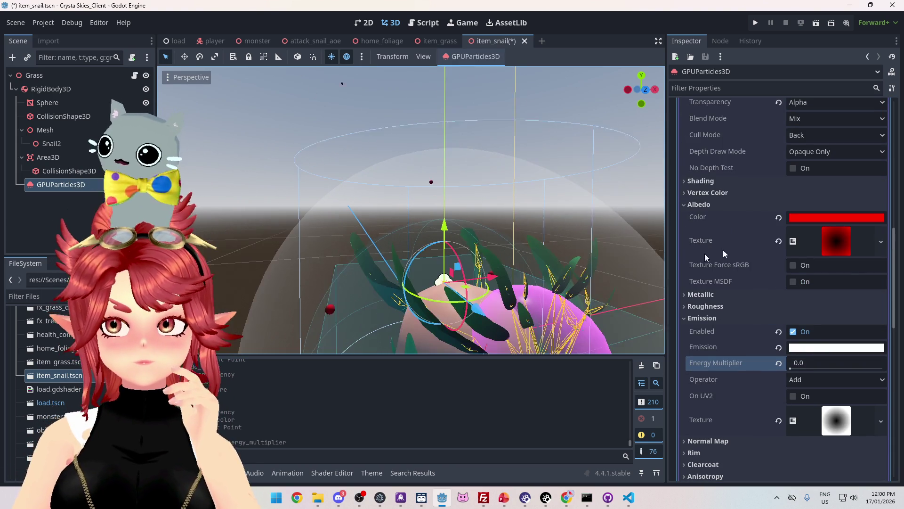
pyautogui.scroll(2, 844, 250)
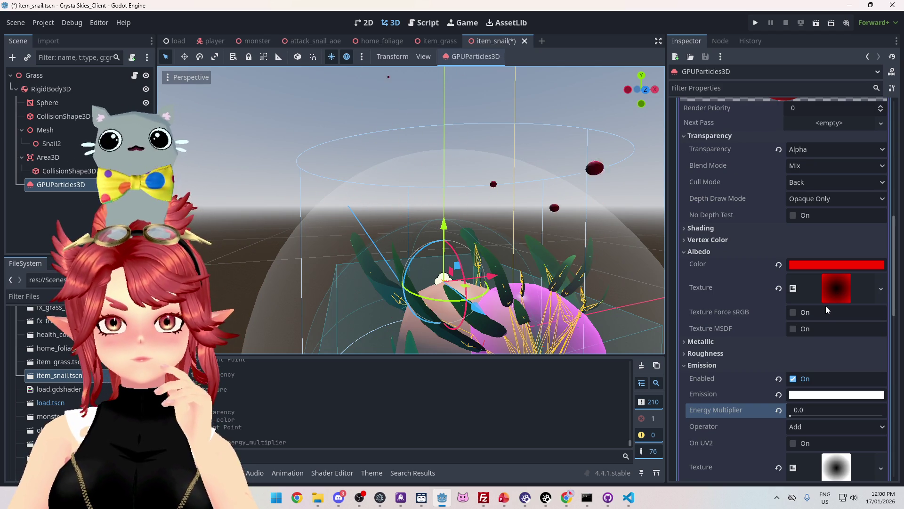
pyautogui.scroll(2, 826, 307)
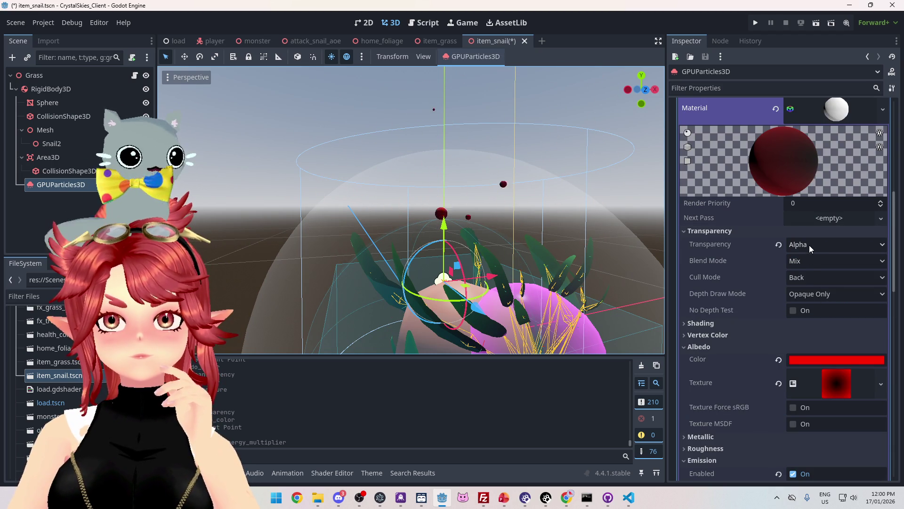
# - Return the albedo colour from red to white
pyautogui.scroll(-1, 807, 331)
pyautogui.click(837, 337)
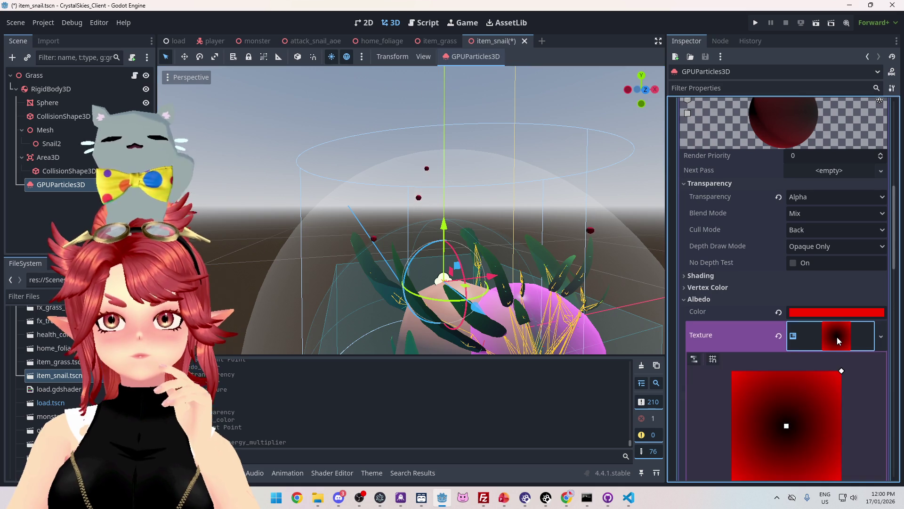
pyautogui.scroll(-3, 847, 349)
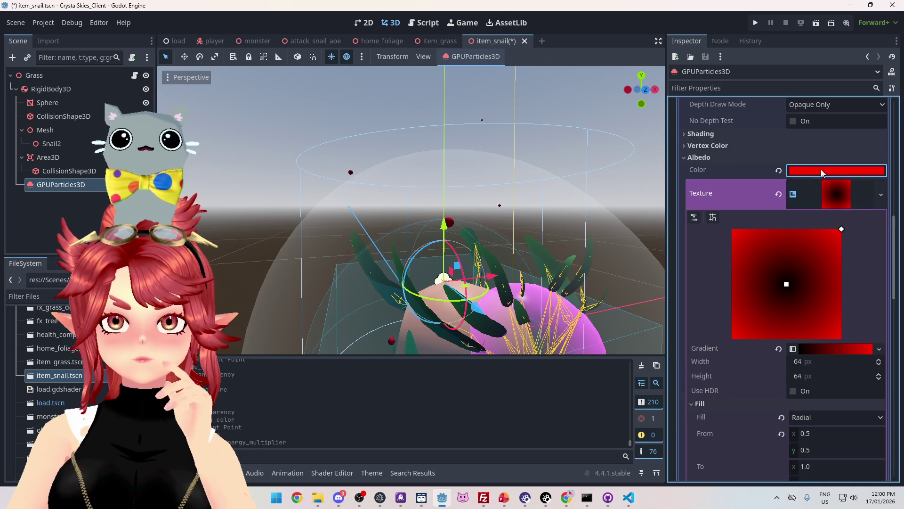
pyautogui.click(821, 171)
pyautogui.moveTo(784, 356); pyautogui.dragTo(772, 357)
pyautogui.click(703, 281)
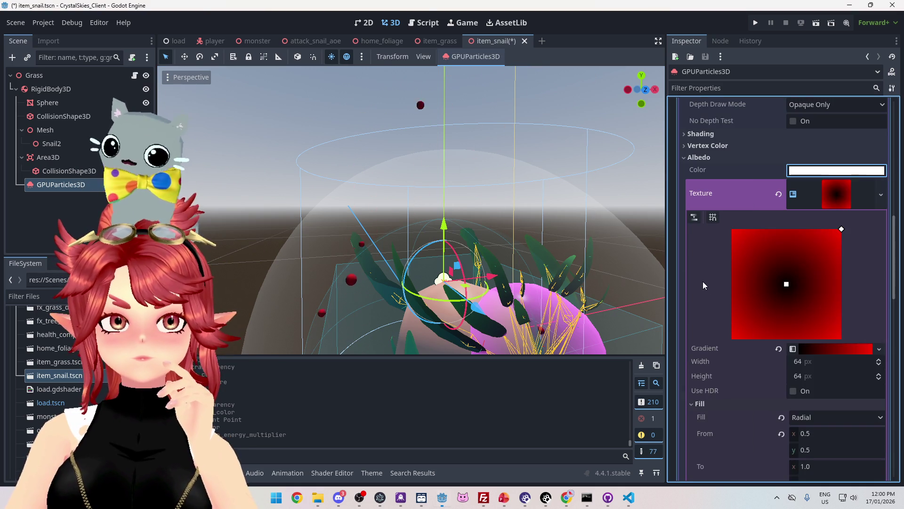
# - Set the gradient's black inner stop alpha to 0, giving transparent centres with red edges
pyautogui.scroll(-1, 779, 313)
pyautogui.click(846, 301)
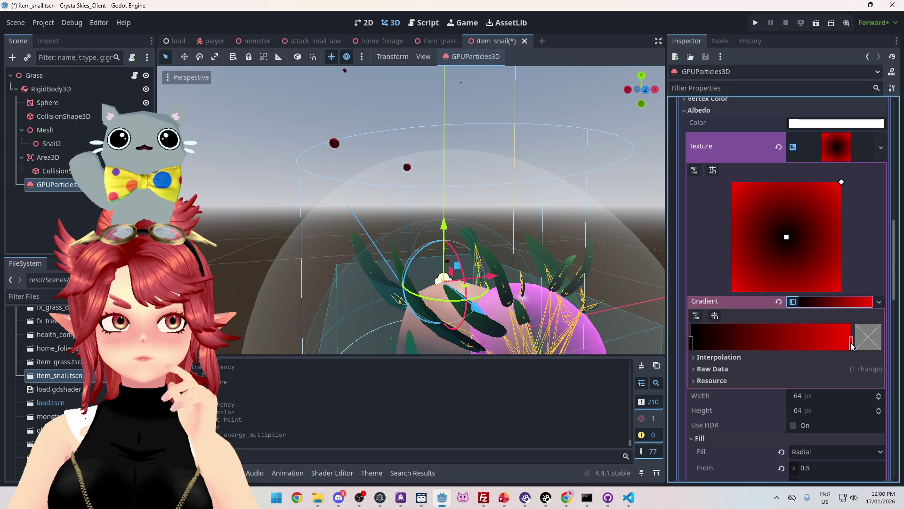
pyautogui.click(871, 346)
pyautogui.moveTo(761, 260)
pyautogui.mouseDown()
pyautogui.moveTo(666, 264)
pyautogui.moveTo(838, 278)
pyautogui.mouseUp()
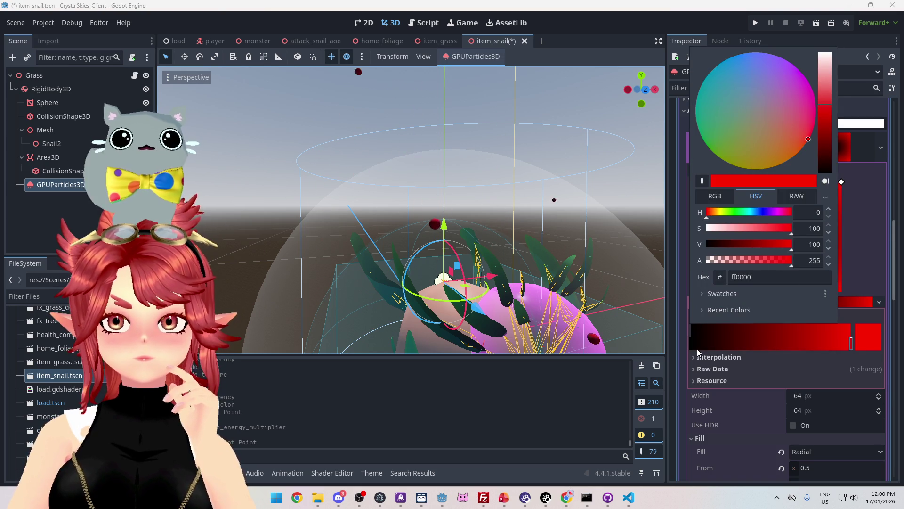
pyautogui.click(693, 347)
pyautogui.click(855, 347)
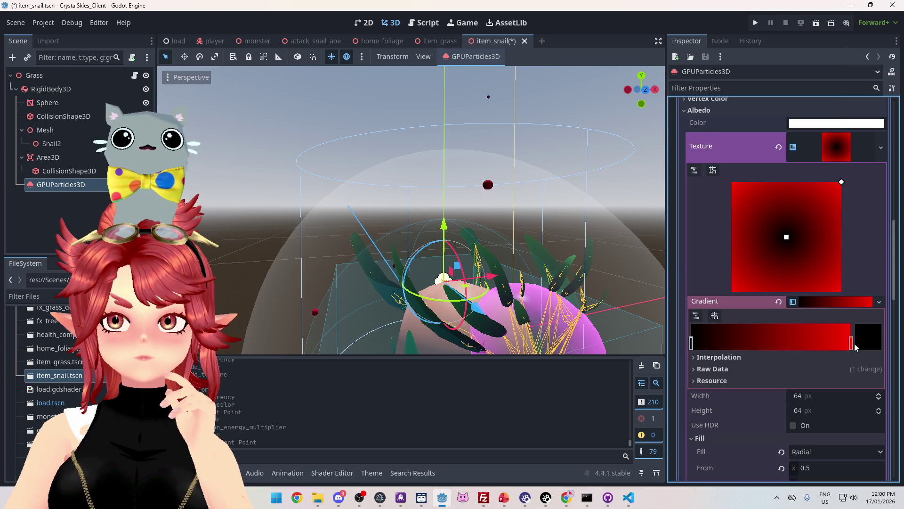
pyautogui.click(855, 345)
pyautogui.moveTo(777, 264); pyautogui.dragTo(681, 262)
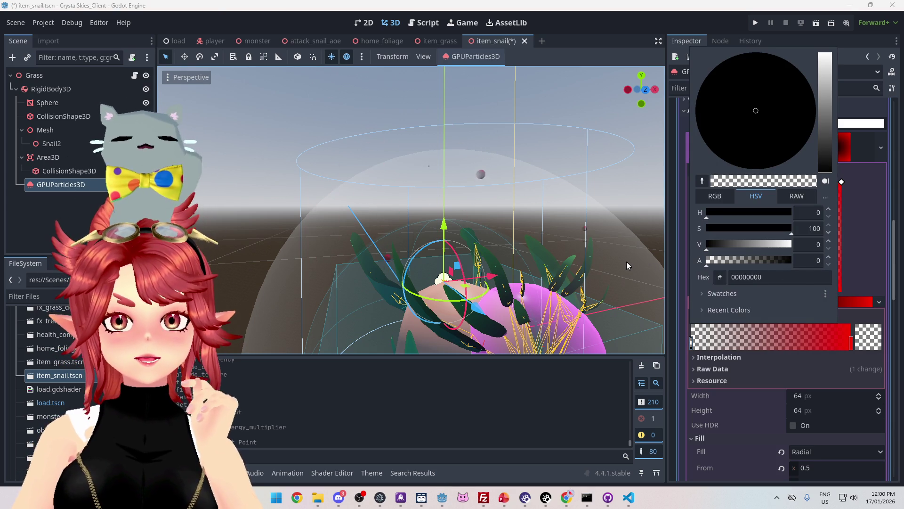
pyautogui.moveTo(626, 262)
pyautogui.mouseDown()
pyautogui.moveTo(458, 214)
pyautogui.moveTo(476, 263)
pyautogui.moveTo(505, 171)
pyautogui.moveTo(499, 198)
pyautogui.moveTo(427, 216)
pyautogui.moveTo(335, 219)
pyautogui.moveTo(401, 194)
pyautogui.moveTo(502, 202)
pyautogui.moveTo(434, 199)
pyautogui.mouseUp()
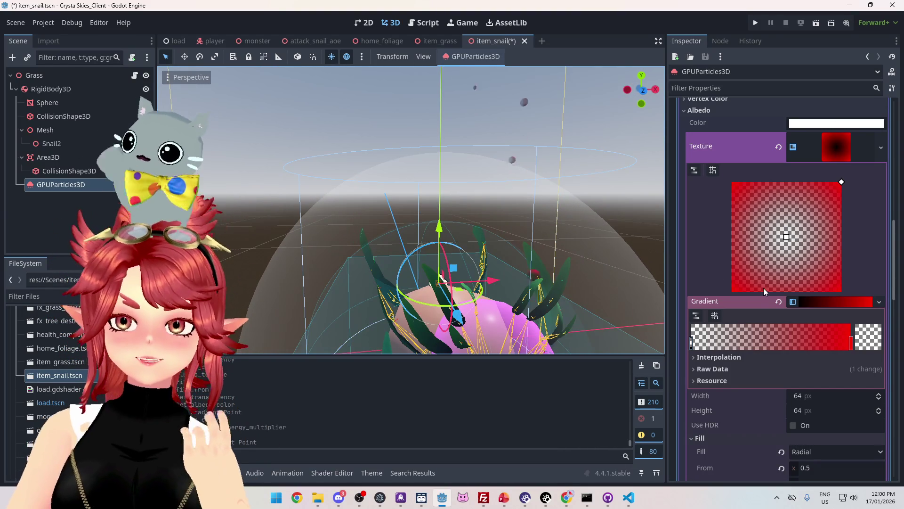
pyautogui.scroll(-3, 768, 282)
pyautogui.scroll(4, 773, 282)
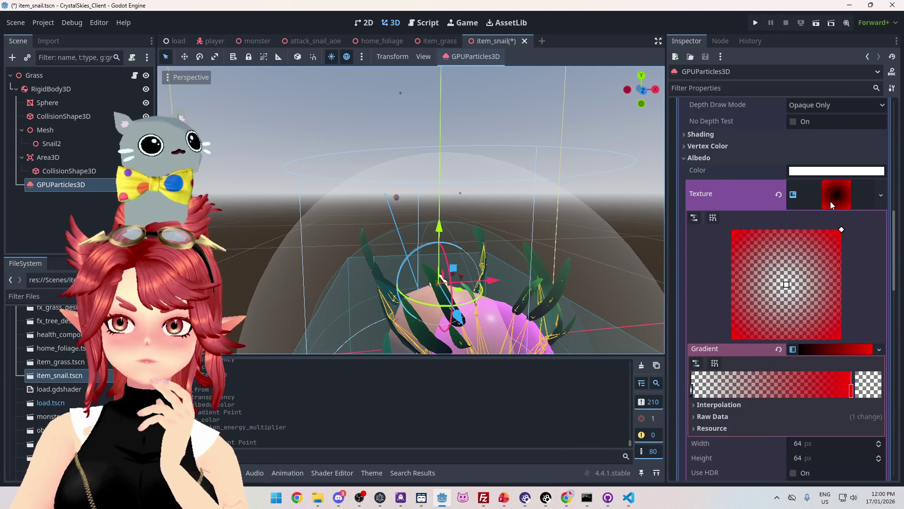
# - Set the material's billboard mode so the particles always face the camera
pyautogui.click(830, 202)
pyautogui.scroll(4, 810, 252)
pyautogui.scroll(-8, 773, 241)
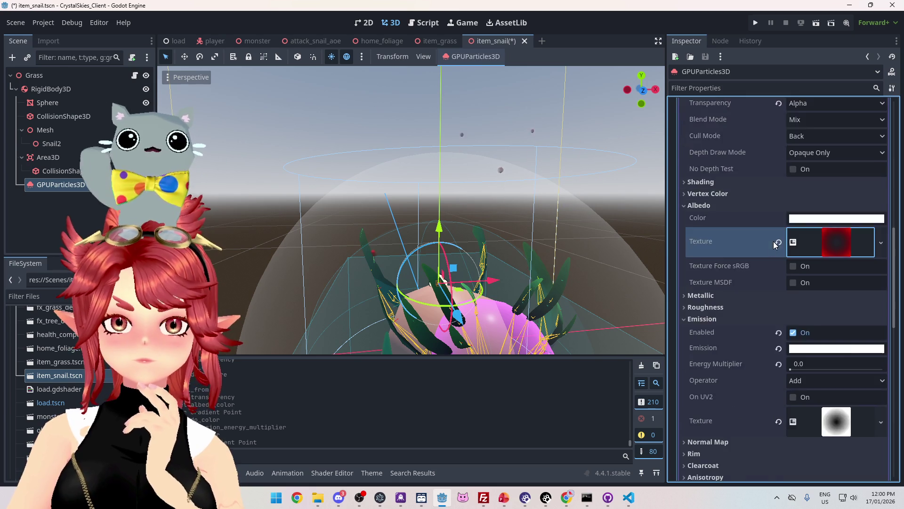
pyautogui.click(730, 358)
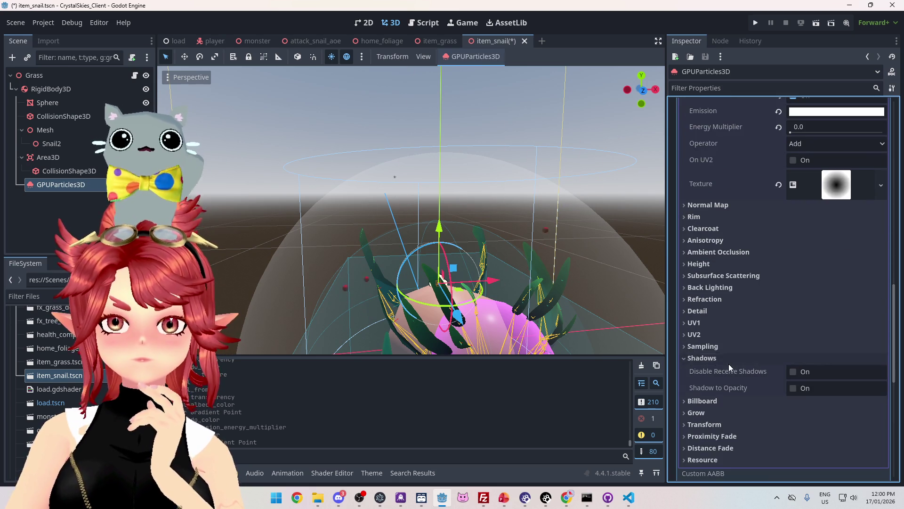
pyautogui.click(718, 360)
pyautogui.click(717, 370)
pyautogui.scroll(-5, 717, 372)
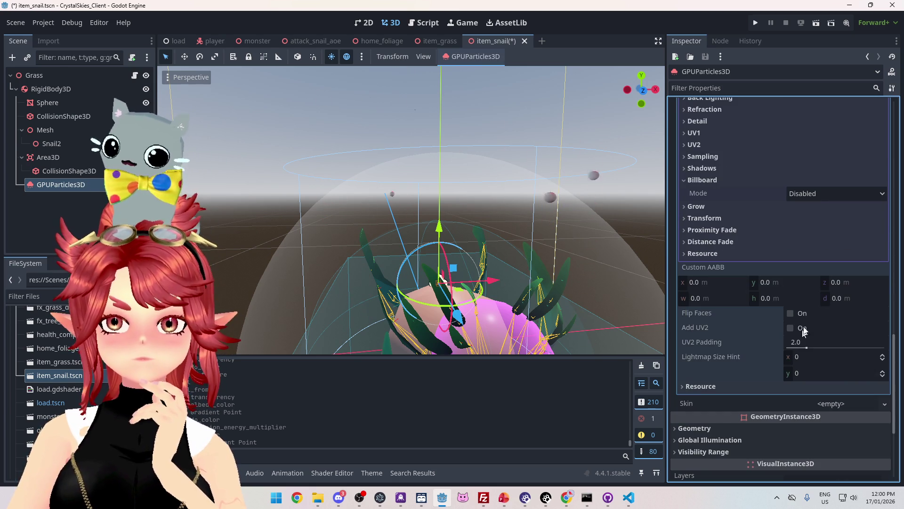
pyautogui.click(816, 190)
pyautogui.click(818, 222)
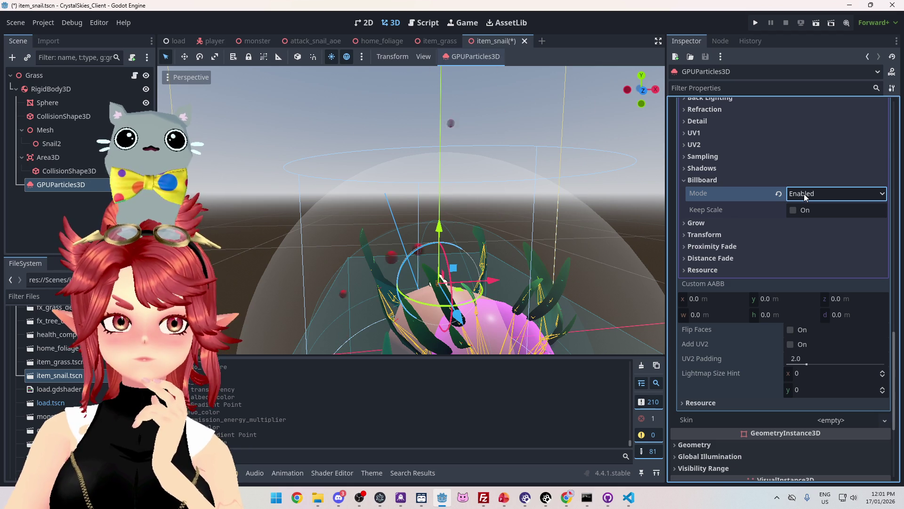
# - Reselect the GPUParticles3D node and collapse the Pass 1 sphere mesh settings
pyautogui.scroll(10, 800, 195)
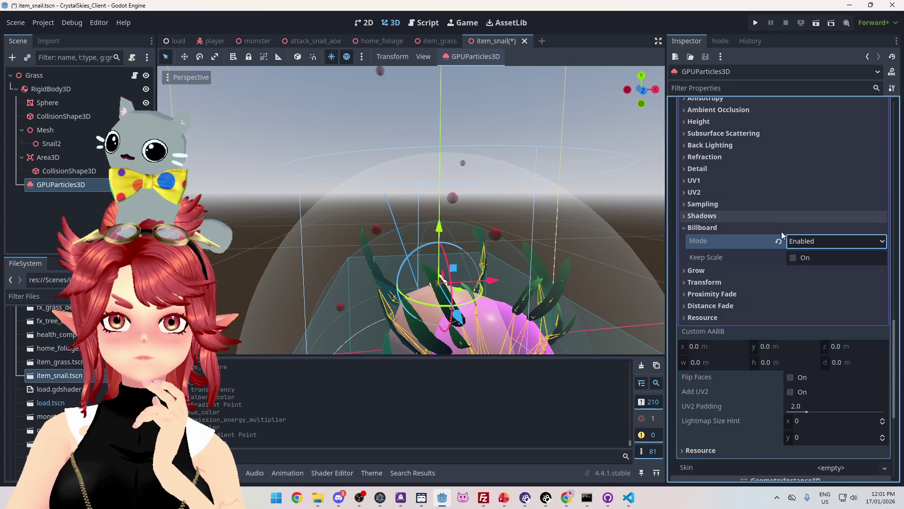
pyautogui.scroll(10, 780, 250)
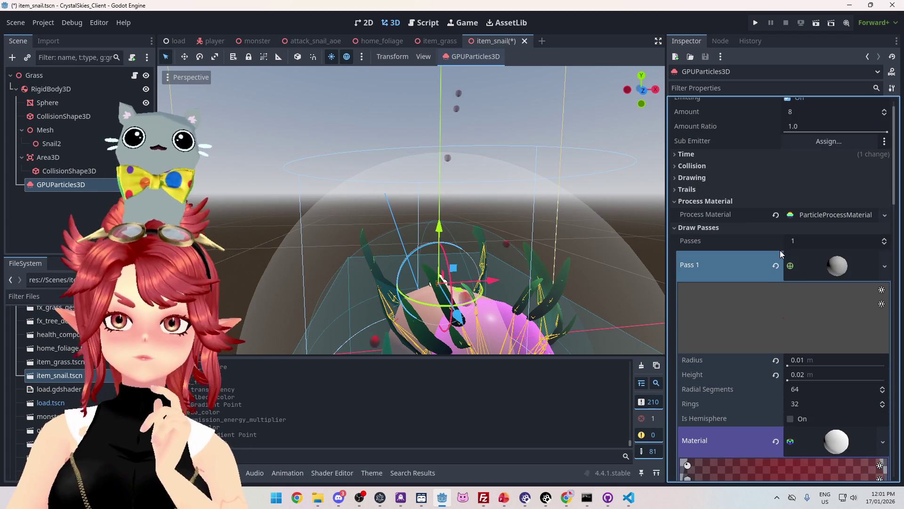
pyautogui.scroll(-5, 779, 275)
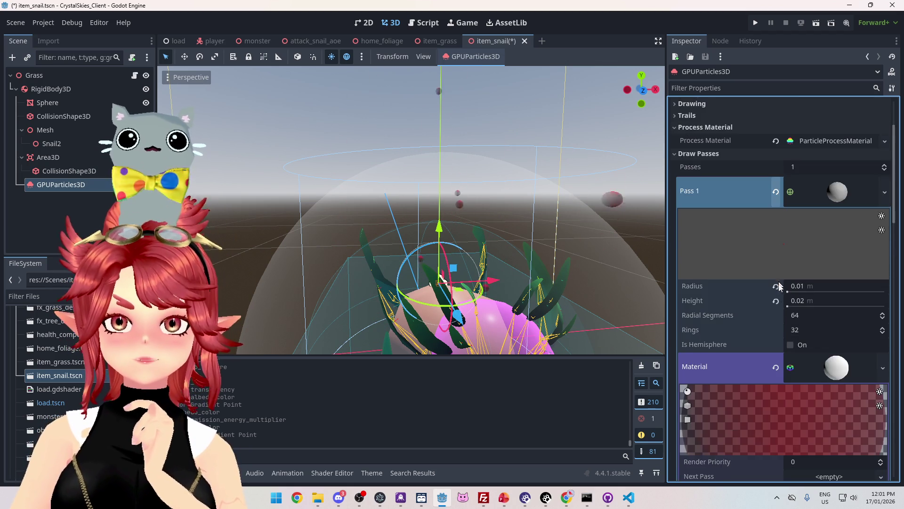
pyautogui.scroll(-4, 765, 281)
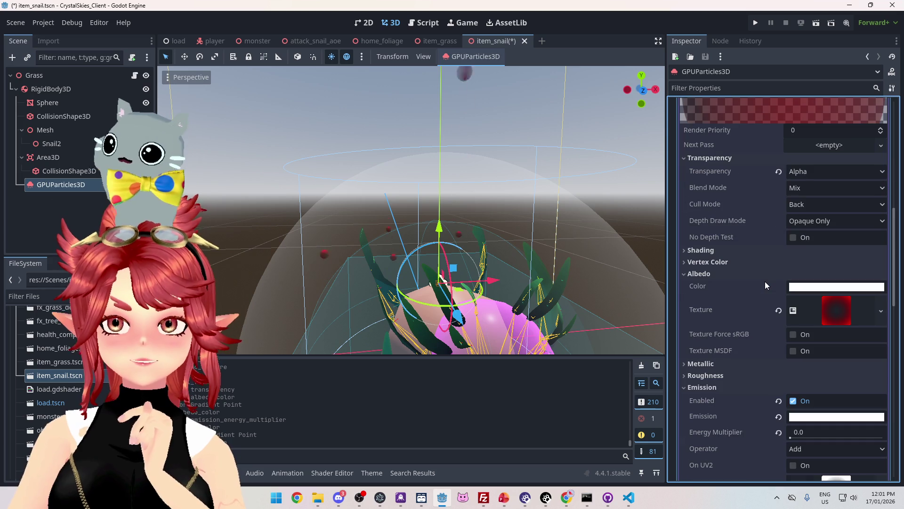
pyautogui.scroll(5, 765, 281)
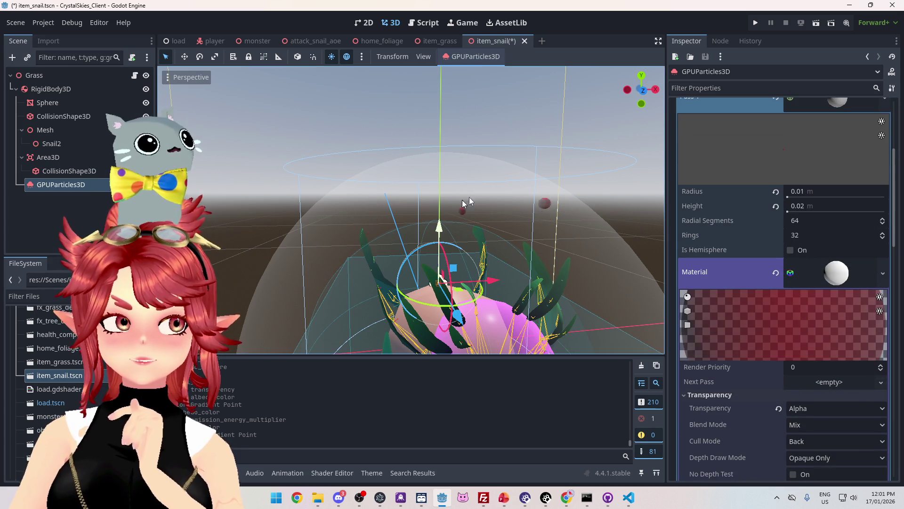
pyautogui.click(70, 172)
pyautogui.click(70, 185)
pyautogui.scroll(5, 784, 338)
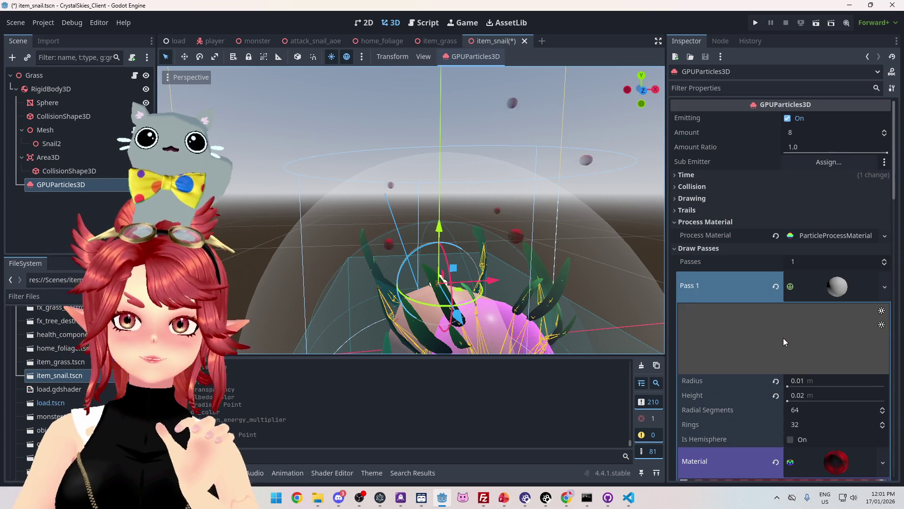
pyautogui.click(828, 298)
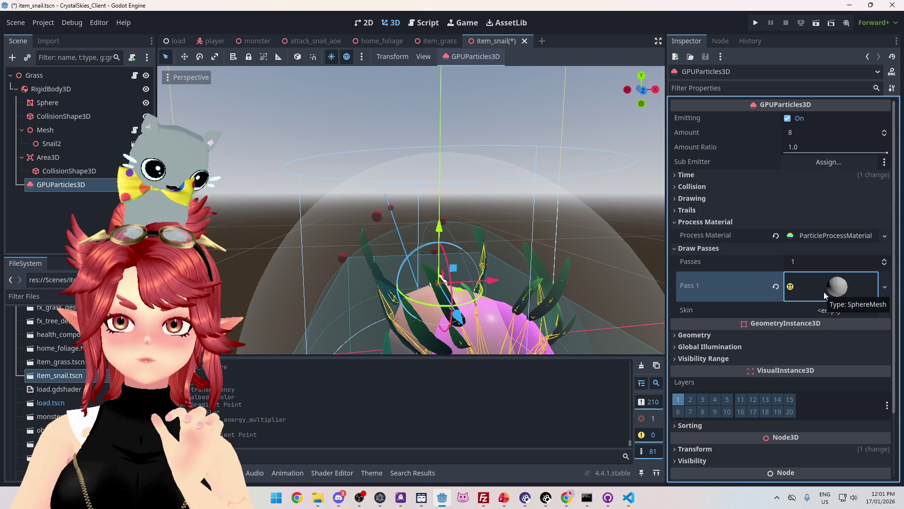
pyautogui.click(889, 294)
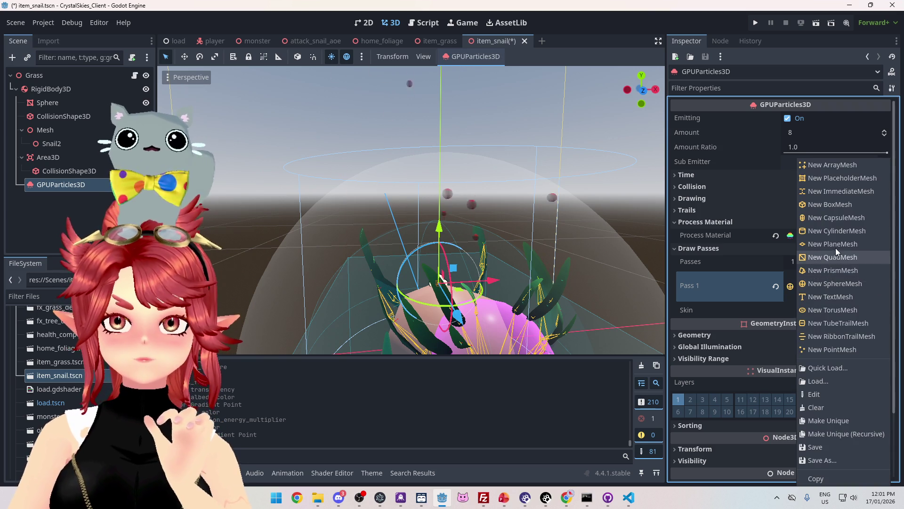
# - Replace the Pass 1 sphere with a new PlaneMesh, keeping Face Y orientation
pyautogui.click(835, 248)
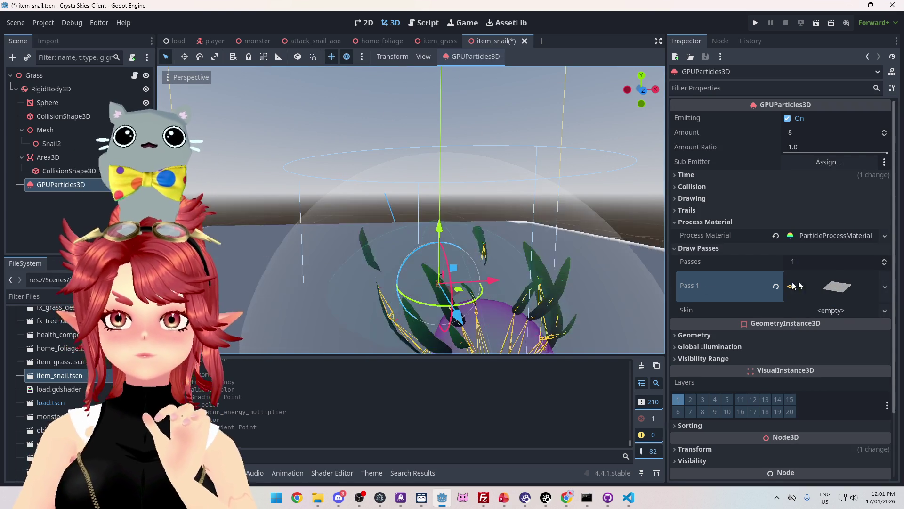
pyautogui.click(835, 292)
pyautogui.scroll(-5, 782, 365)
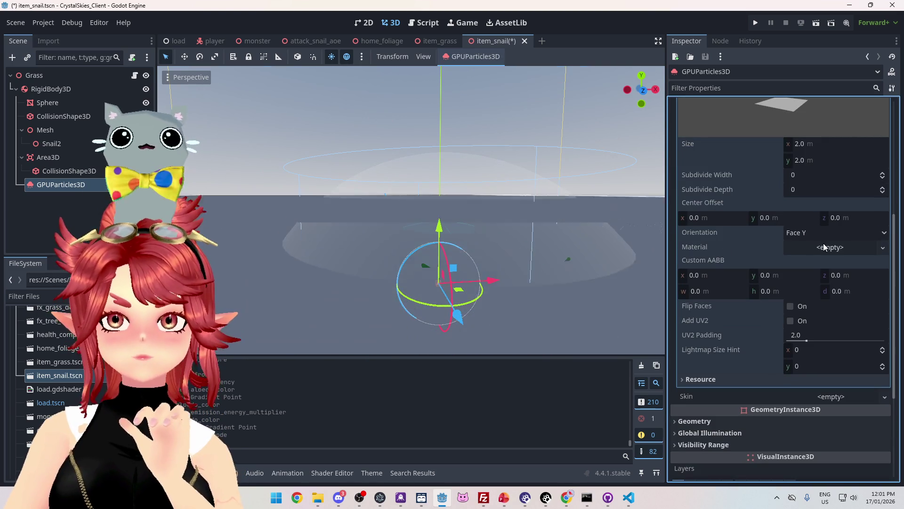
pyautogui.click(824, 233)
pyautogui.click(823, 233)
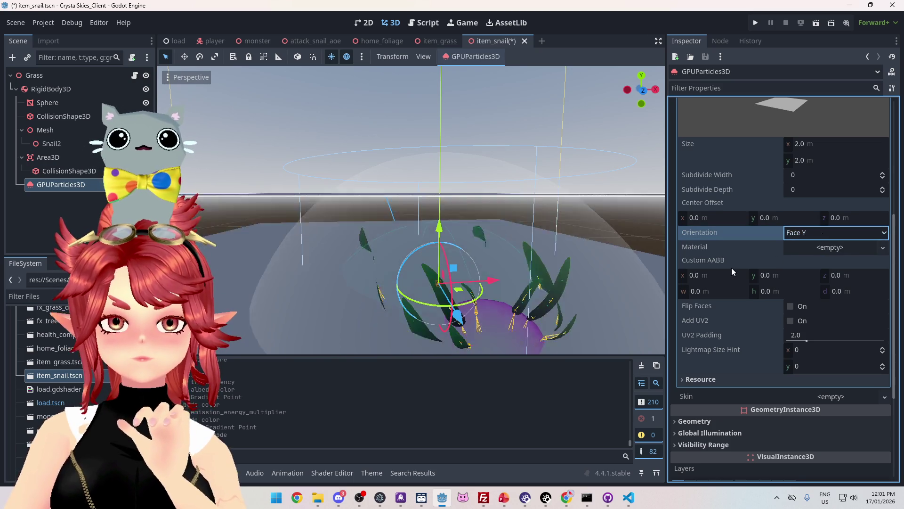
pyautogui.scroll(-4, 731, 267)
pyautogui.scroll(8, 750, 323)
pyautogui.scroll(-4, 750, 323)
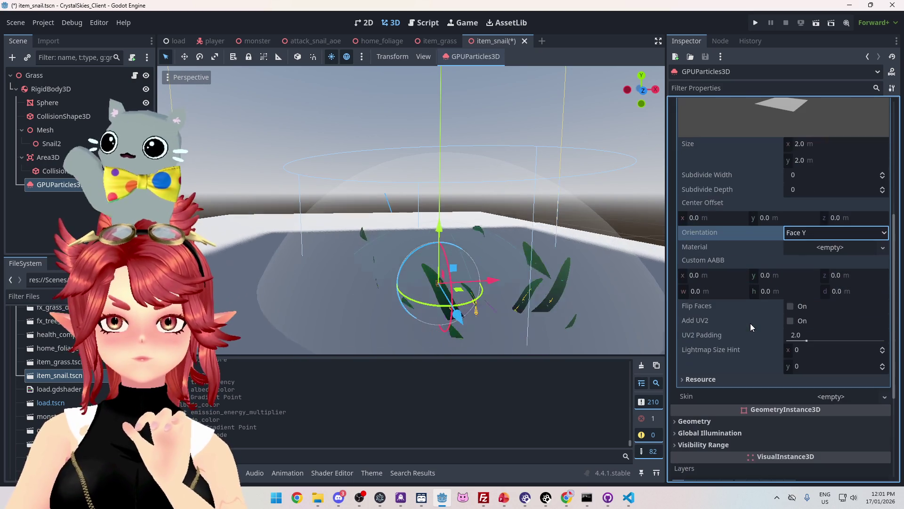
# - Give the plane a new StandardMaterial3D with billboard mode Enabled
pyautogui.click(837, 248)
pyautogui.click(838, 248)
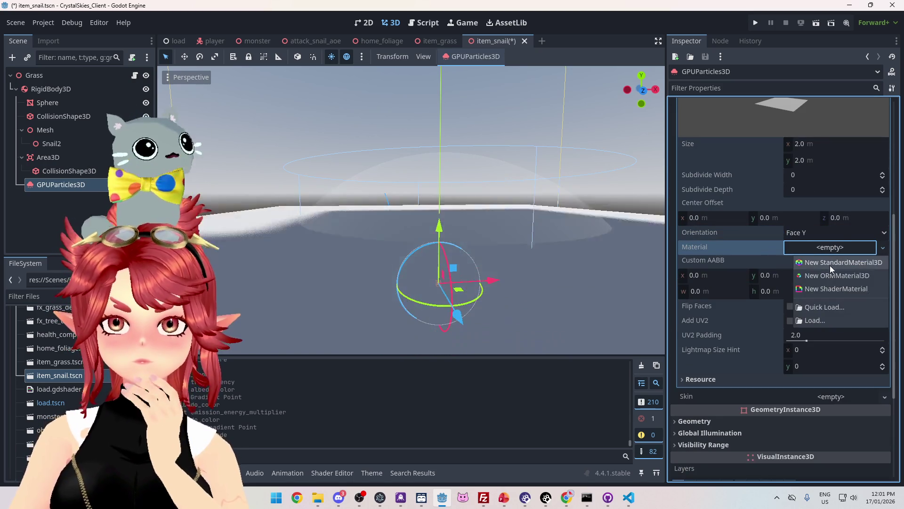
pyautogui.click(832, 267)
pyautogui.scroll(-12, 752, 340)
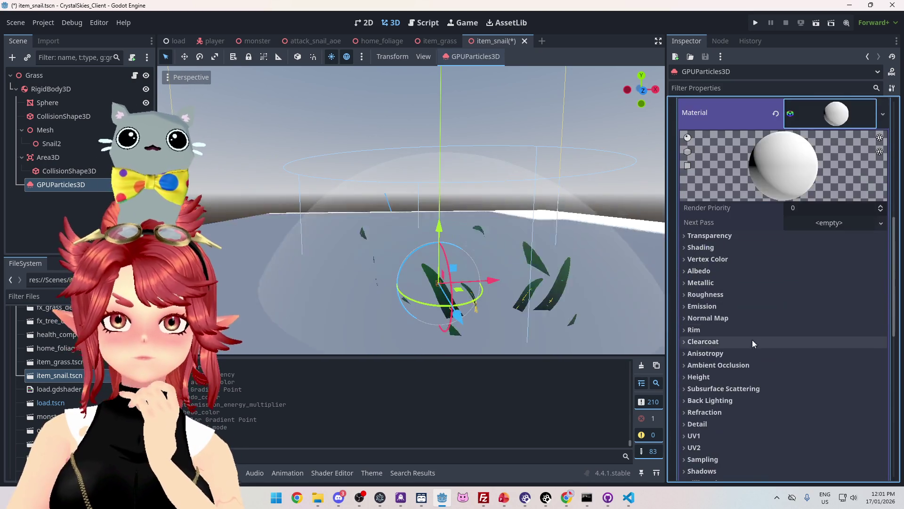
pyautogui.click(734, 294)
pyautogui.click(809, 306)
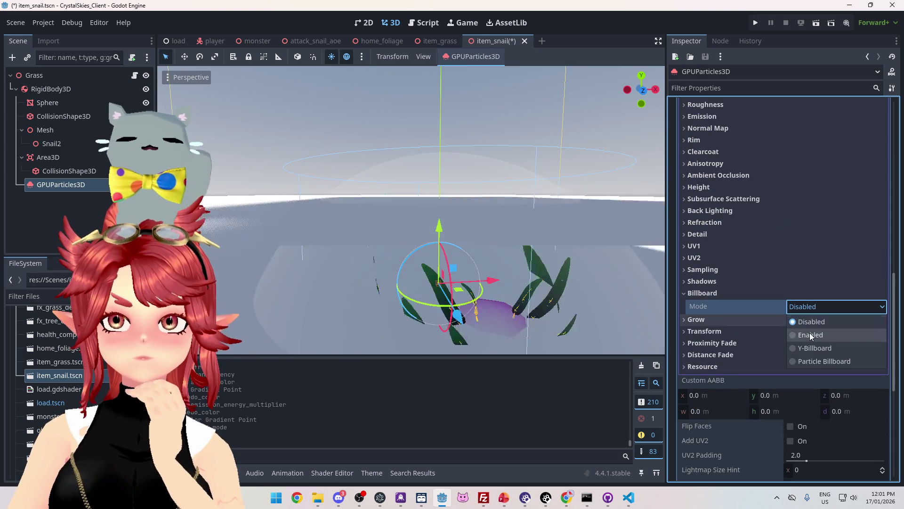
pyautogui.click(808, 331)
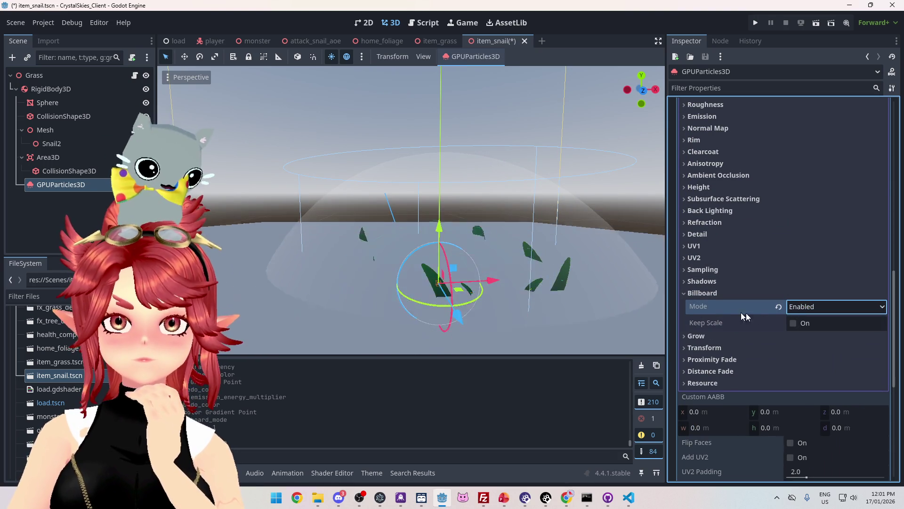
pyautogui.scroll(-5, 772, 317)
pyautogui.scroll(-6, 778, 315)
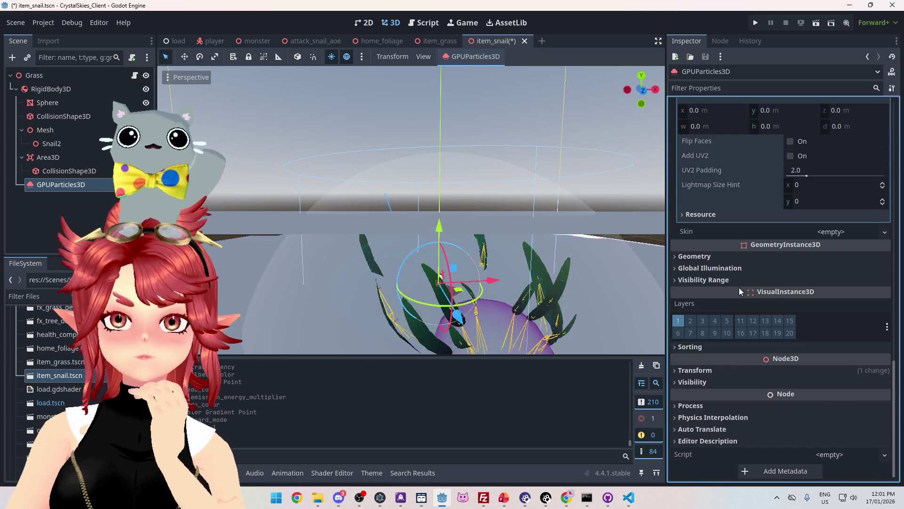
pyautogui.scroll(5, 751, 264)
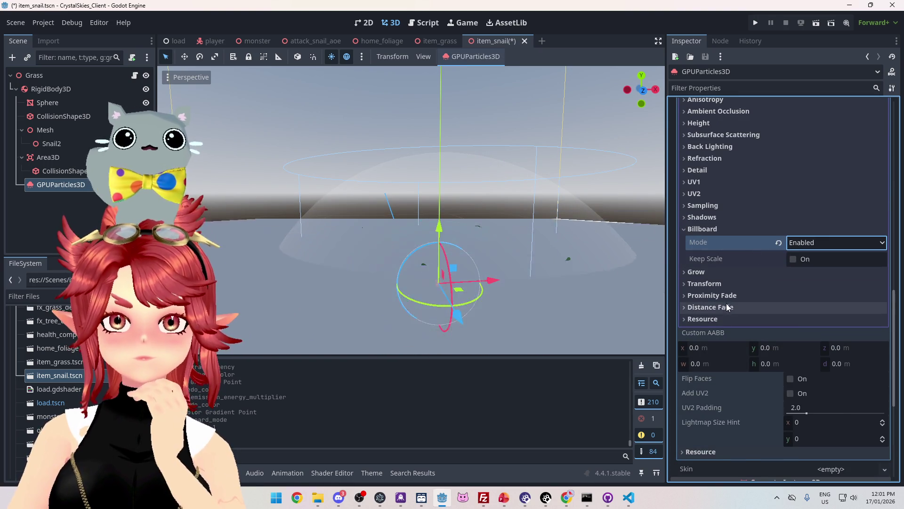
pyautogui.scroll(10, 778, 283)
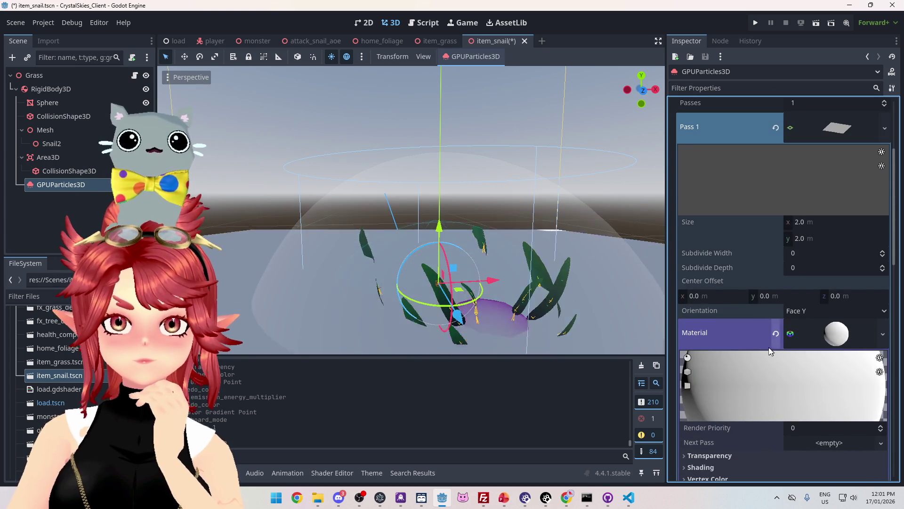
pyautogui.scroll(4, 776, 307)
# - Toggle Align Y, Rotate Y and Disable Z on and back off in Particle Flags
pyautogui.click(812, 282)
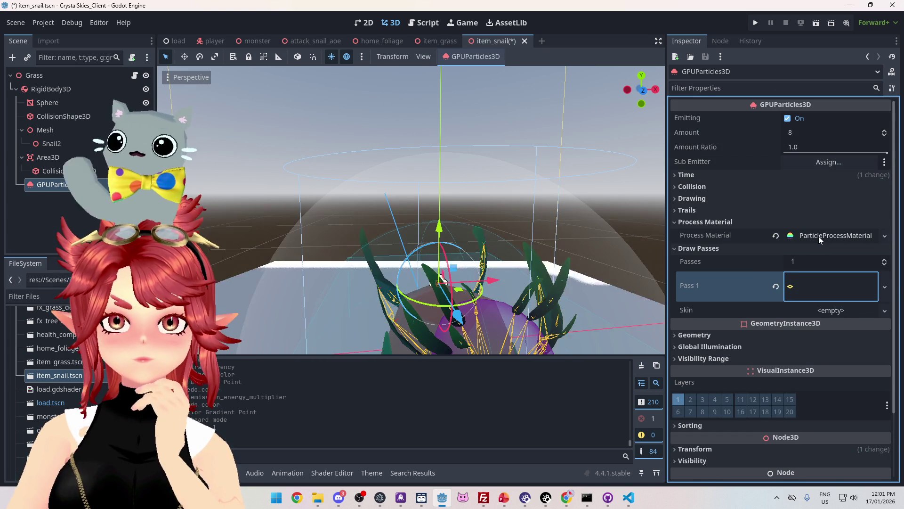
pyautogui.click(818, 236)
pyautogui.click(716, 265)
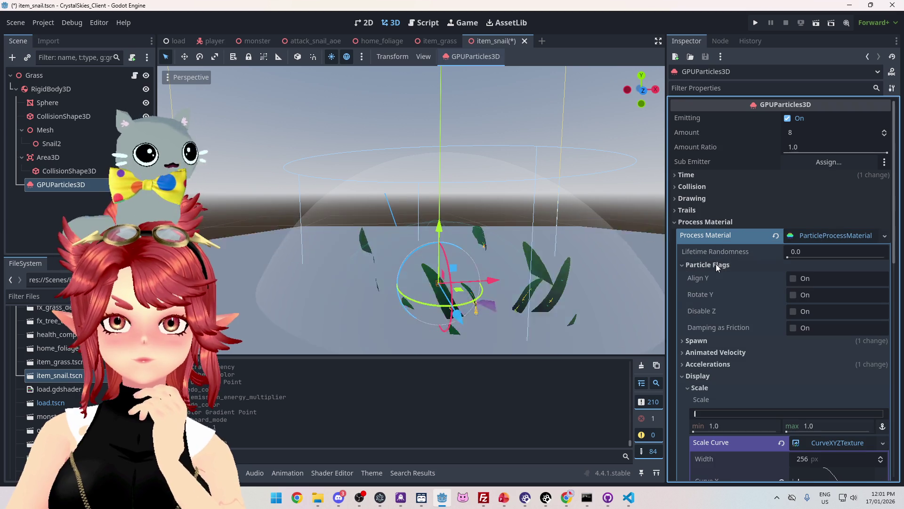
pyautogui.click(794, 277)
pyautogui.click(794, 278)
pyautogui.click(793, 295)
pyautogui.click(793, 295)
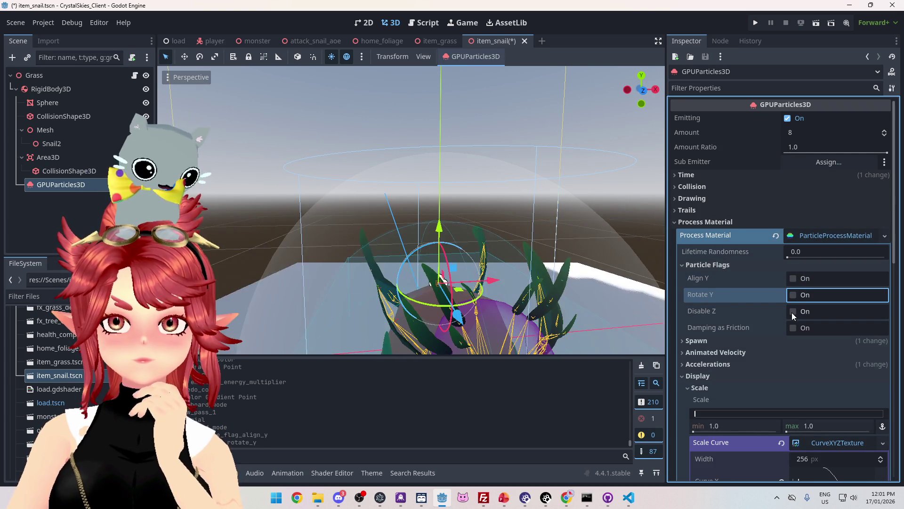
pyautogui.click(792, 312)
pyautogui.click(793, 312)
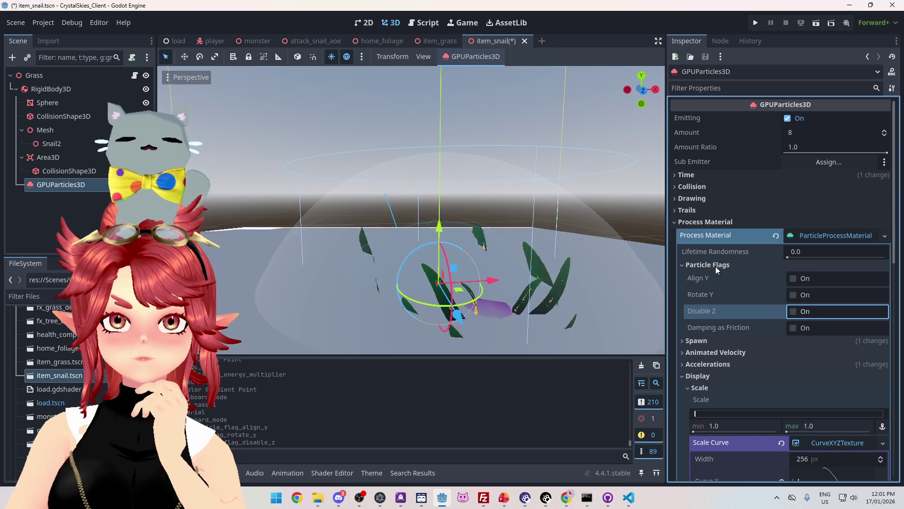
# - Look through the process material's Spawn and Position settings, then collapse them
pyautogui.click(707, 340)
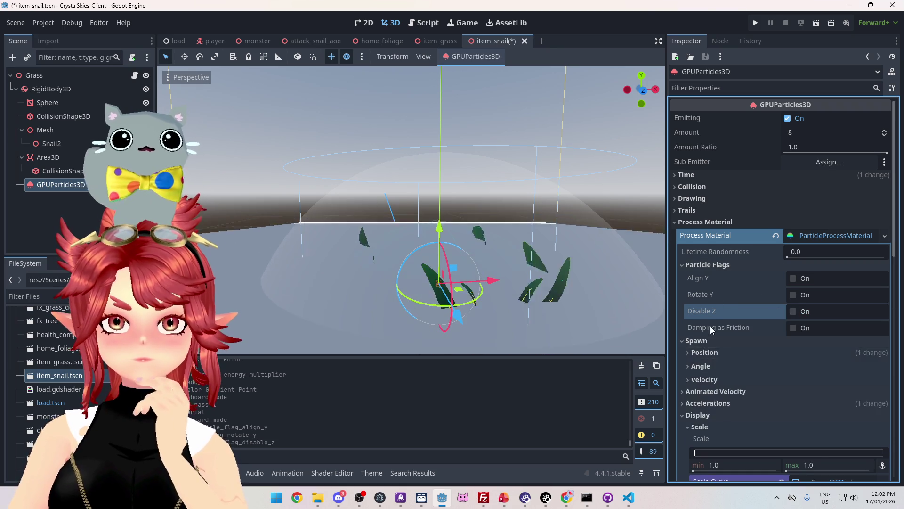
pyautogui.scroll(-3, 712, 272)
pyautogui.click(708, 257)
pyautogui.click(708, 257)
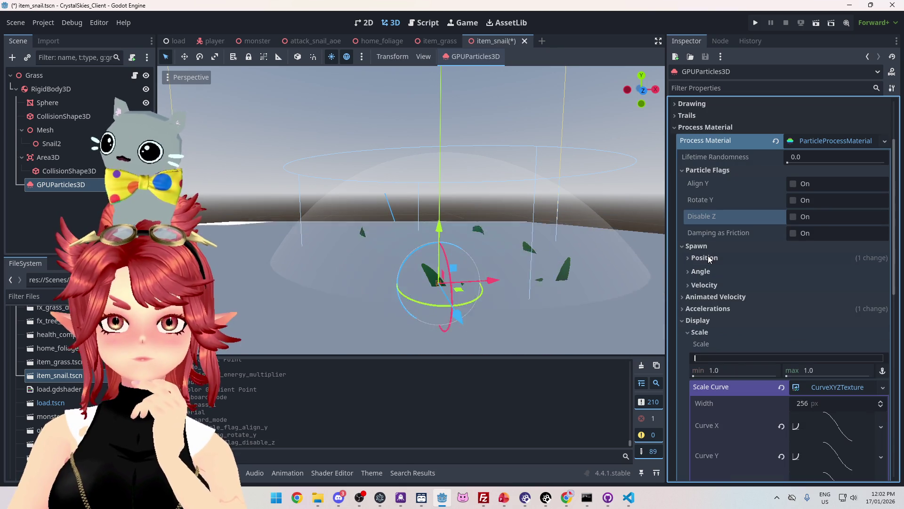
pyautogui.click(706, 246)
pyautogui.scroll(-2, 710, 270)
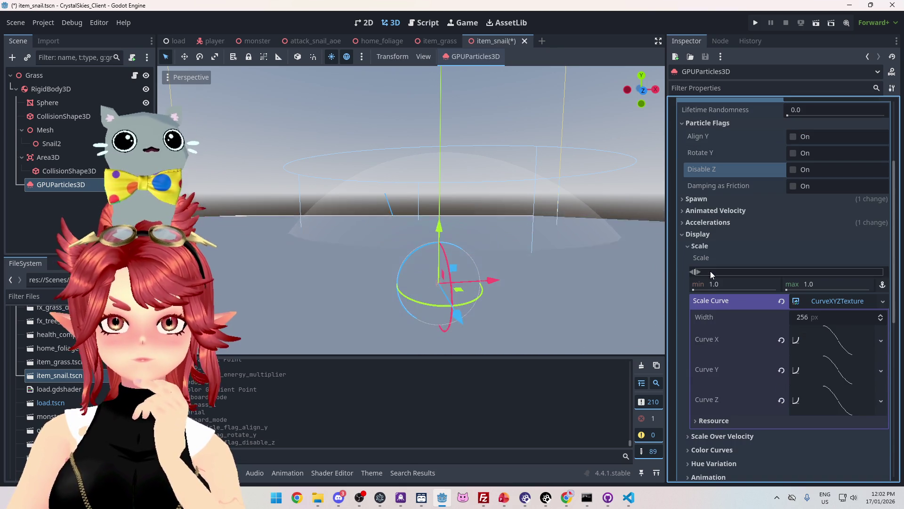
pyautogui.scroll(-3, 725, 359)
pyautogui.scroll(-3, 720, 375)
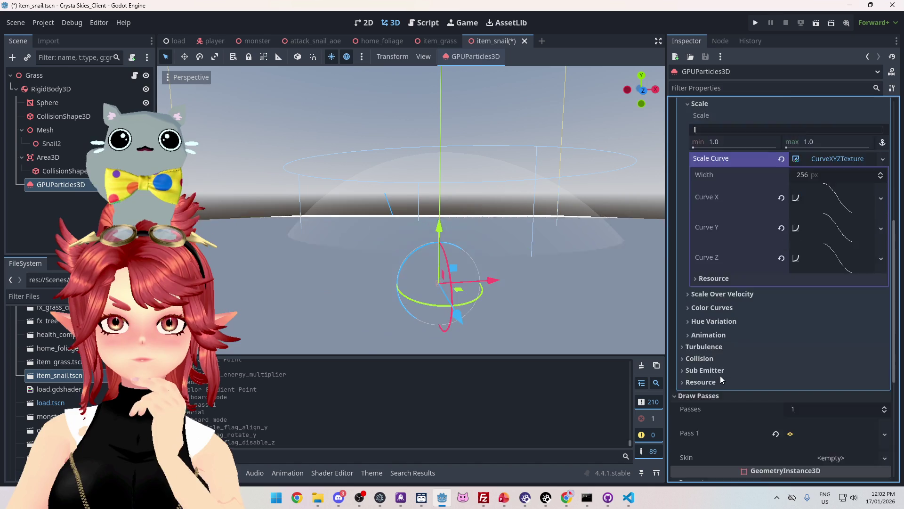
pyautogui.scroll(10, 763, 259)
pyautogui.click(735, 87)
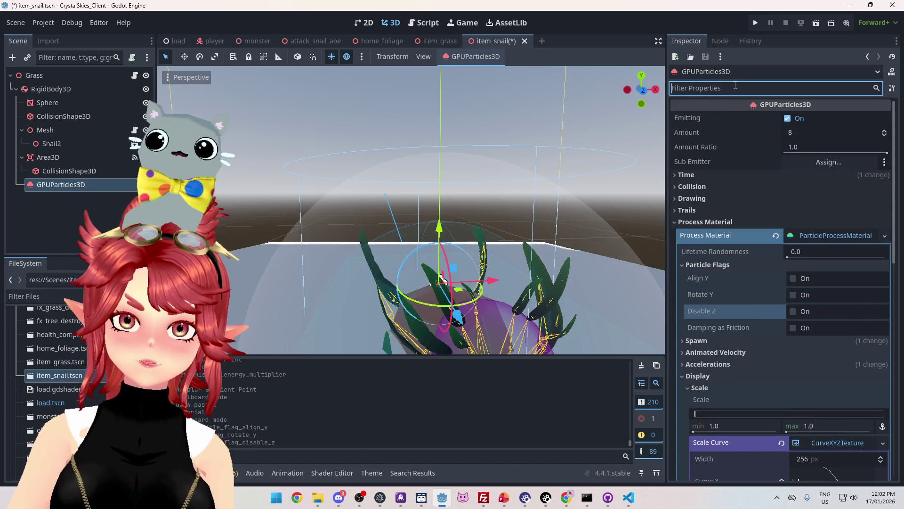
pyautogui.write('bill')
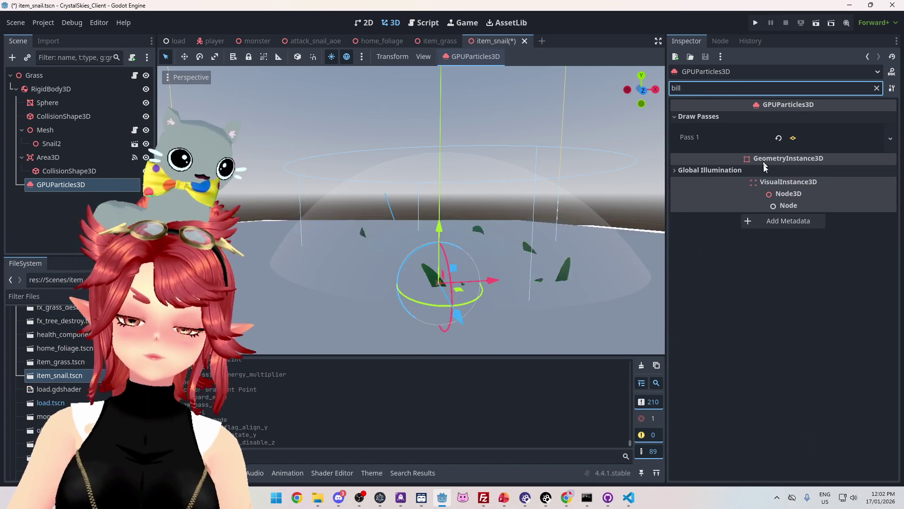
pyautogui.click(814, 138)
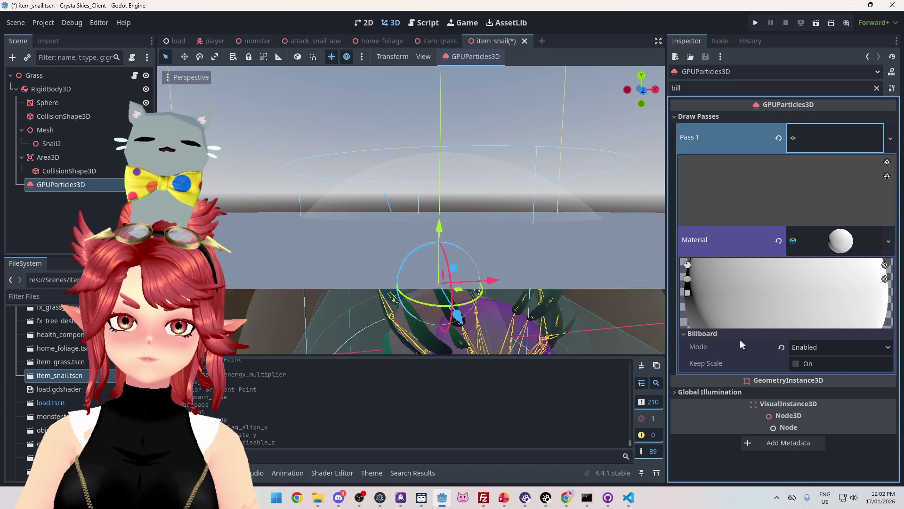
pyautogui.click(835, 139)
pyautogui.click(708, 171)
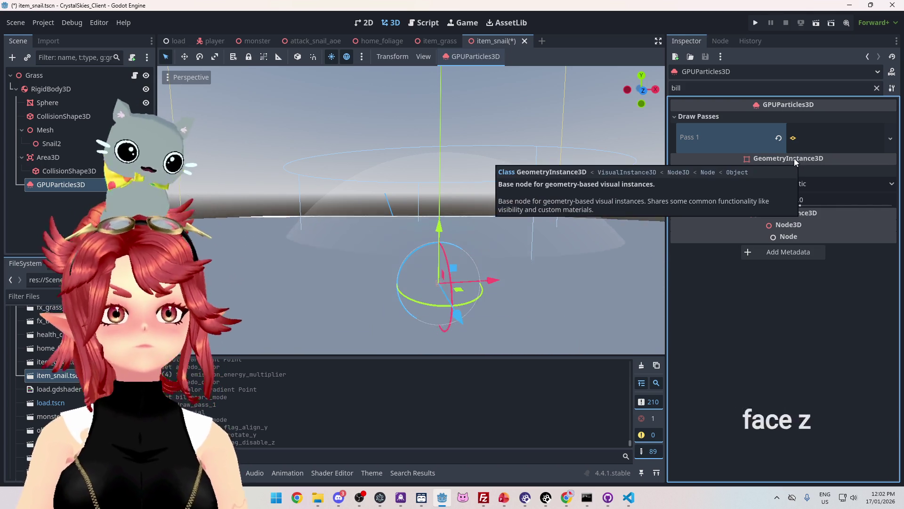
pyautogui.click(819, 138)
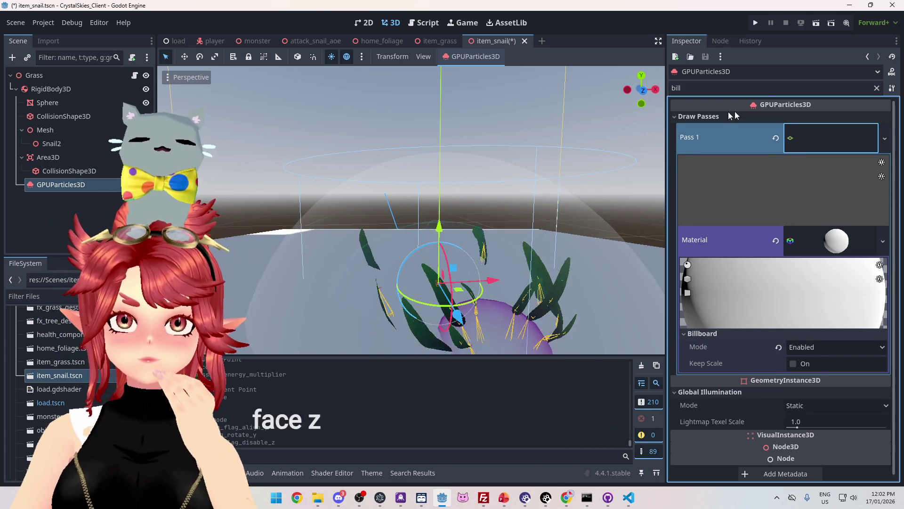
pyautogui.click(877, 88)
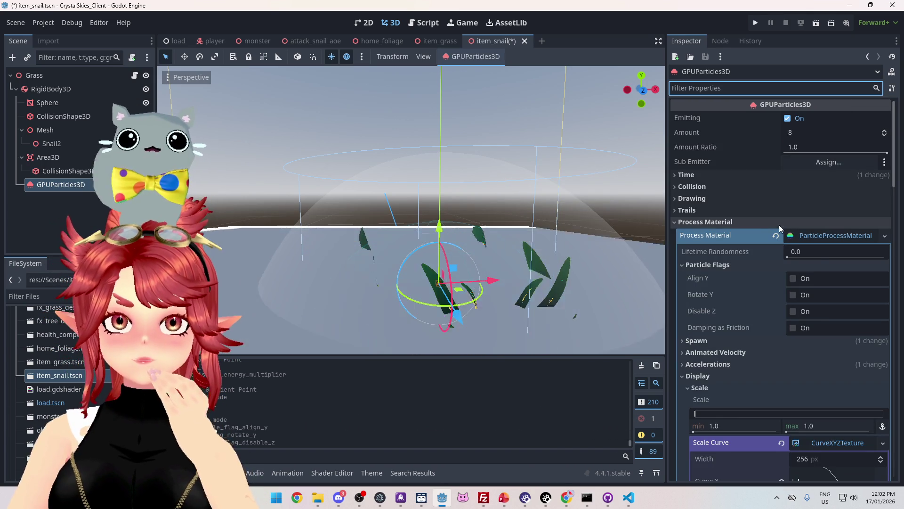
pyautogui.scroll(-5, 734, 293)
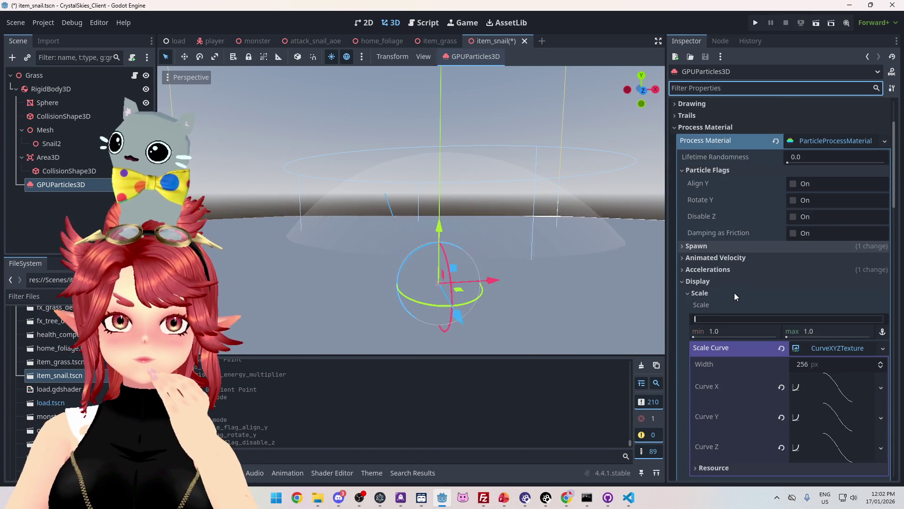
pyautogui.scroll(-2, 745, 287)
pyautogui.click(697, 246)
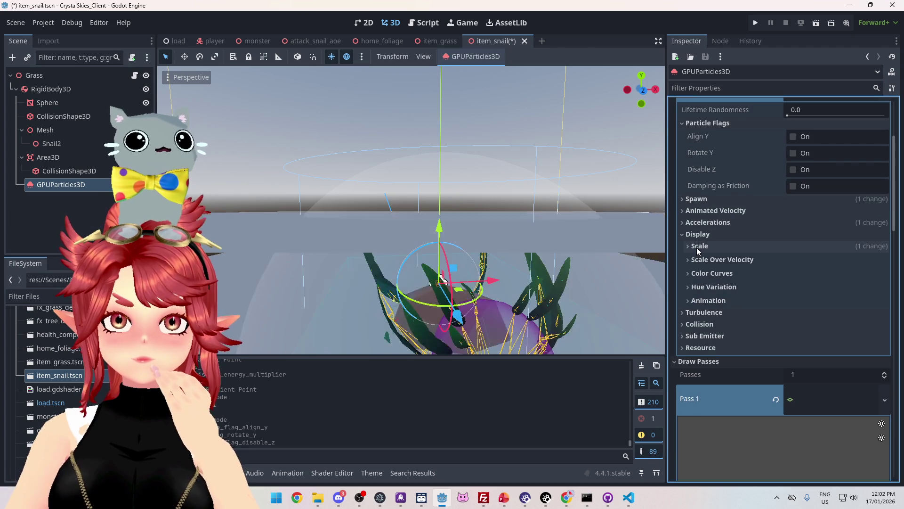
pyautogui.scroll(2, 773, 235)
pyautogui.click(698, 281)
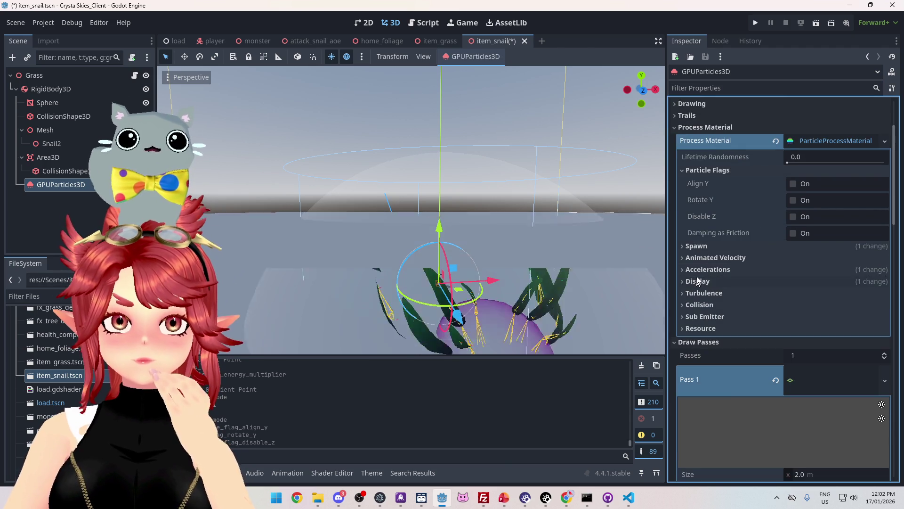
pyautogui.click(702, 88)
pyautogui.write('face')
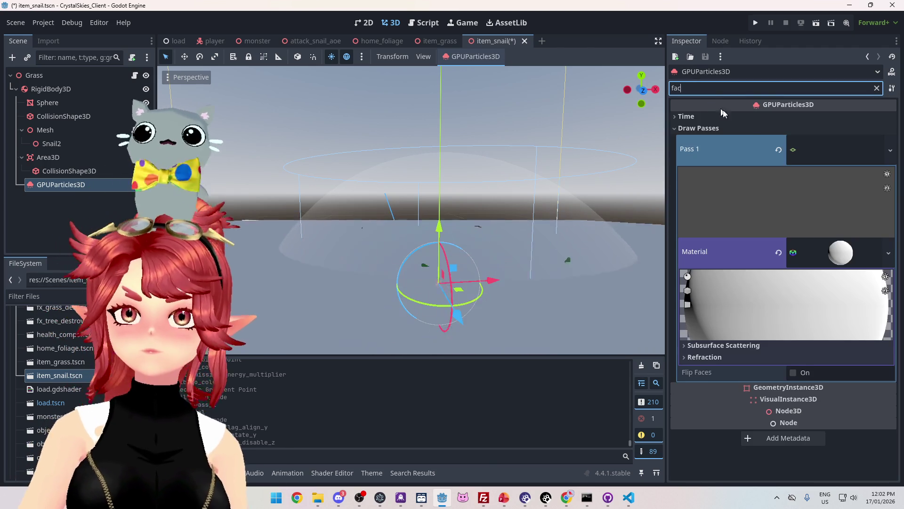
pyautogui.click(702, 116)
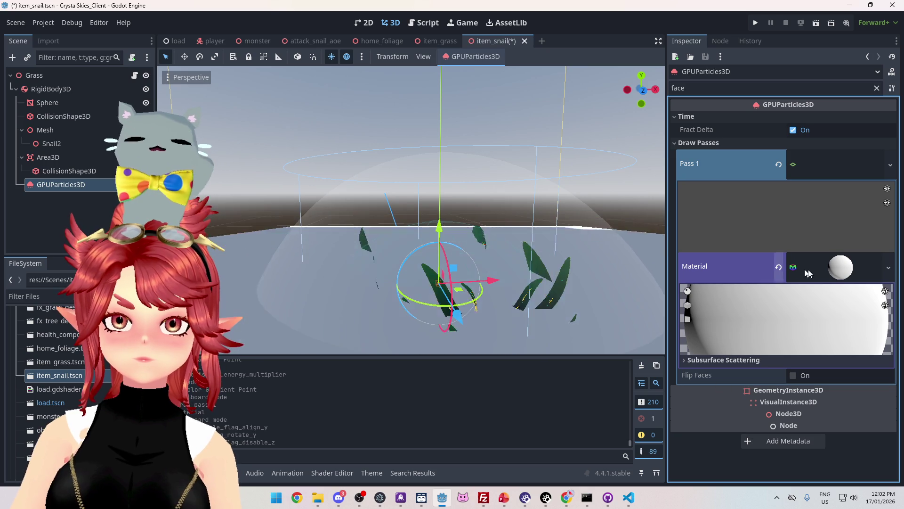
pyautogui.click(827, 267)
pyautogui.click(827, 268)
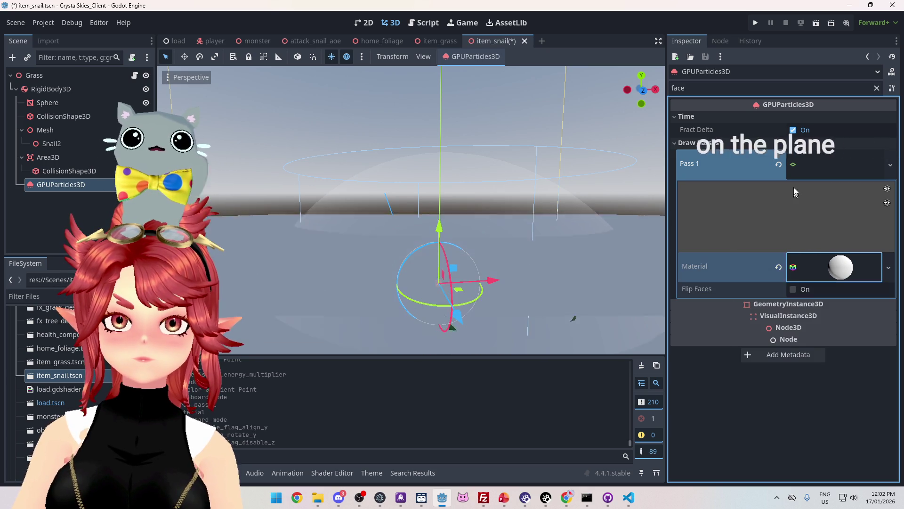
pyautogui.click(819, 166)
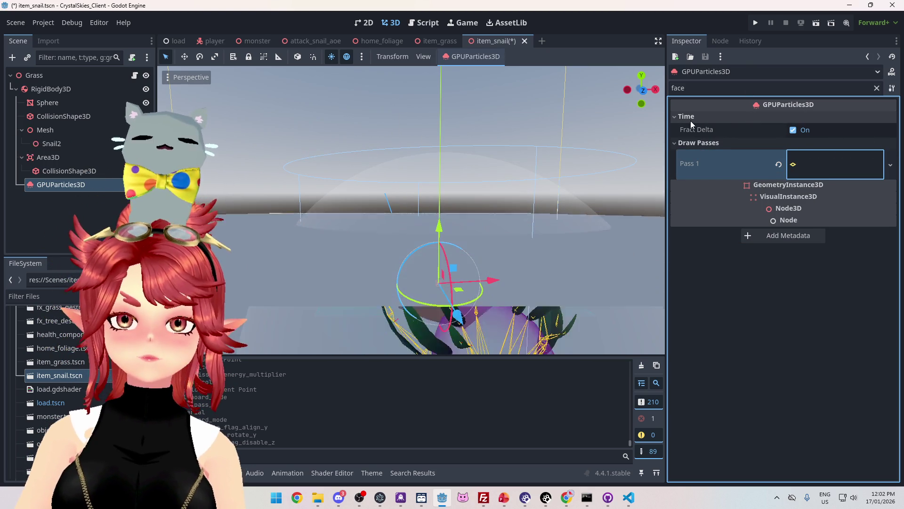
pyautogui.click(877, 88)
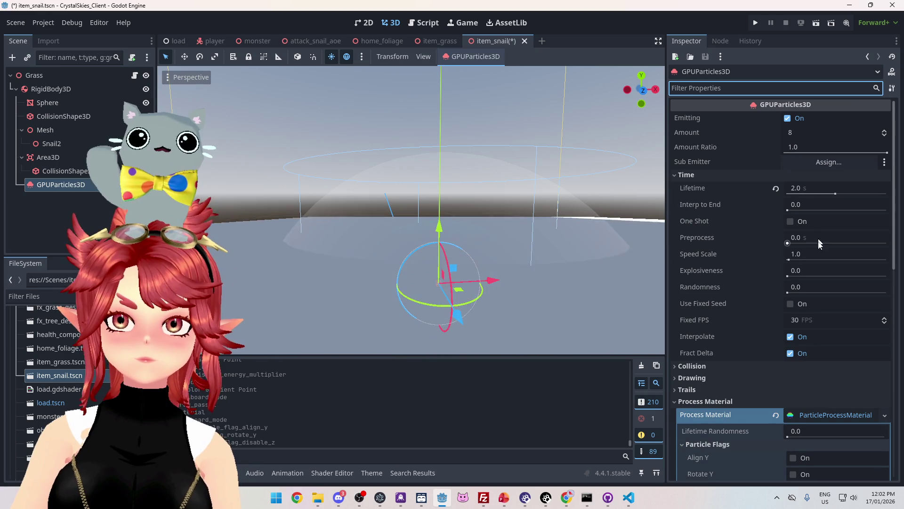
# - Collapse the process material and expand the Pass 1 PlaneMesh settings
pyautogui.scroll(-5, 801, 302)
pyautogui.click(812, 225)
pyautogui.scroll(6, 803, 291)
pyautogui.scroll(-5, 777, 278)
pyautogui.scroll(-1, 744, 278)
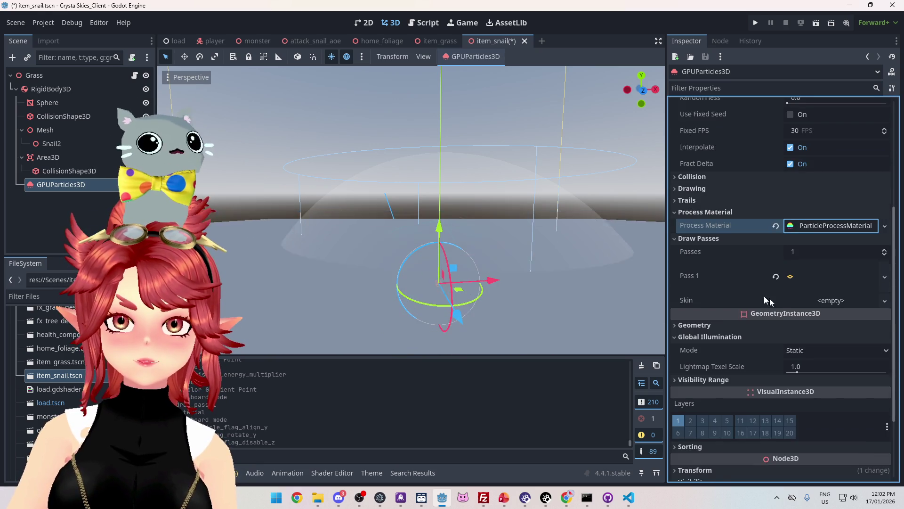
pyautogui.click(835, 282)
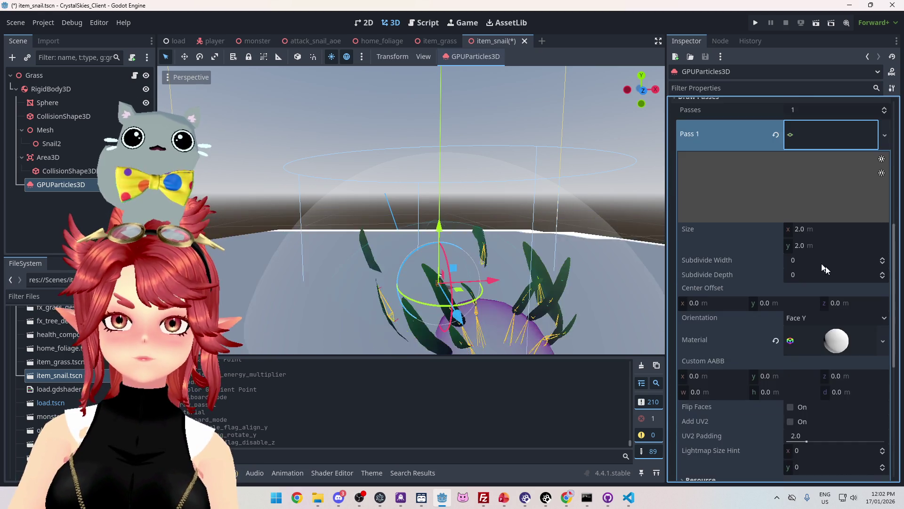
pyautogui.scroll(-3, 781, 245)
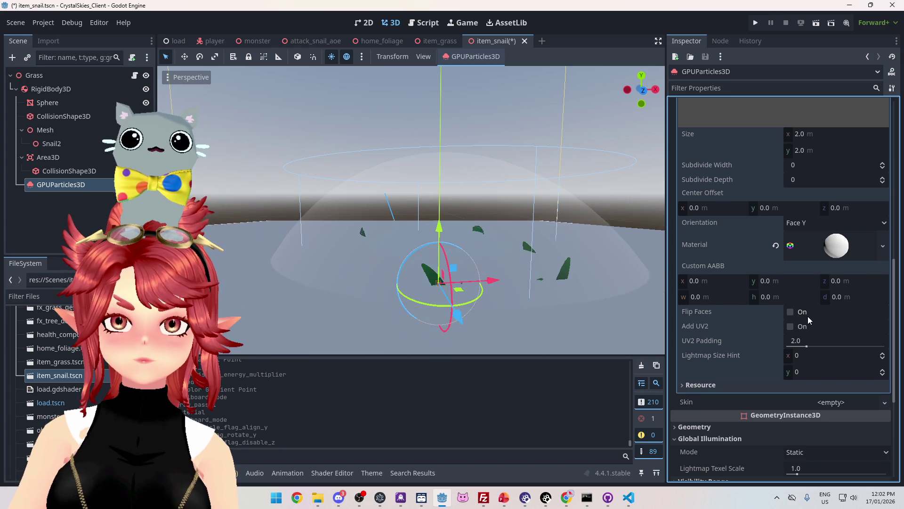
pyautogui.scroll(3, 838, 346)
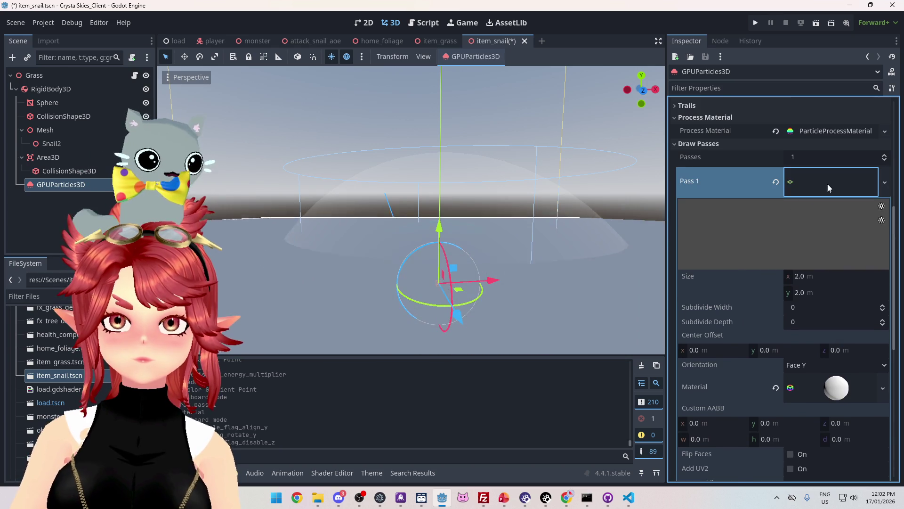
pyautogui.click(826, 183)
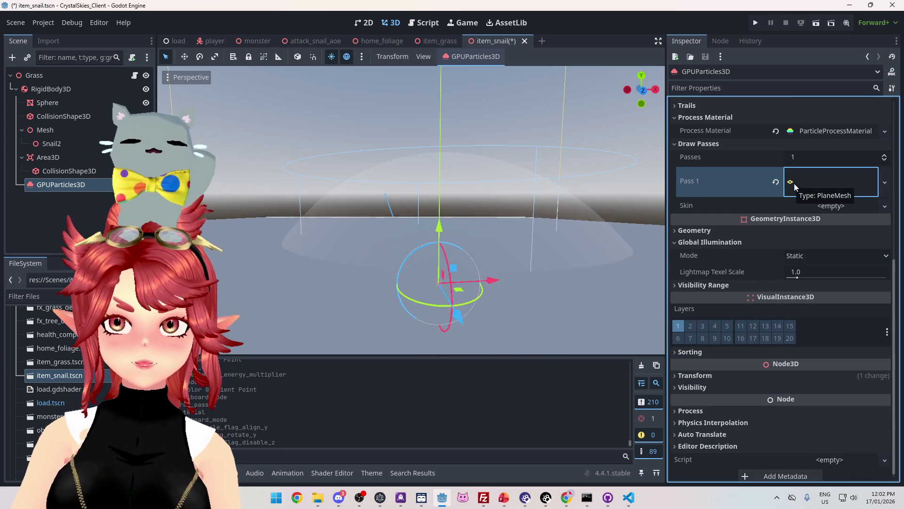
pyautogui.click(830, 176)
# - Change the plane mesh orientation from Face Y to Face Z
pyautogui.scroll(-2, 796, 238)
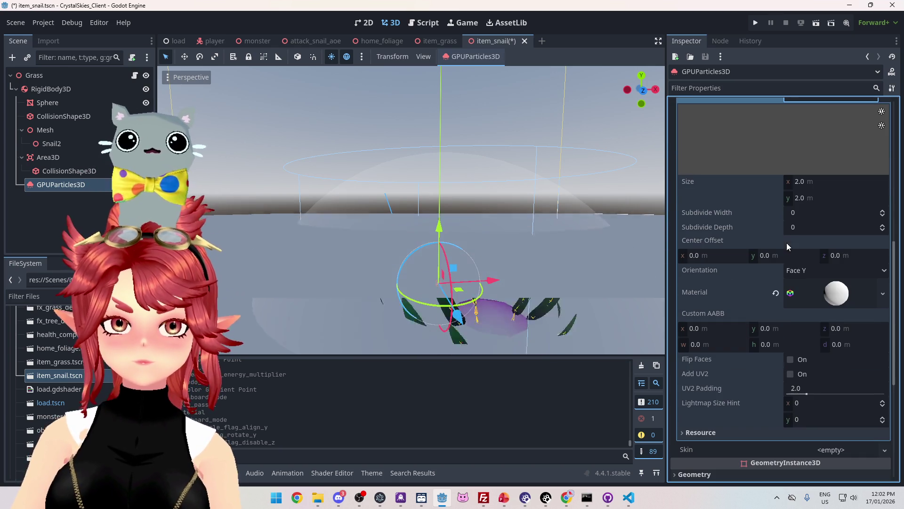
pyautogui.click(807, 271)
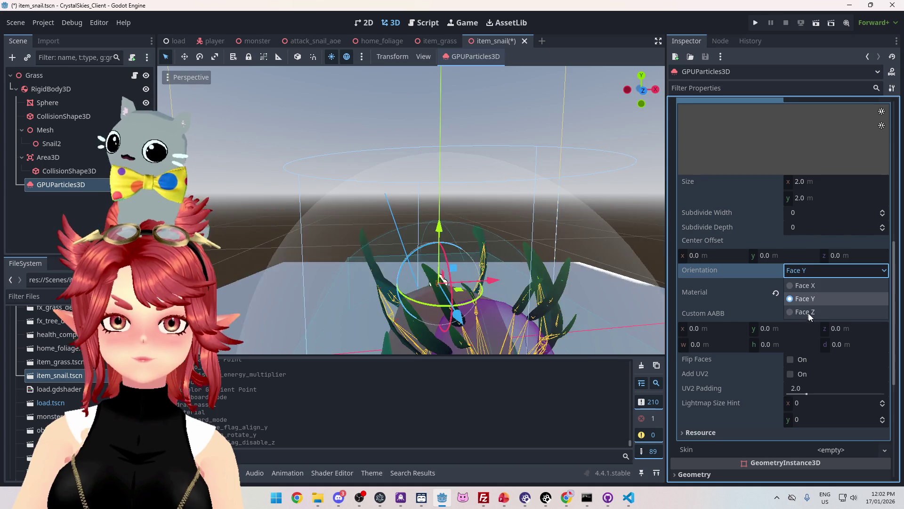
pyautogui.click(807, 311)
pyautogui.moveTo(533, 219)
pyautogui.mouseDown()
pyautogui.moveTo(518, 234)
pyautogui.moveTo(648, 233)
pyautogui.moveTo(627, 238)
pyautogui.mouseUp()
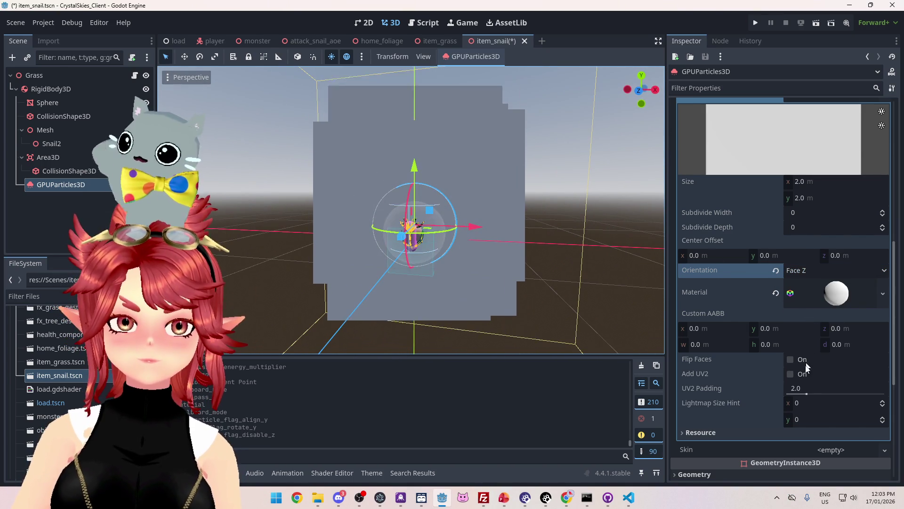
pyautogui.scroll(5, 799, 319)
# - Try a particle plane mesh size of 0.1 × 0.1 m
pyautogui.click(817, 323)
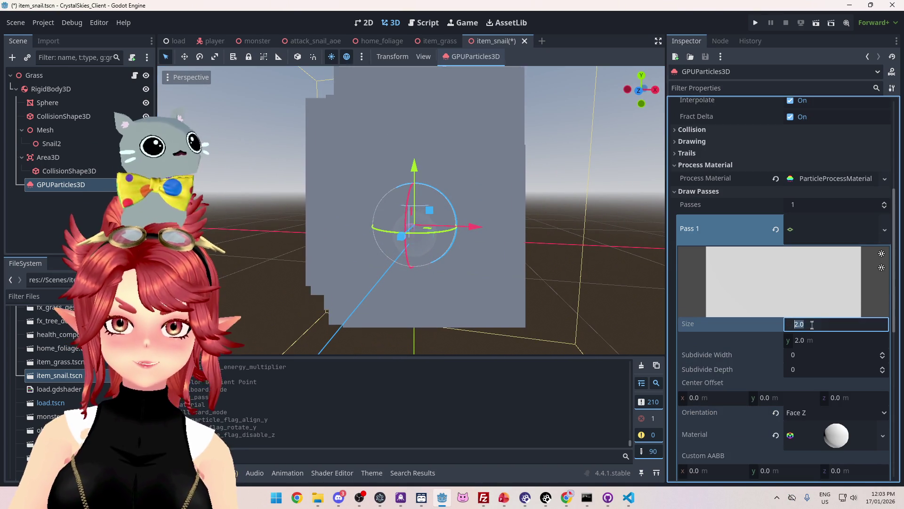
pyautogui.write('0.1')
pyautogui.press('Tab')
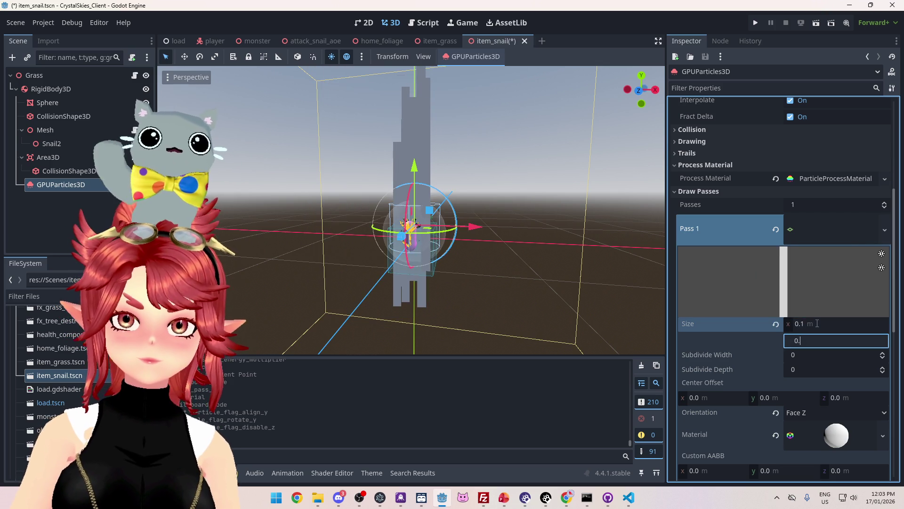
pyautogui.write('0.1')
pyautogui.press('Tab')
# - Reduce the plane mesh size to 0.05 × 0.05 m
pyautogui.scroll(5, 516, 253)
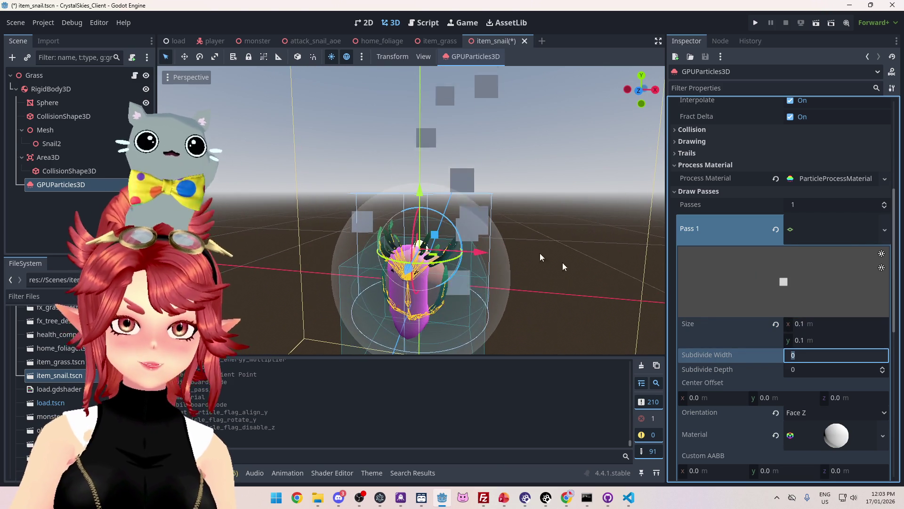
pyautogui.click(807, 324)
pyautogui.write('0.05')
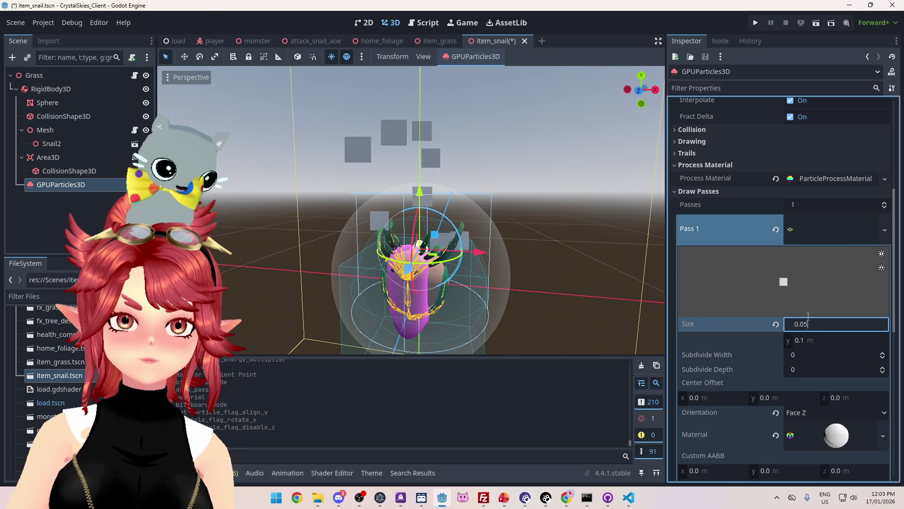
pyautogui.press('Tab')
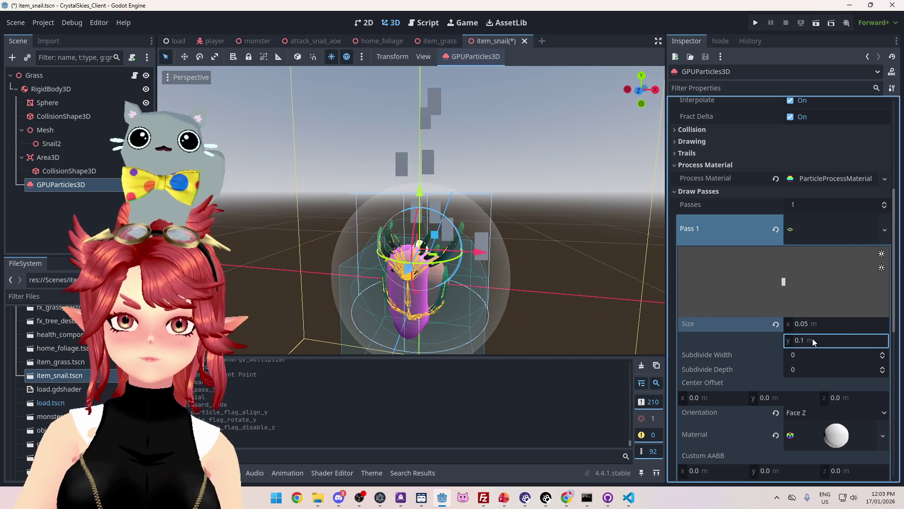
pyautogui.doubleClick(813, 335)
pyautogui.write('0.05')
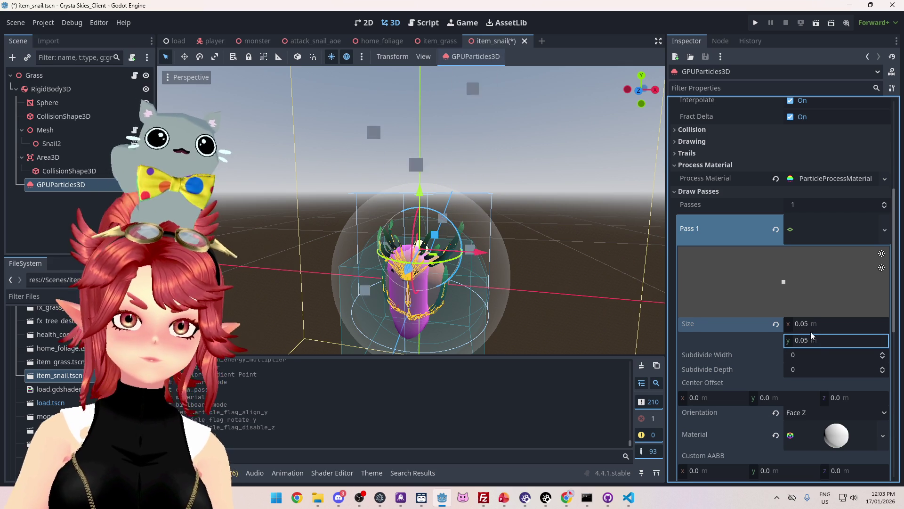
# - Settle on a plane mesh size of 0.02 × 0.02 m
pyautogui.click(819, 322)
pyautogui.write('0')
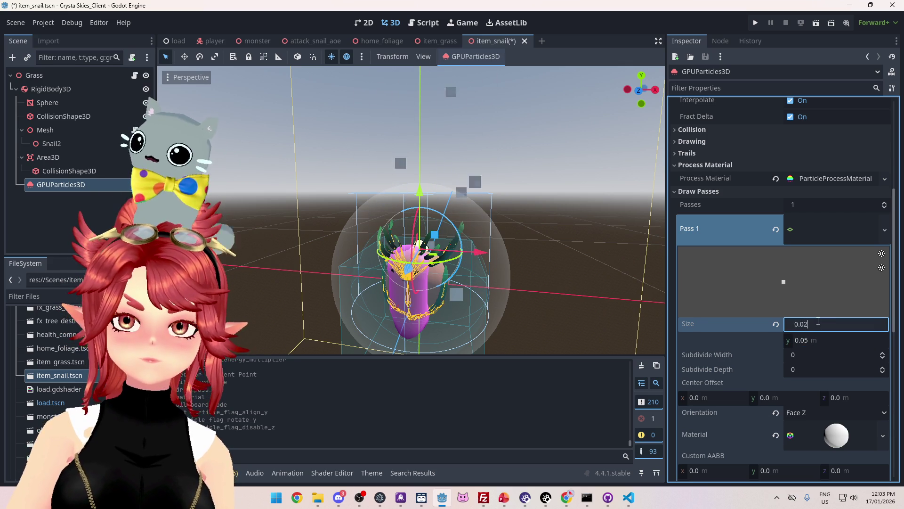
pyautogui.press('Tab')
pyautogui.write('0.')
pyautogui.press('Return')
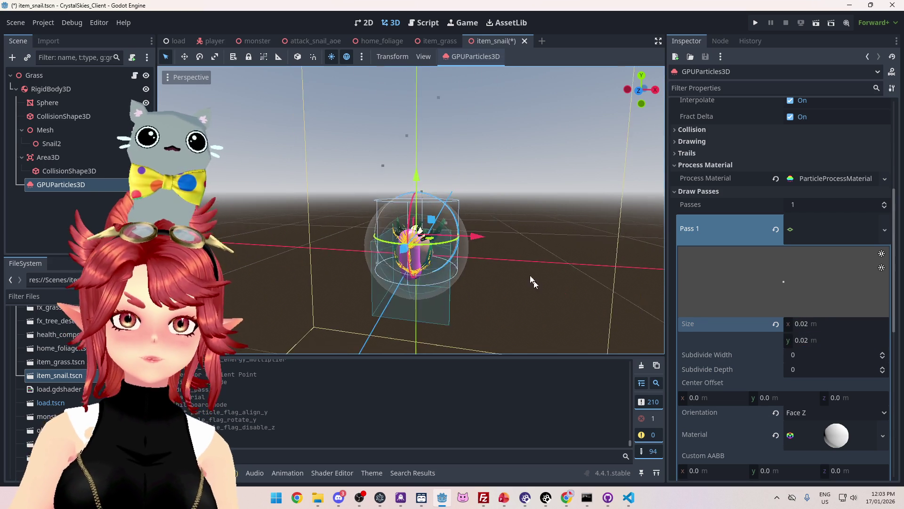
pyautogui.scroll(-3, 614, 175)
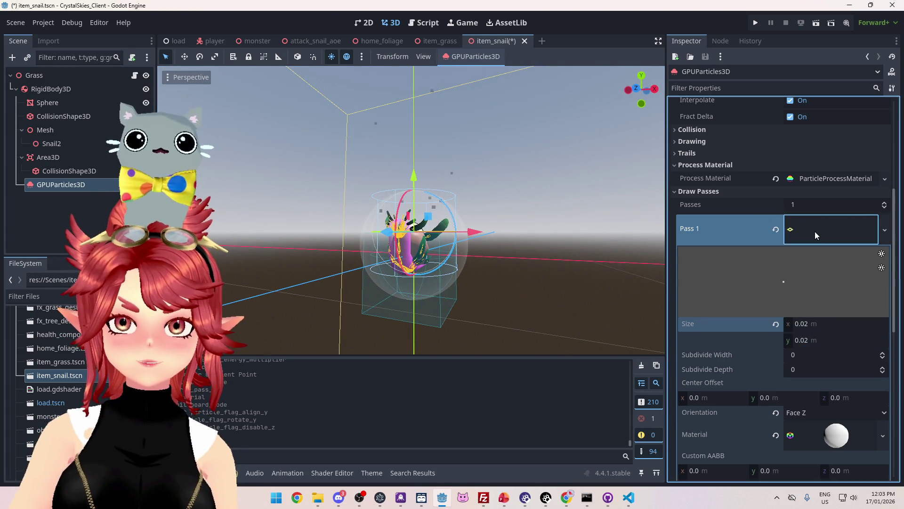
pyautogui.click(815, 230)
pyautogui.click(809, 230)
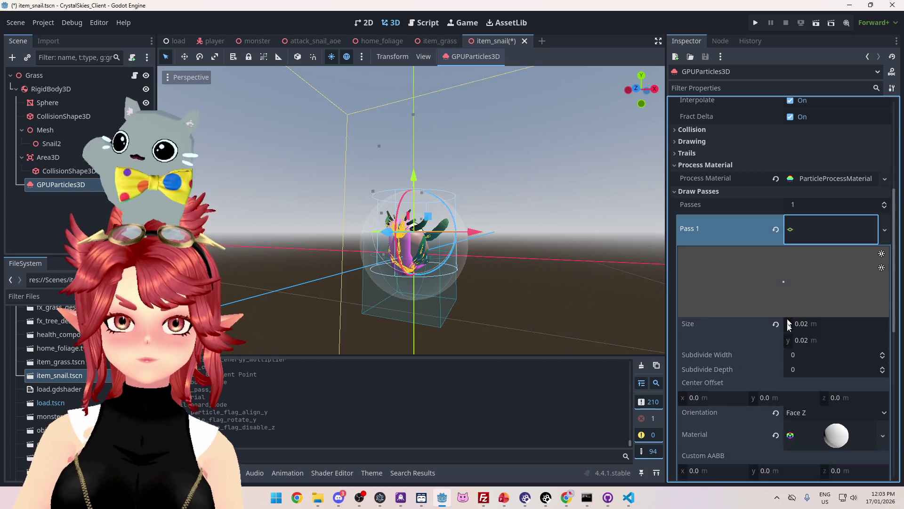
# - Give the particle material's albedo a new GradientTexture2D
pyautogui.scroll(-4, 787, 317)
pyautogui.click(832, 248)
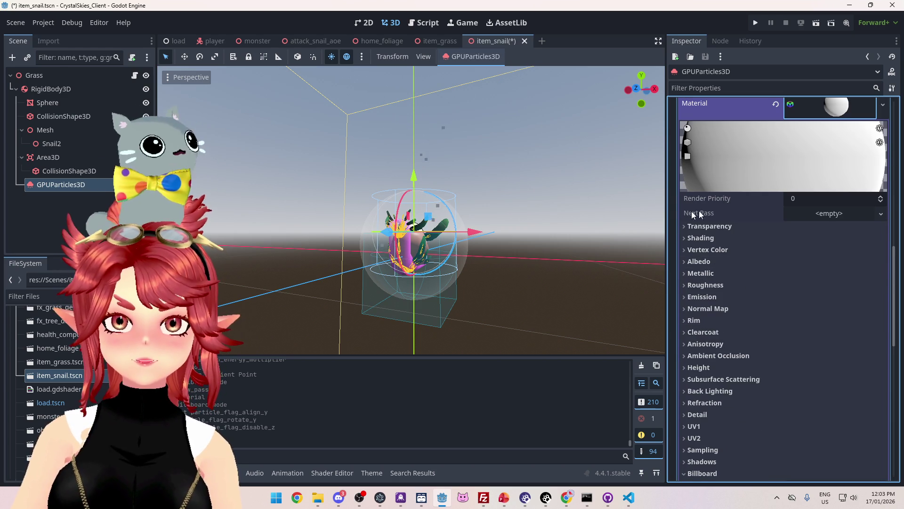
pyautogui.click(733, 262)
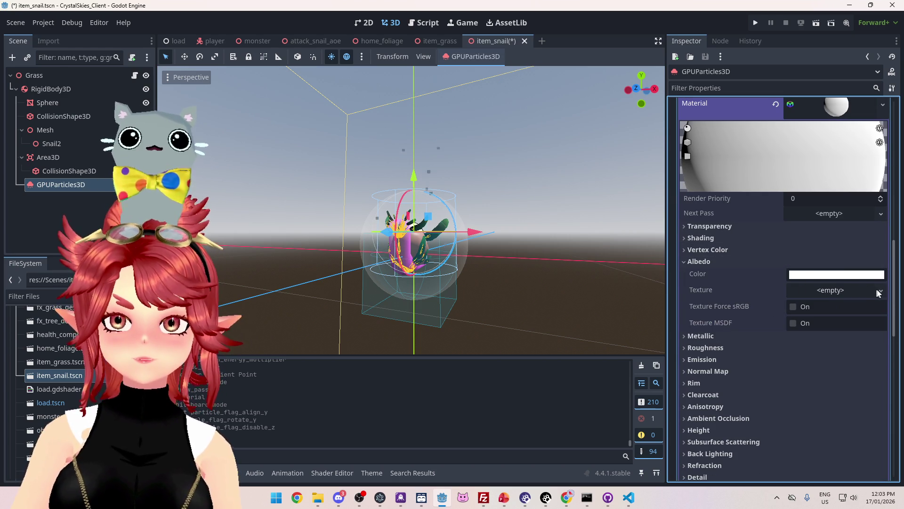
pyautogui.click(877, 293)
pyautogui.click(819, 373)
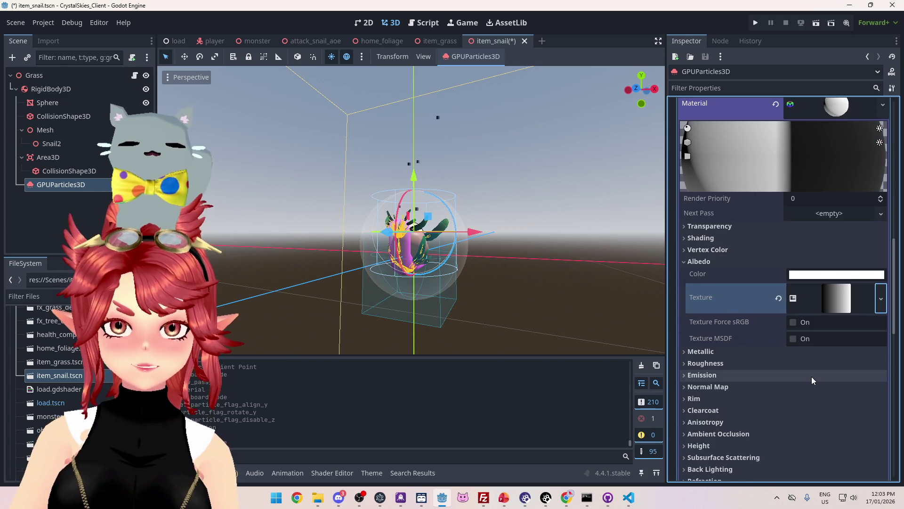
pyautogui.scroll(3, 488, 232)
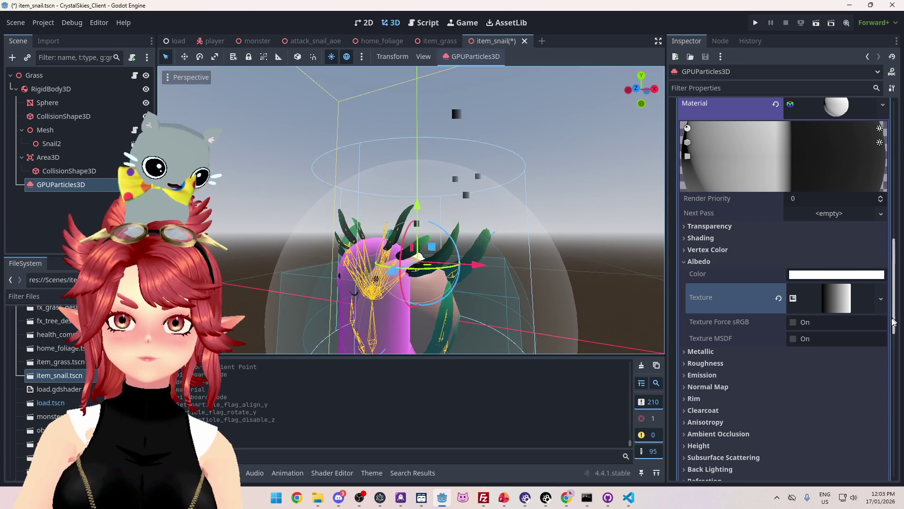
pyautogui.click(836, 298)
# - Set the albedo gradient texture's Fill to Radial
pyautogui.scroll(-3, 740, 347)
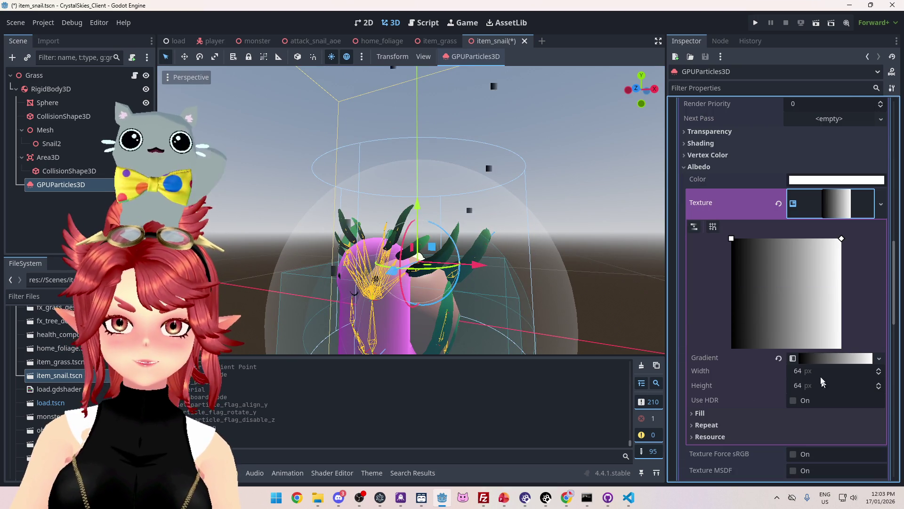
pyautogui.click(812, 361)
pyautogui.click(812, 361)
pyautogui.click(738, 413)
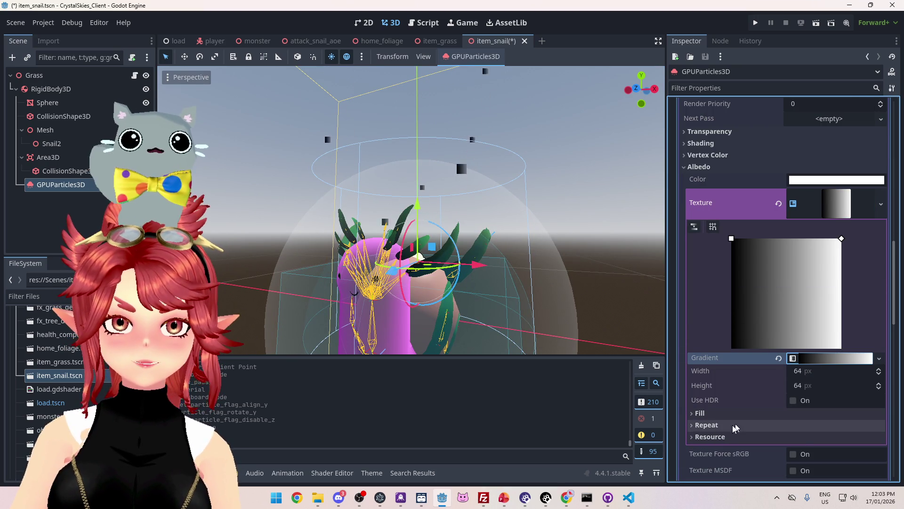
pyautogui.click(831, 422)
pyautogui.click(815, 451)
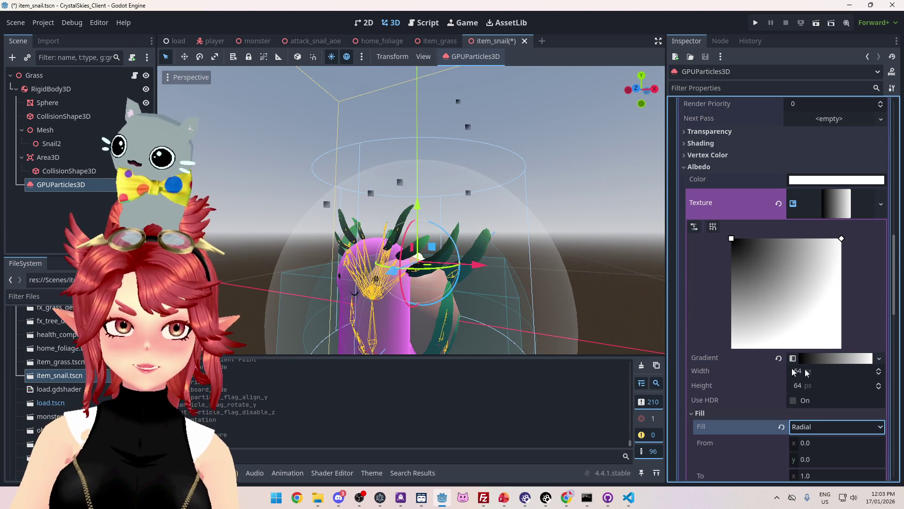
# - Set the gradient From to (0.5, 0.5) and To y to 0.5
pyautogui.scroll(-5, 785, 369)
pyautogui.click(818, 253)
pyautogui.press('Tab')
pyautogui.write('0.5')
pyautogui.press('Tab')
pyautogui.press('Tab')
pyautogui.write('0.5')
pyautogui.press('Return')
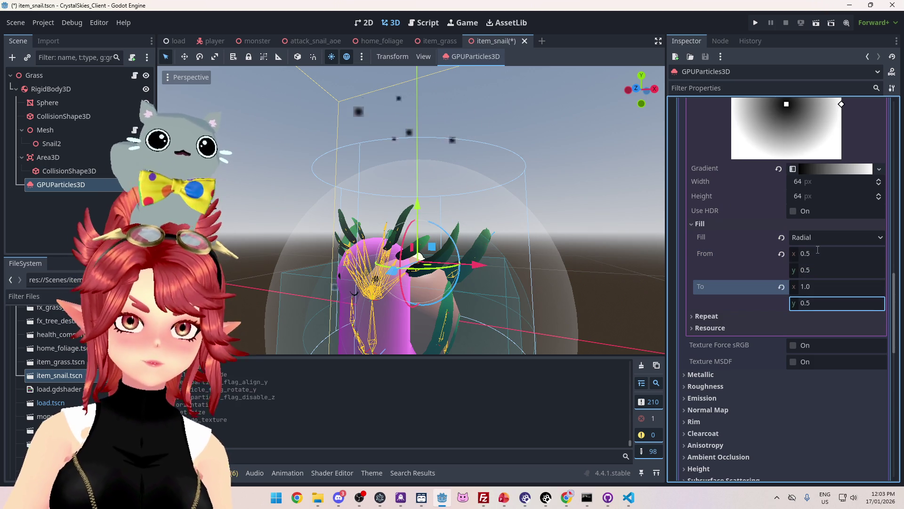
pyautogui.scroll(10, 854, 317)
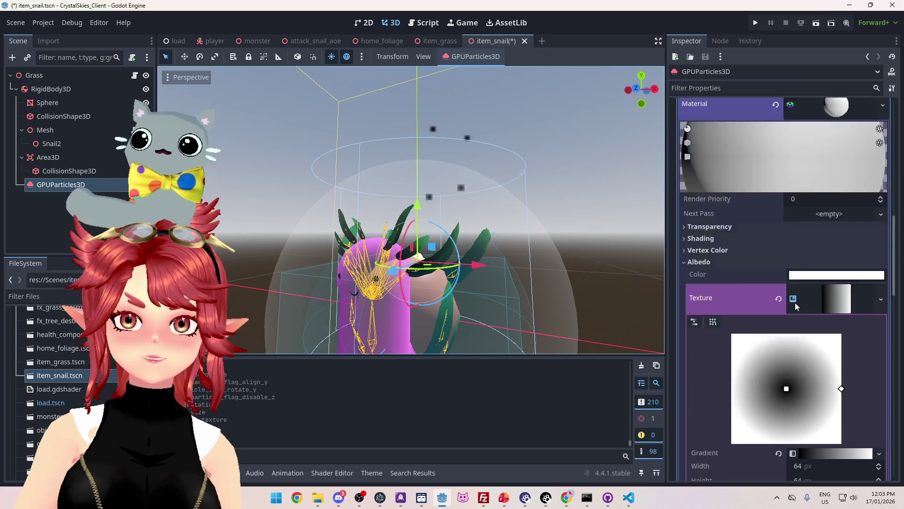
pyautogui.click(772, 322)
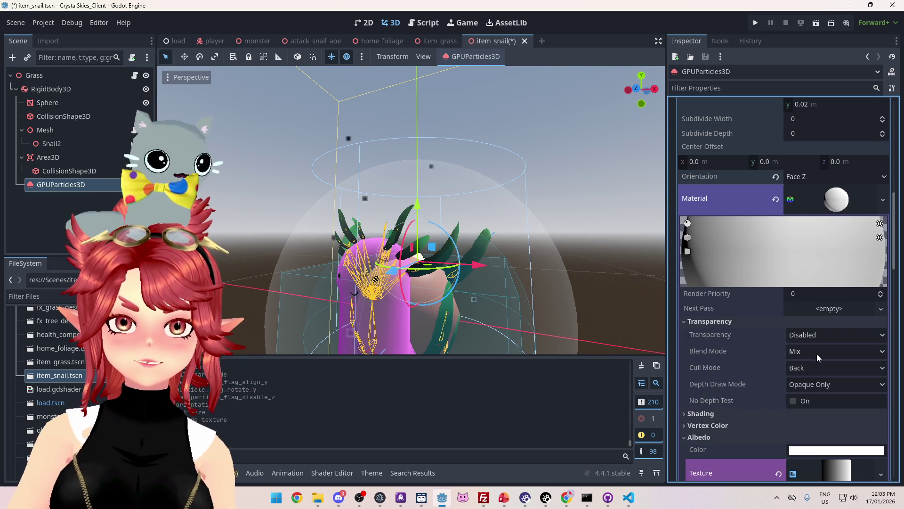
# - Set material transparency to Alpha, briefly trying Alpha Hash before returning to Alpha
pyautogui.click(818, 338)
pyautogui.click(819, 366)
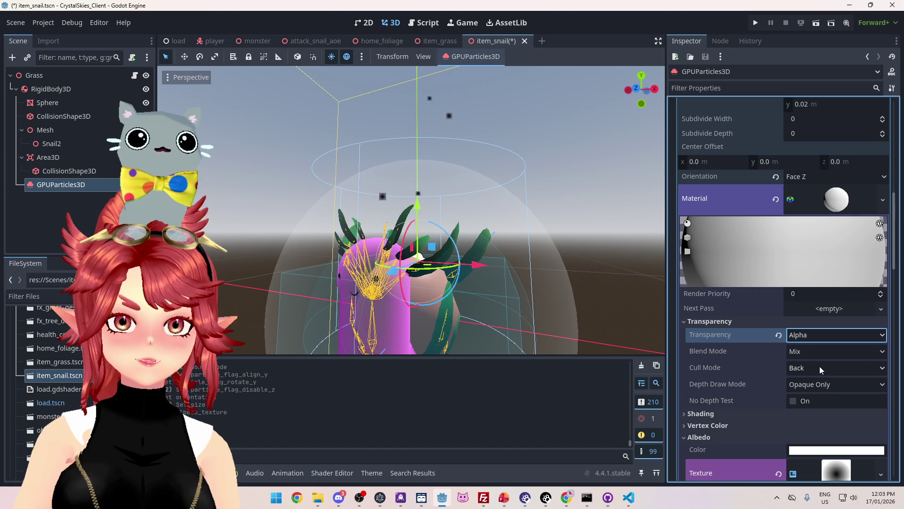
pyautogui.click(818, 341)
pyautogui.click(821, 389)
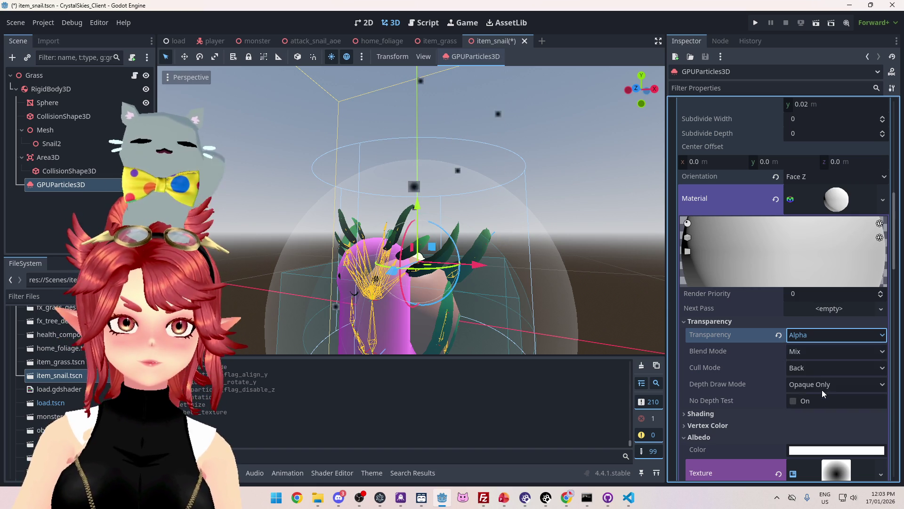
pyautogui.click(809, 332)
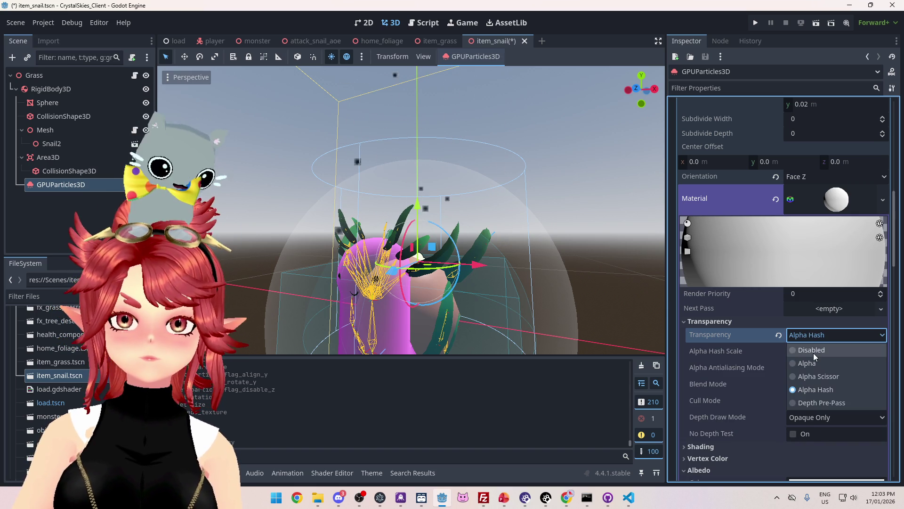
pyautogui.click(812, 362)
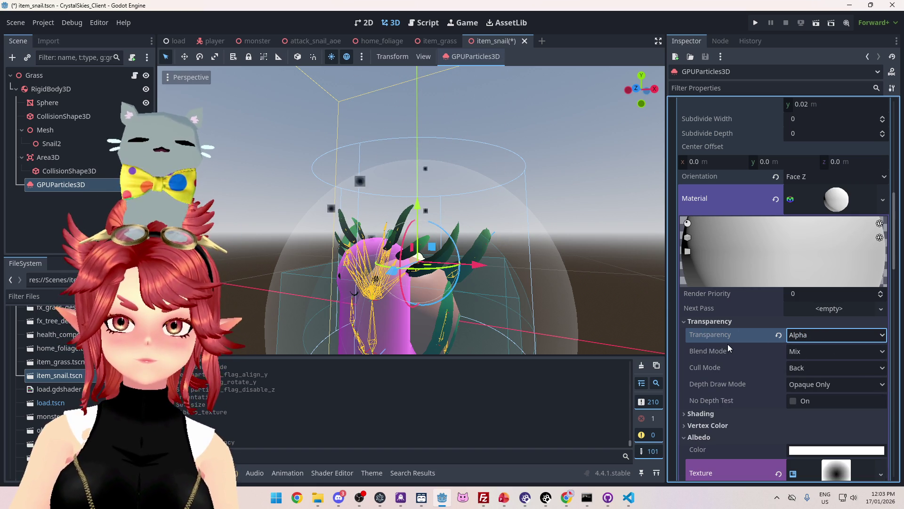
pyautogui.moveTo(659, 330)
pyautogui.mouseDown()
pyautogui.moveTo(587, 273)
pyautogui.moveTo(634, 291)
pyautogui.mouseUp()
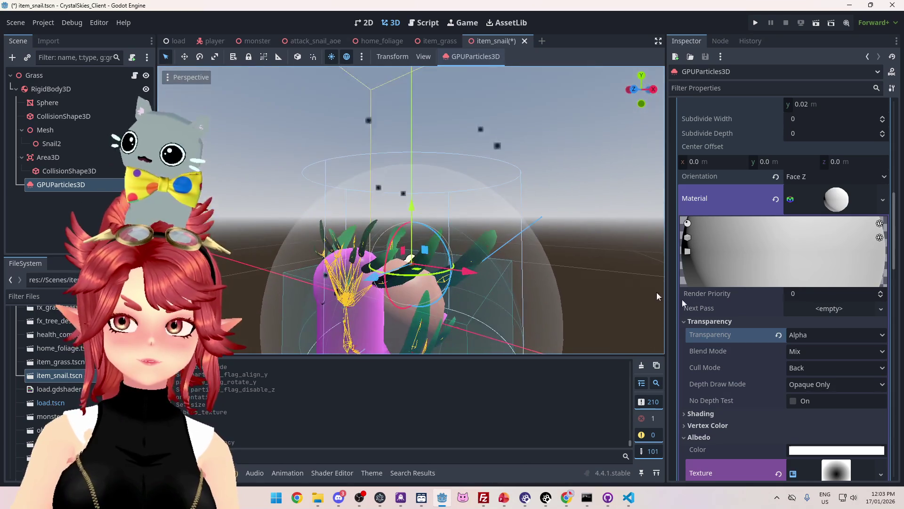
pyautogui.click(697, 322)
# - Make the albedo gradient's outer colour stop fully transparent
pyautogui.scroll(-5, 786, 373)
pyautogui.scroll(-2, 812, 371)
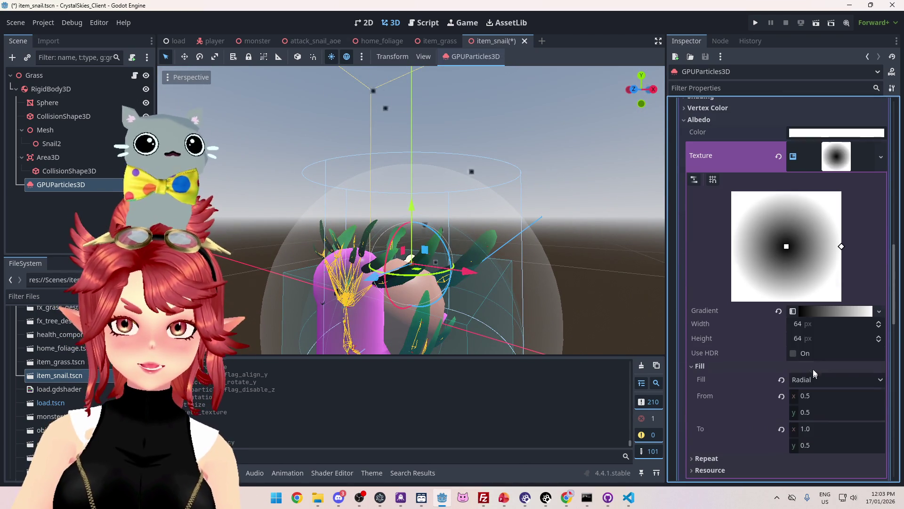
pyautogui.click(843, 315)
pyautogui.doubleClick(851, 353)
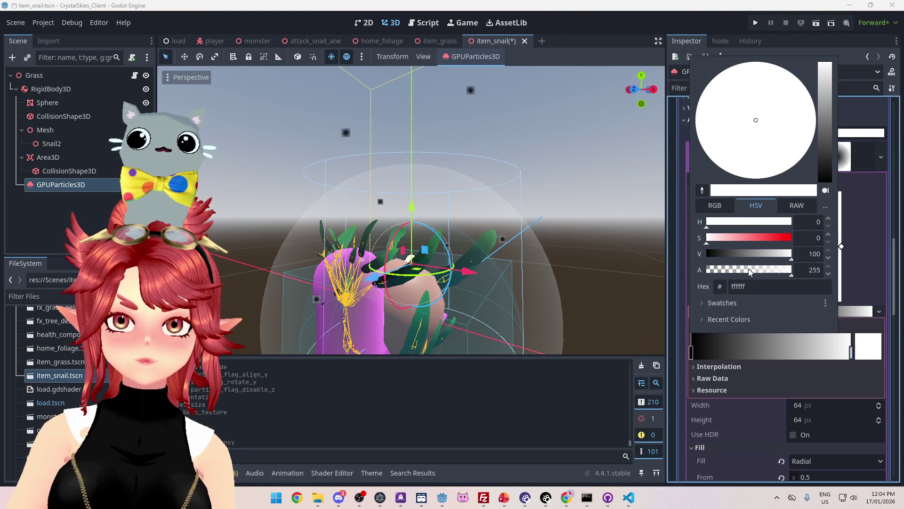
pyautogui.moveTo(750, 273); pyautogui.dragTo(628, 265)
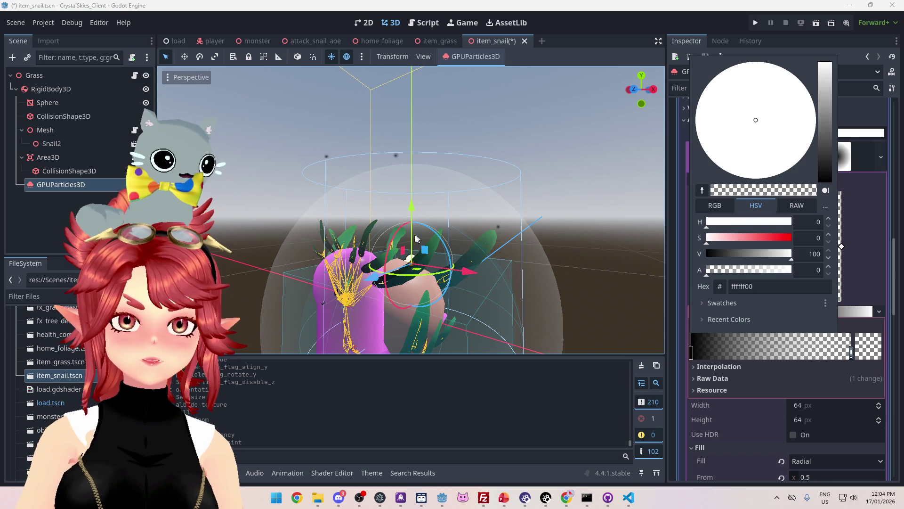
pyautogui.scroll(3, 416, 231)
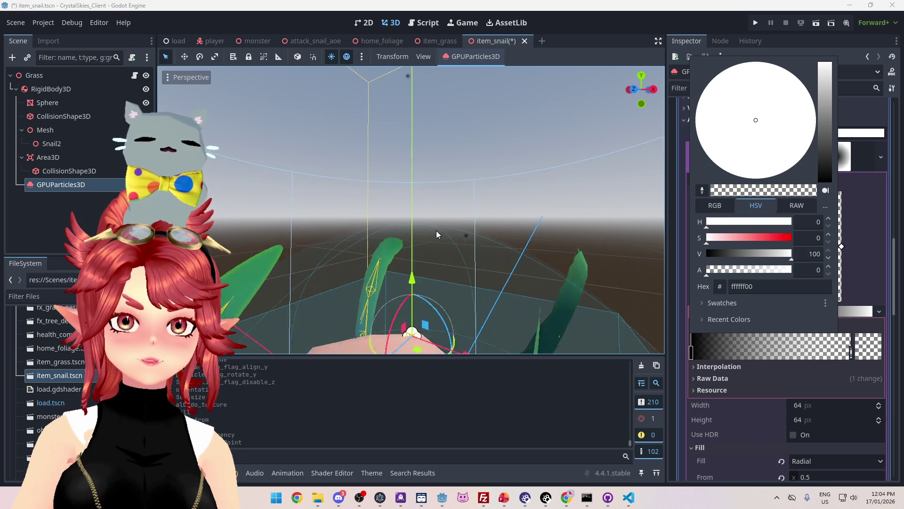
pyautogui.scroll(-3, 437, 231)
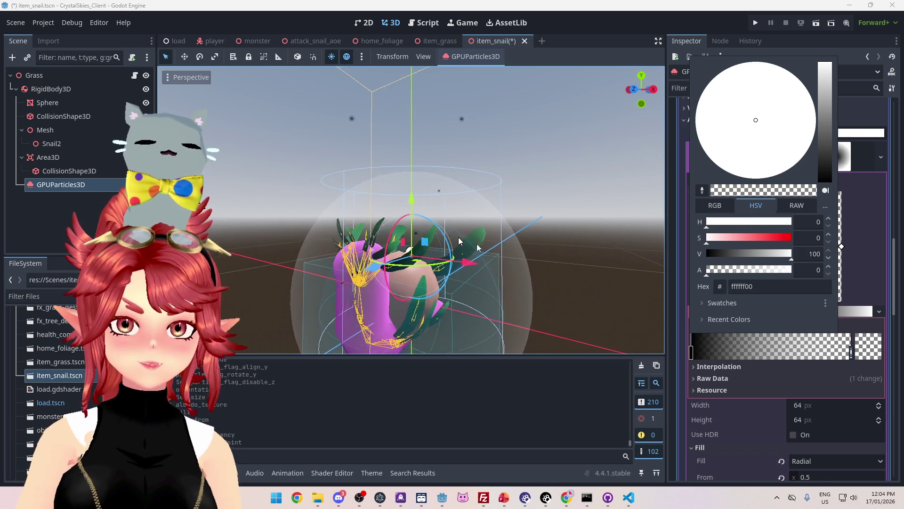
pyautogui.scroll(-3, 831, 307)
pyautogui.click(858, 257)
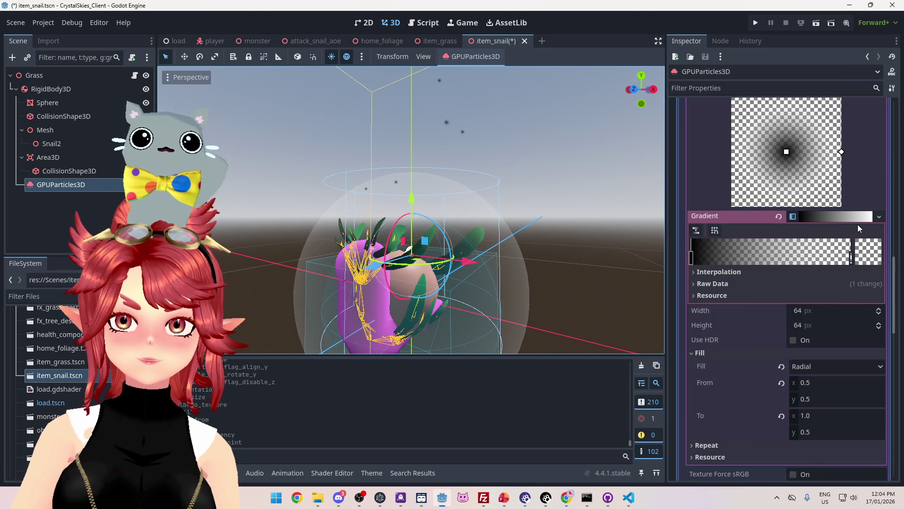
# - Clear the gradient texture from the albedo texture slot
pyautogui.scroll(3, 744, 311)
pyautogui.scroll(3, 749, 258)
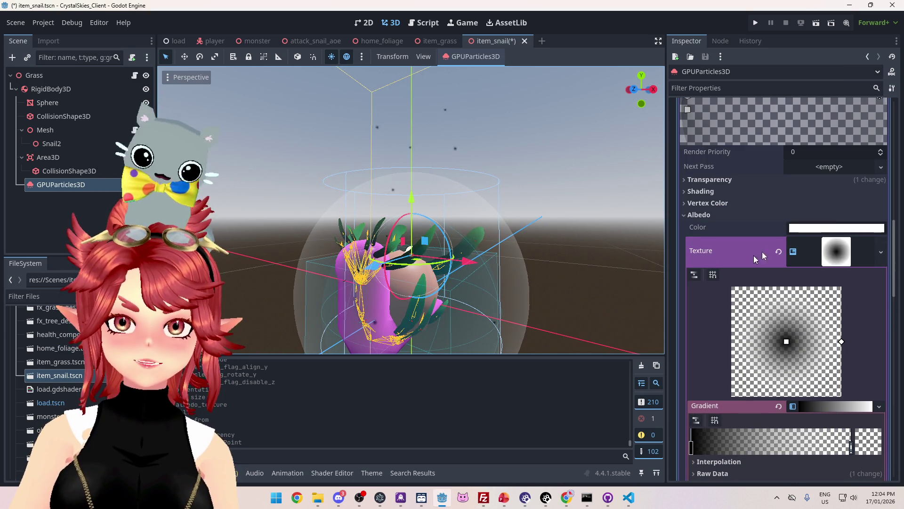
pyautogui.click(844, 255)
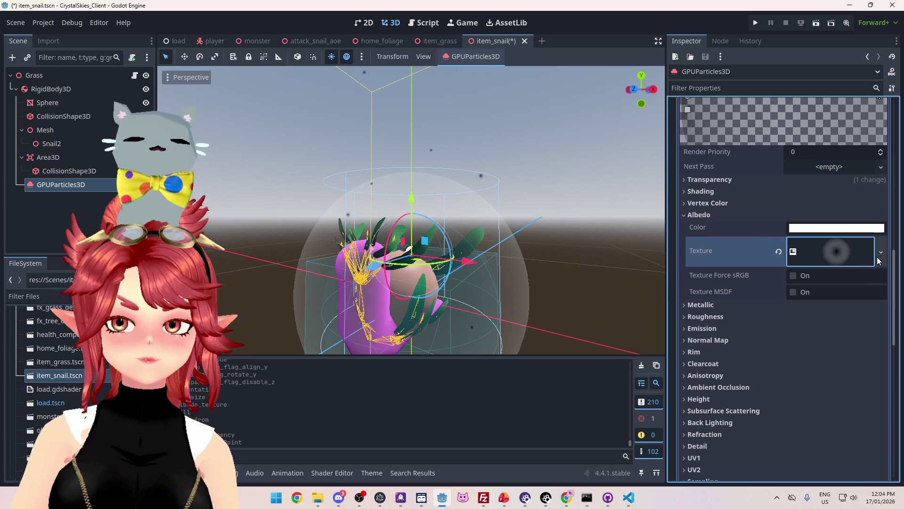
pyautogui.click(780, 250)
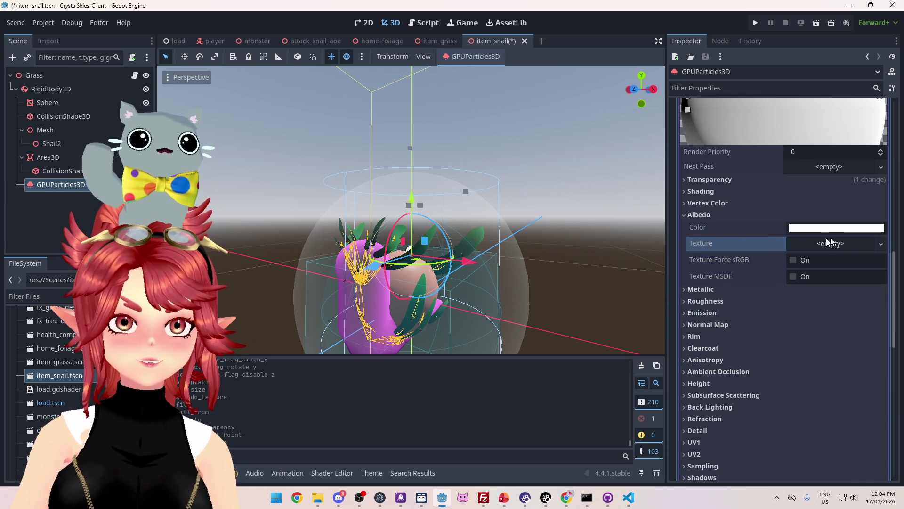
pyautogui.click(826, 230)
# - Set albedo colour to ffffff00 and enable emission, keeping the emission colour black
pyautogui.write('ffffff00')
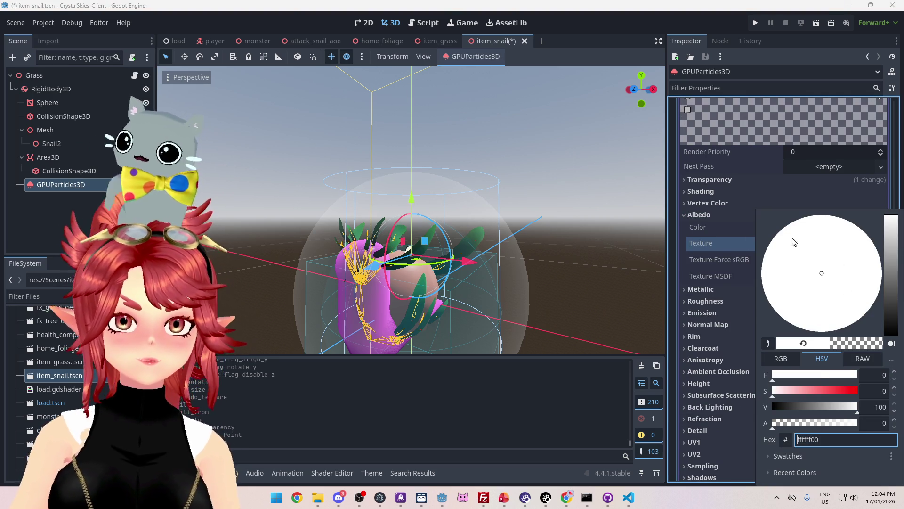
pyautogui.click(721, 245)
pyautogui.click(708, 314)
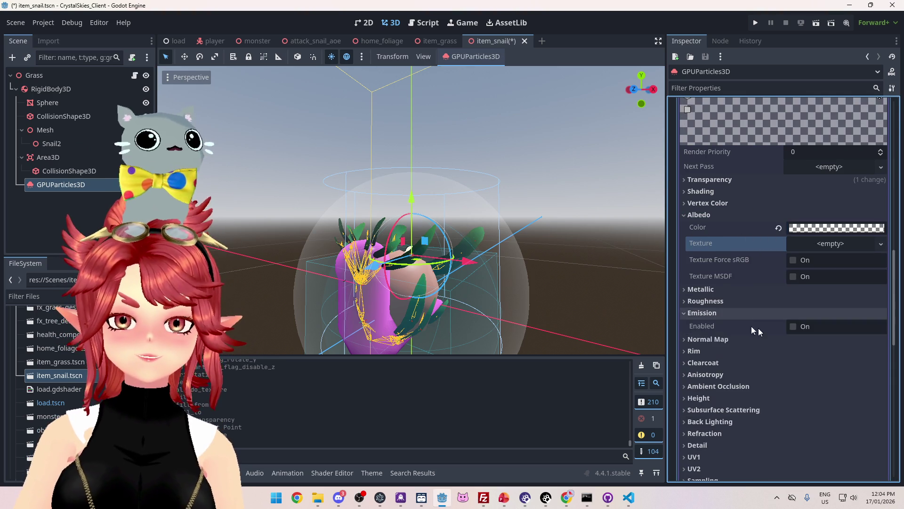
pyautogui.scroll(-2, 801, 288)
pyautogui.click(802, 281)
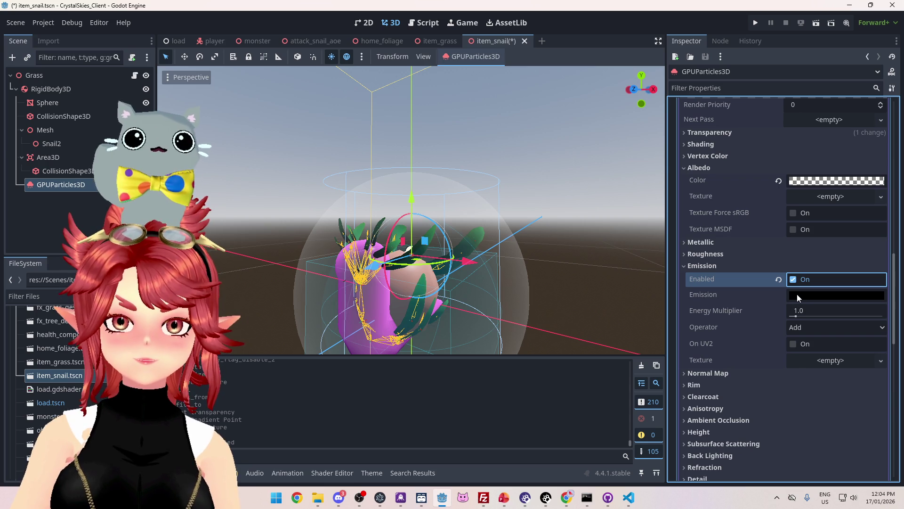
pyautogui.click(817, 296)
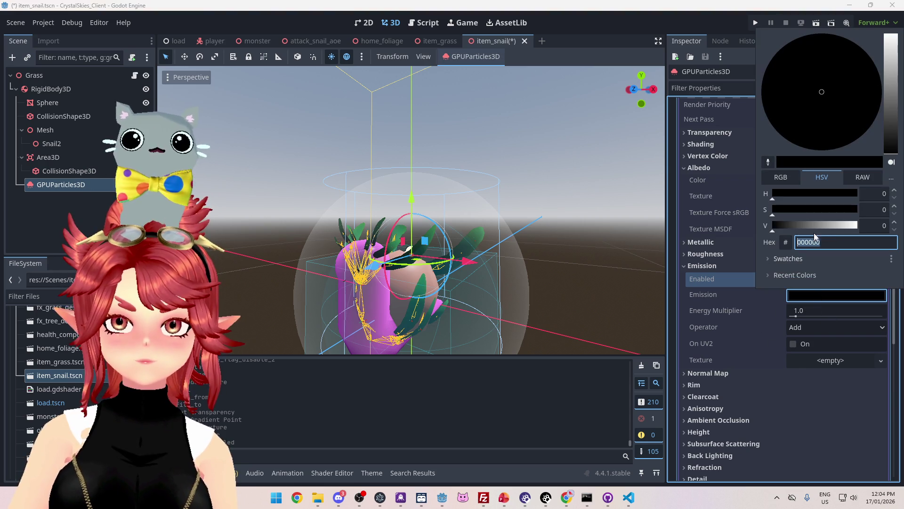
pyautogui.click(773, 307)
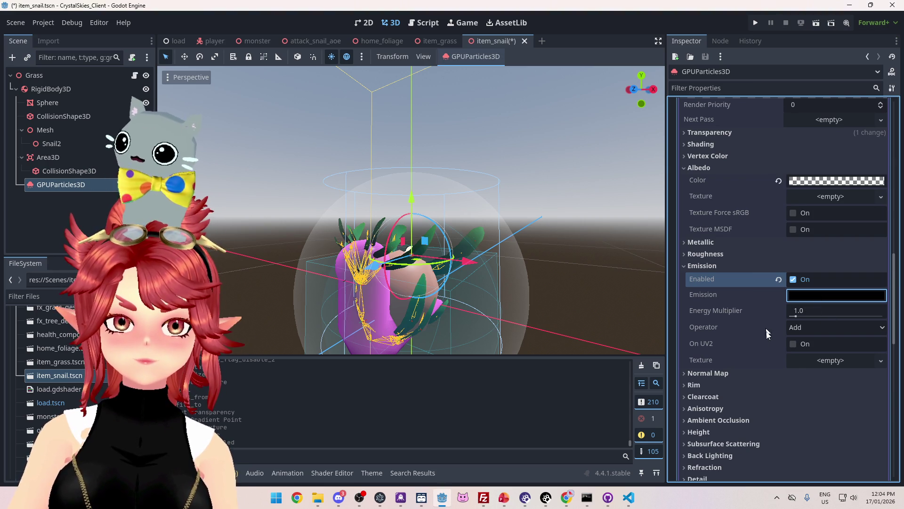
# - Add a new GradientTexture2D as the emission texture with Radial fill
pyautogui.click(880, 362)
pyautogui.click(814, 370)
pyautogui.scroll(-3, 738, 312)
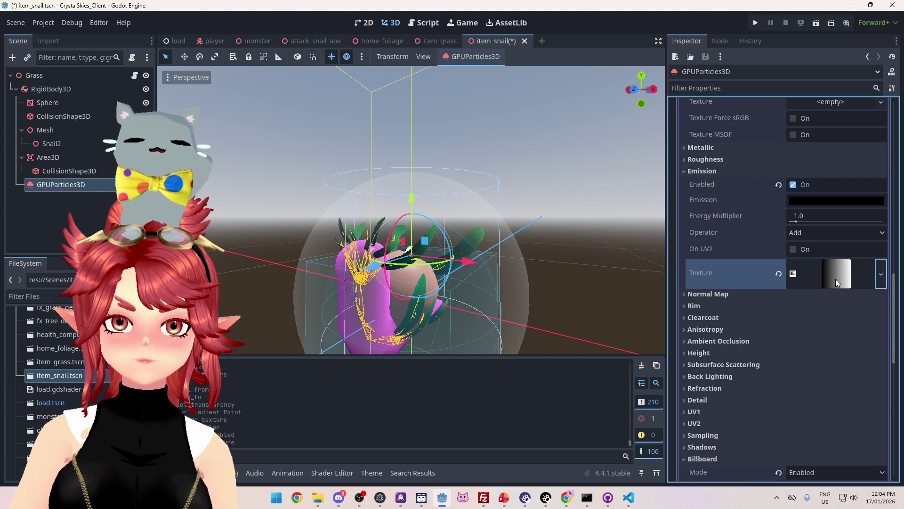
pyautogui.click(835, 278)
pyautogui.scroll(-4, 852, 389)
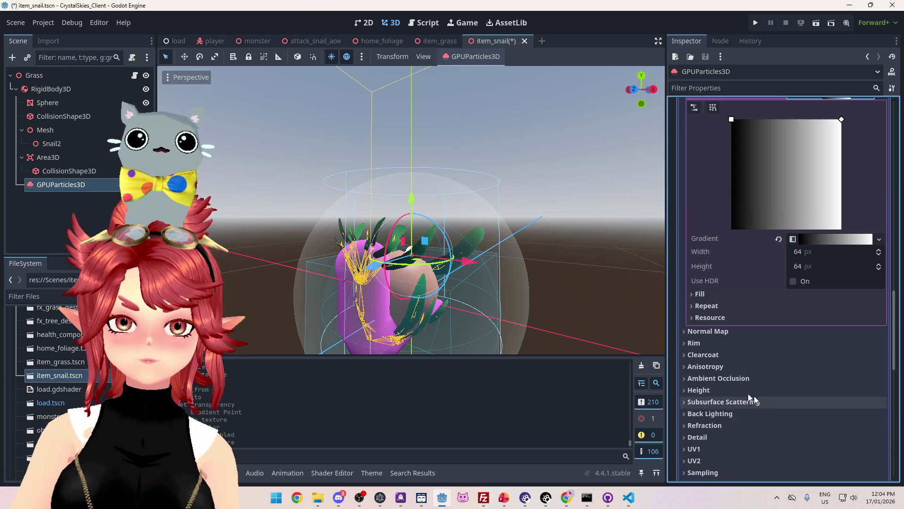
pyautogui.click(708, 306)
pyautogui.click(708, 306)
pyautogui.click(708, 296)
pyautogui.click(824, 308)
pyautogui.click(812, 336)
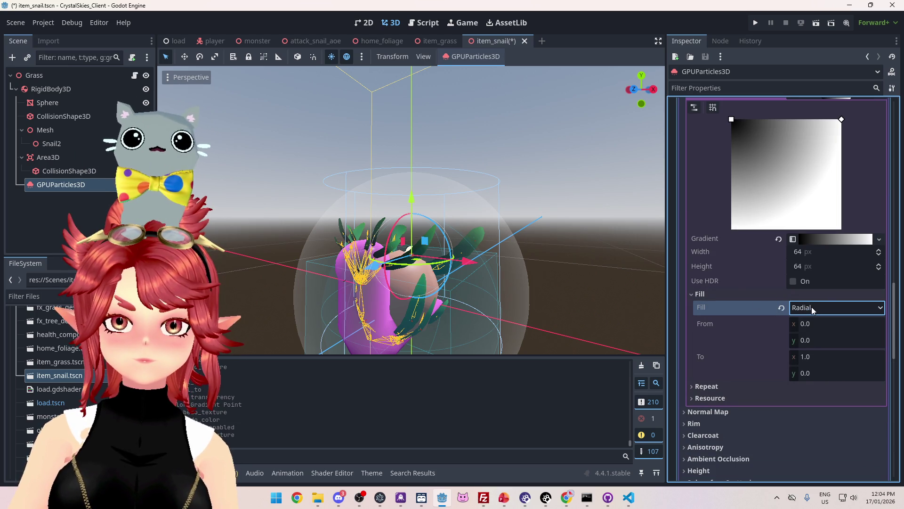
# - Set the emission gradient From to (0.5, 0.5) and To y to 0.5
pyautogui.click(817, 323)
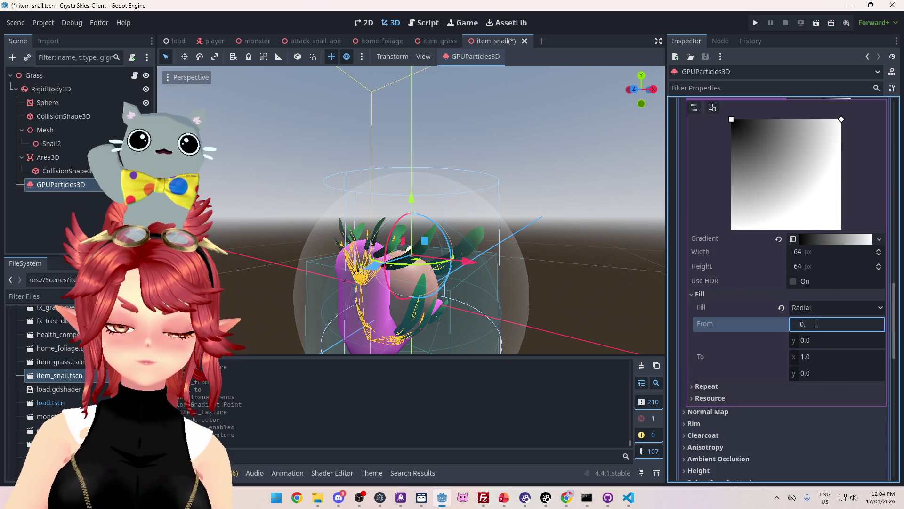
pyautogui.write('.5')
pyautogui.press('Tab')
pyautogui.write('0.5')
pyautogui.press('Tab')
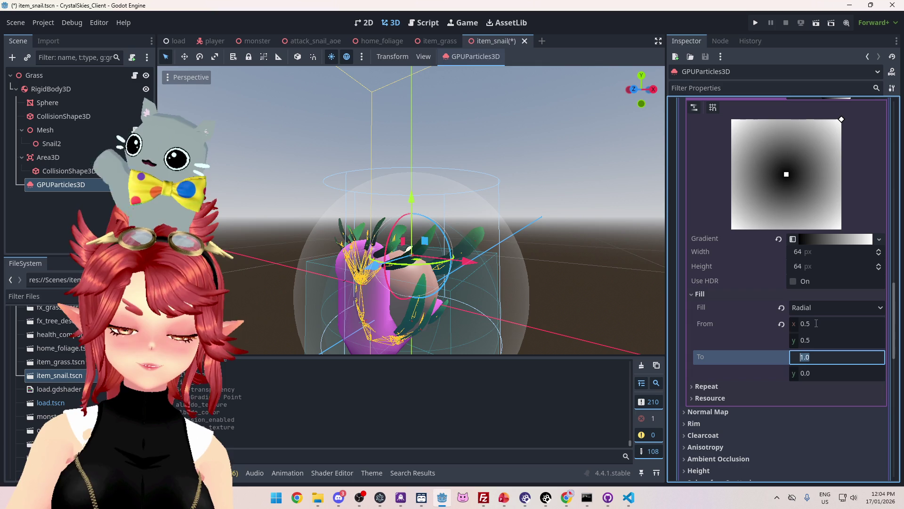
pyautogui.press('Tab')
pyautogui.write('0.5')
pyautogui.press('Return')
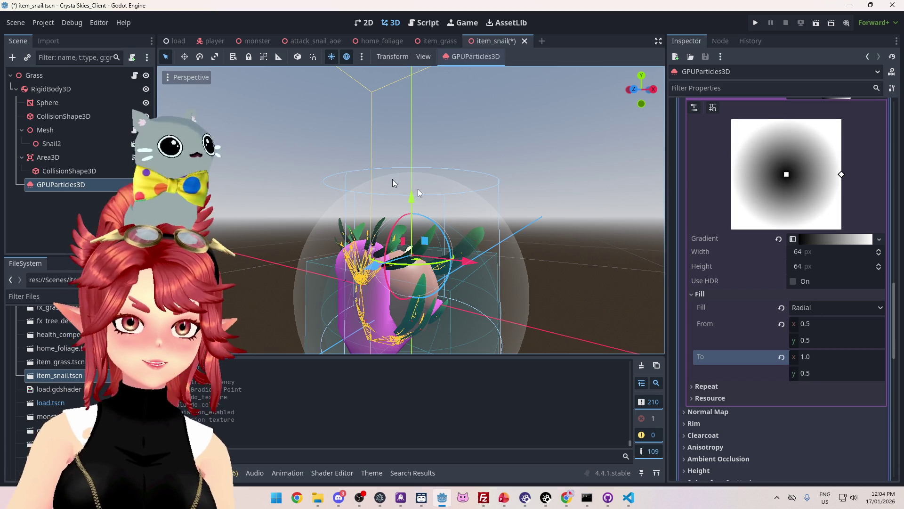
pyautogui.scroll(4, 748, 234)
pyautogui.click(830, 283)
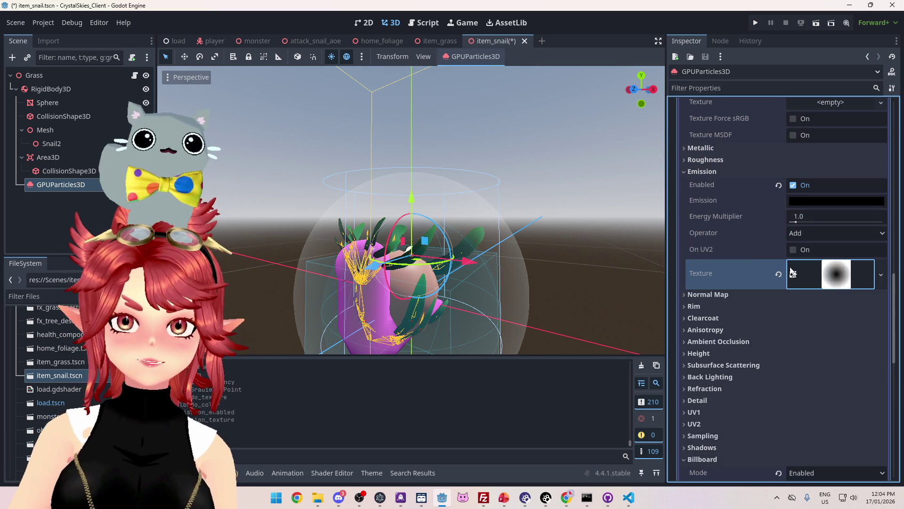
pyautogui.scroll(3, 806, 315)
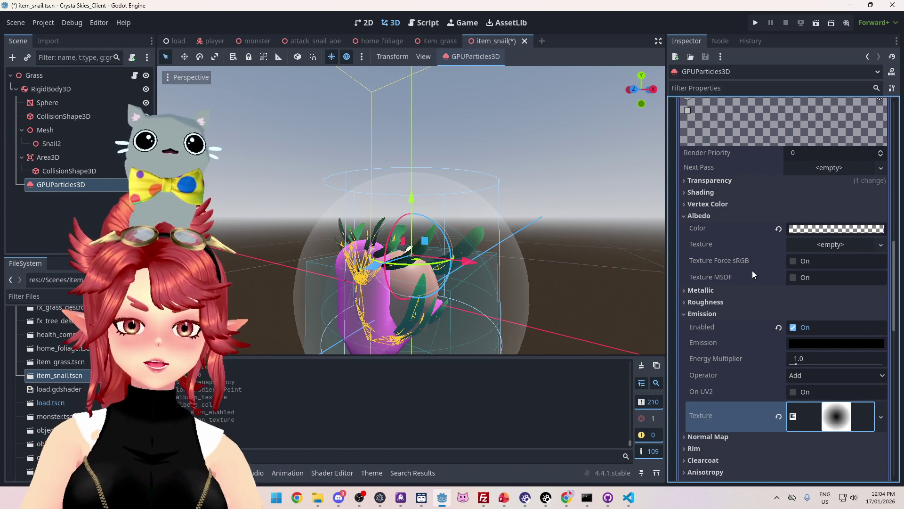
# - Make the albedo colour fully opaque white
pyautogui.click(818, 228)
pyautogui.click(822, 422)
pyautogui.moveTo(856, 433); pyautogui.dragTo(885, 434)
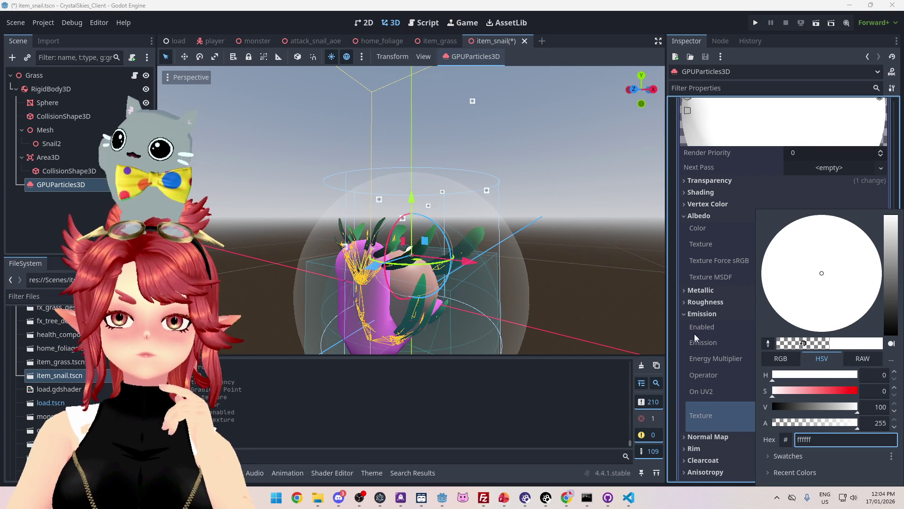
pyautogui.click(710, 317)
# - Add a new GradientTexture2D to the albedo texture with Radial fill
pyautogui.scroll(-2, 753, 377)
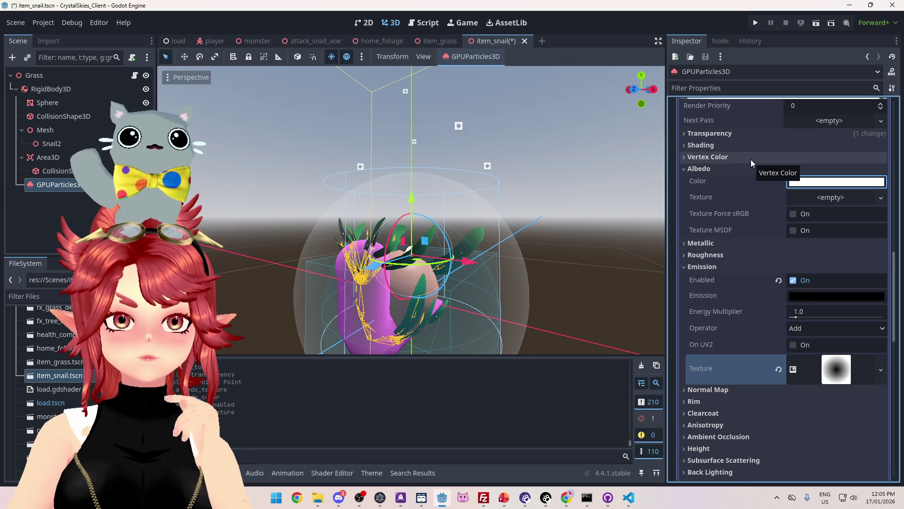
pyautogui.scroll(2, 859, 225)
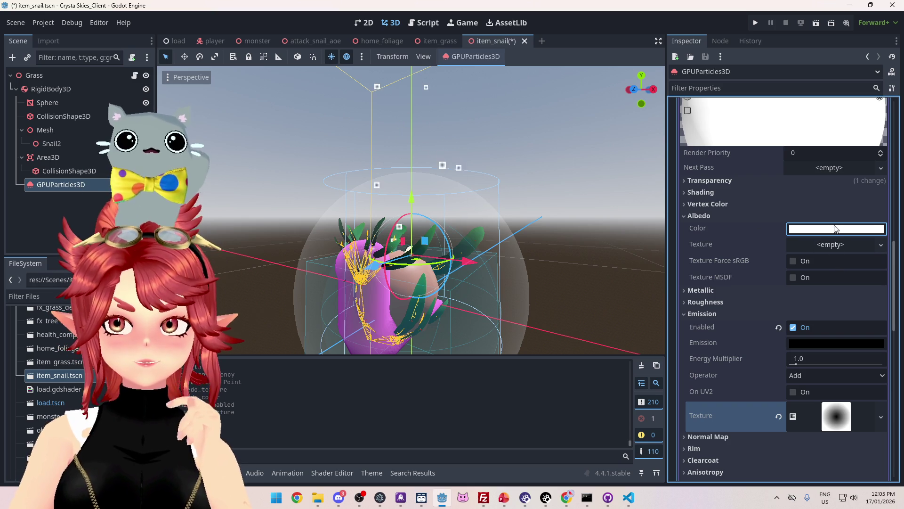
pyautogui.click(837, 245)
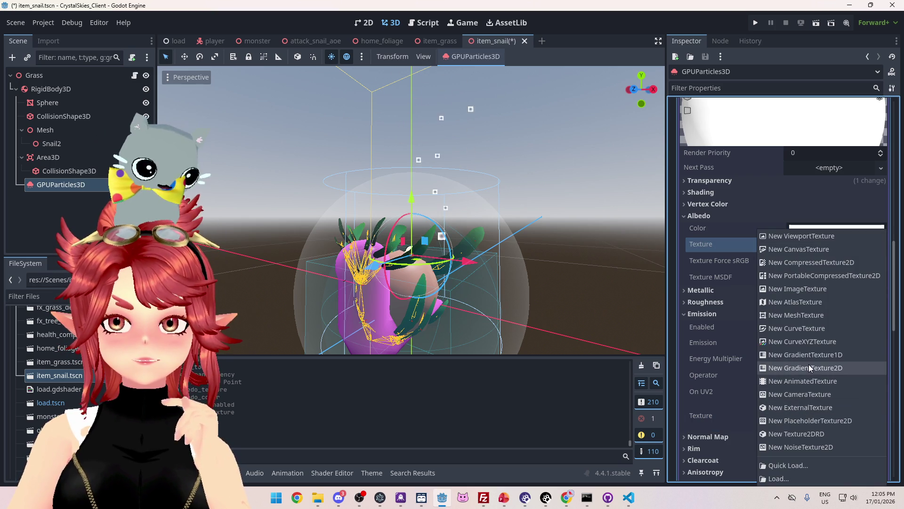
pyautogui.click(810, 367)
pyautogui.click(839, 261)
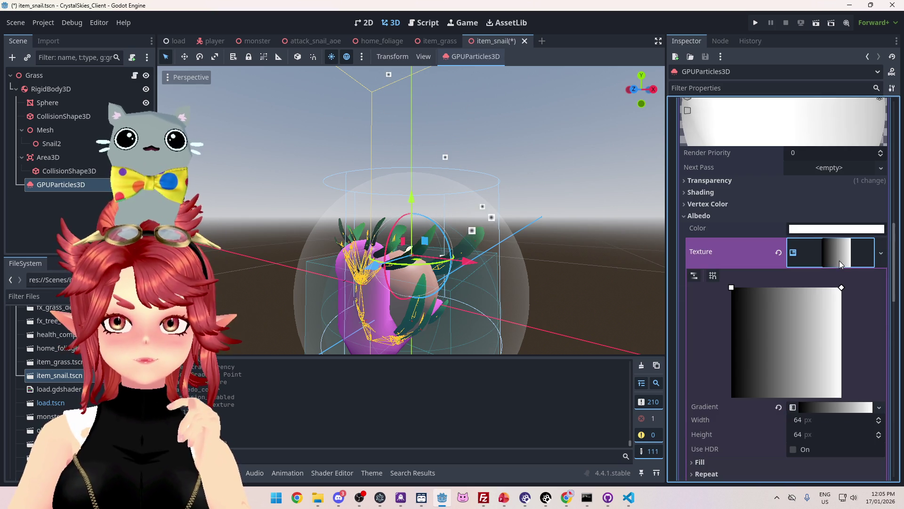
pyautogui.scroll(-5, 767, 311)
pyautogui.click(766, 382)
pyautogui.click(761, 379)
pyautogui.click(753, 369)
pyautogui.click(815, 381)
pyautogui.click(821, 408)
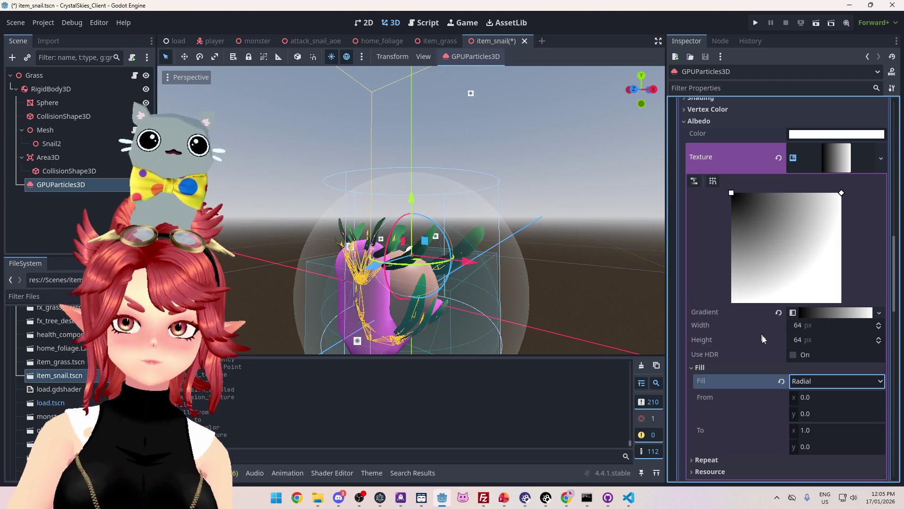
# - Recolour the gradient stops: black stop to white, the other stop fully transparent
pyautogui.scroll(-5, 765, 332)
pyautogui.scroll(6, 752, 288)
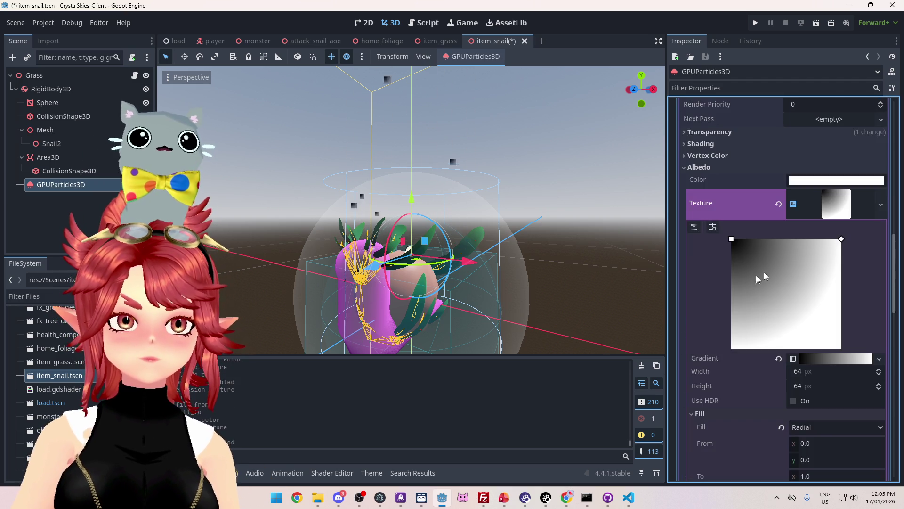
pyautogui.scroll(2, 749, 283)
pyautogui.scroll(-2, 825, 310)
pyautogui.scroll(1, 801, 294)
pyautogui.scroll(-1, 801, 294)
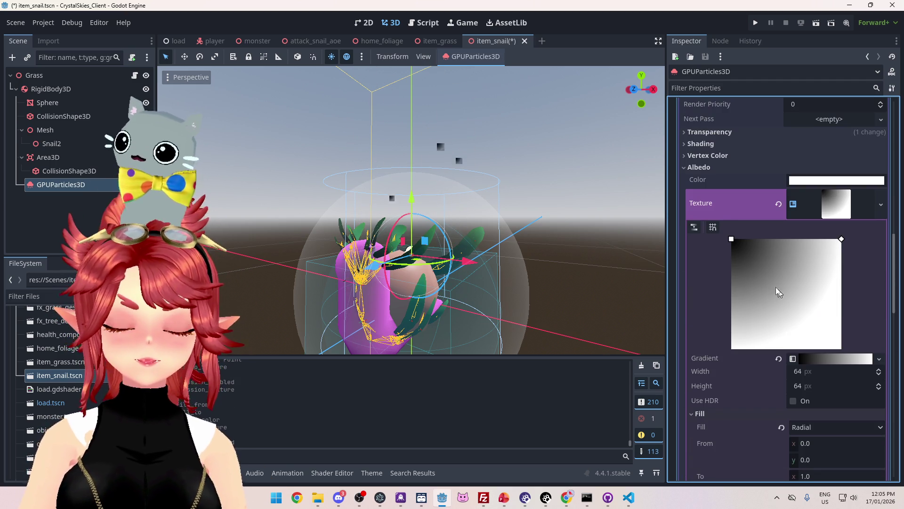
pyautogui.click(835, 358)
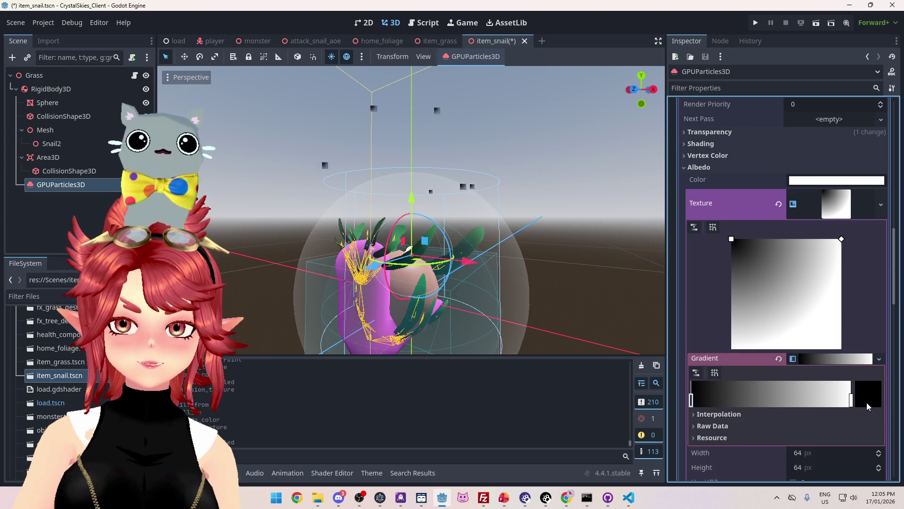
pyautogui.click(869, 405)
pyautogui.moveTo(824, 198); pyautogui.dragTo(824, 111)
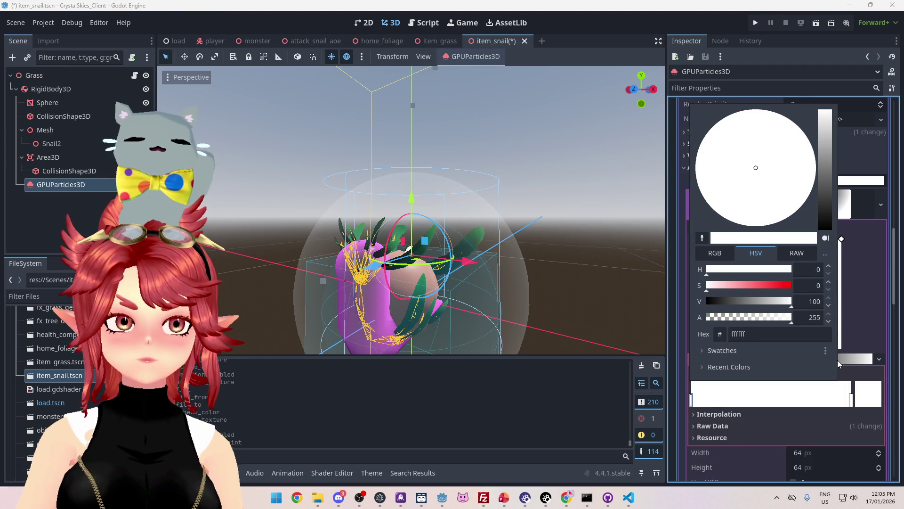
pyautogui.click(818, 402)
pyautogui.click(872, 404)
pyautogui.moveTo(776, 322); pyautogui.dragTo(570, 315)
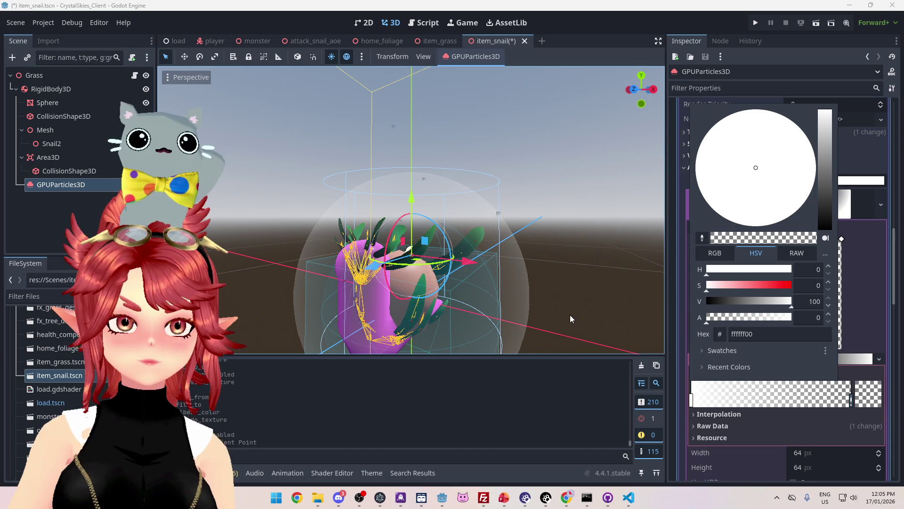
pyautogui.click(757, 455)
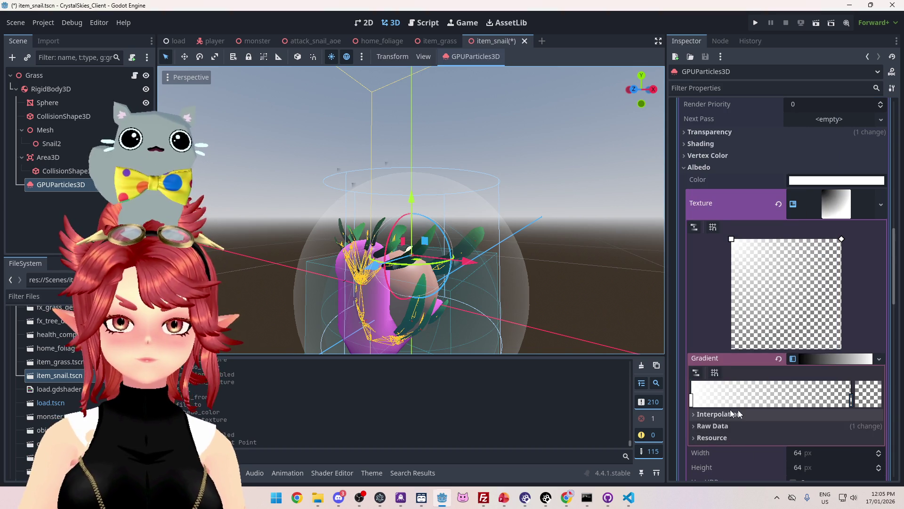
# - Set the albedo gradient From to (0.5, 0.5) and To y to 0.5
pyautogui.scroll(-3, 749, 386)
pyautogui.click(820, 383)
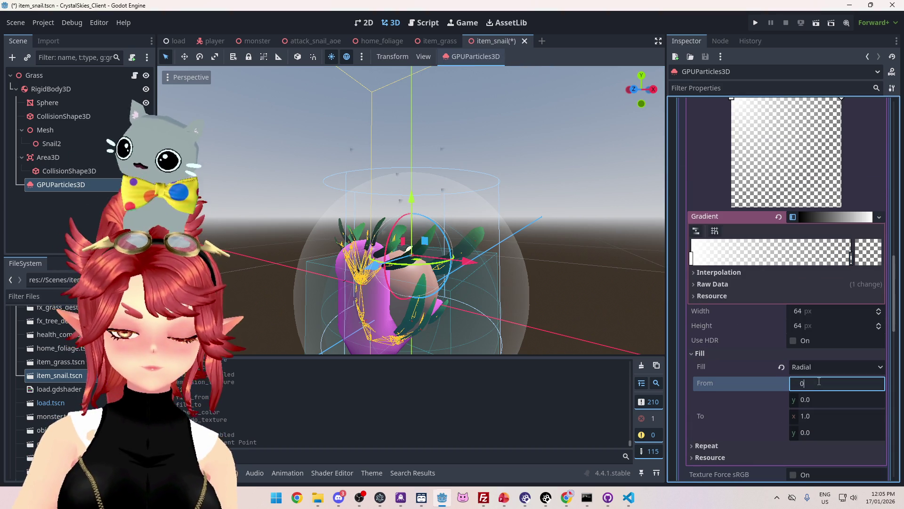
pyautogui.write('0.5')
pyautogui.press('Tab')
pyautogui.write('0')
pyautogui.press('Tab')
pyautogui.press('Tab')
pyautogui.write('0.5')
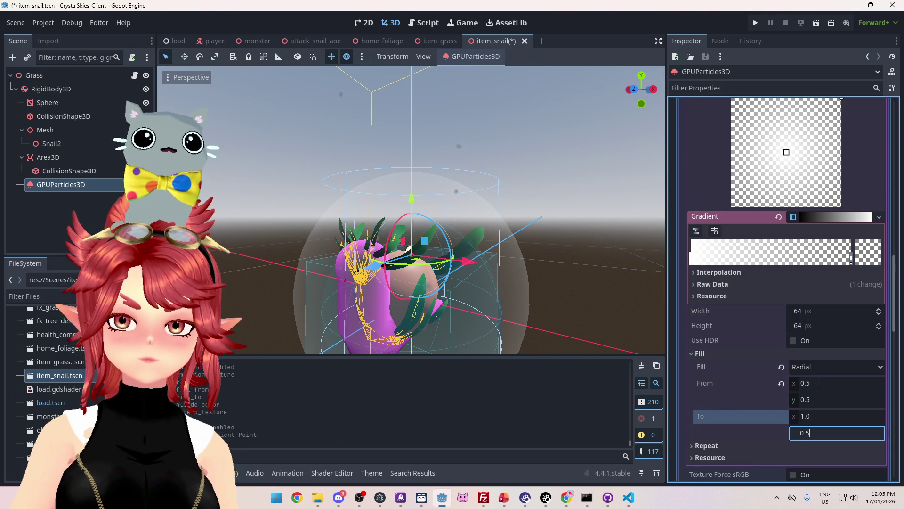
pyautogui.press('Return')
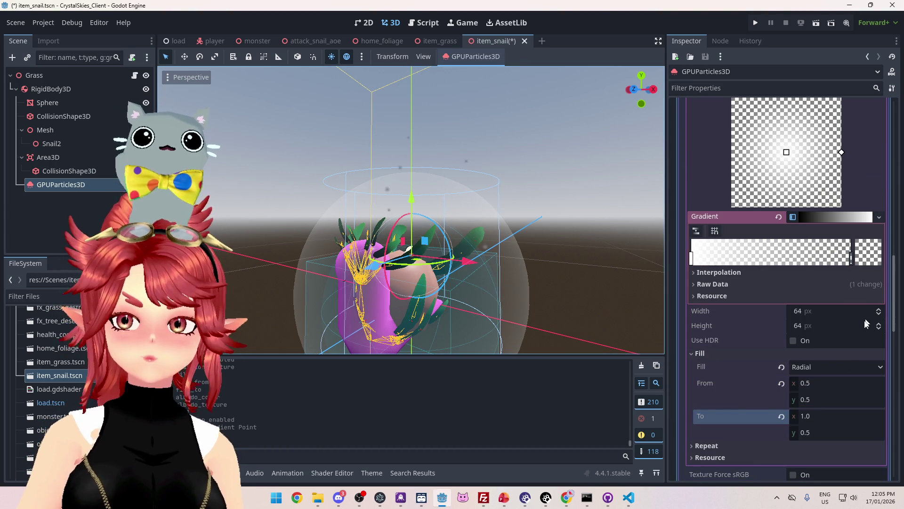
pyautogui.scroll(4, 841, 360)
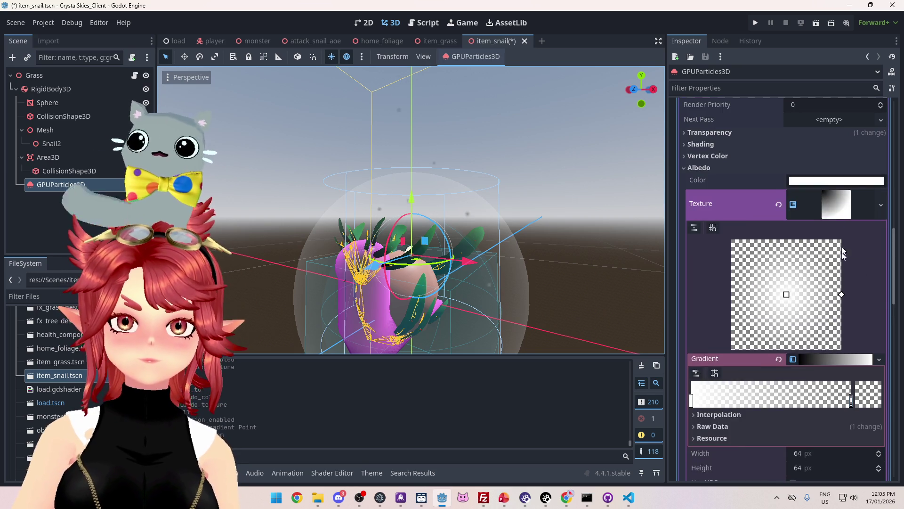
pyautogui.click(834, 205)
pyautogui.scroll(-9, 766, 298)
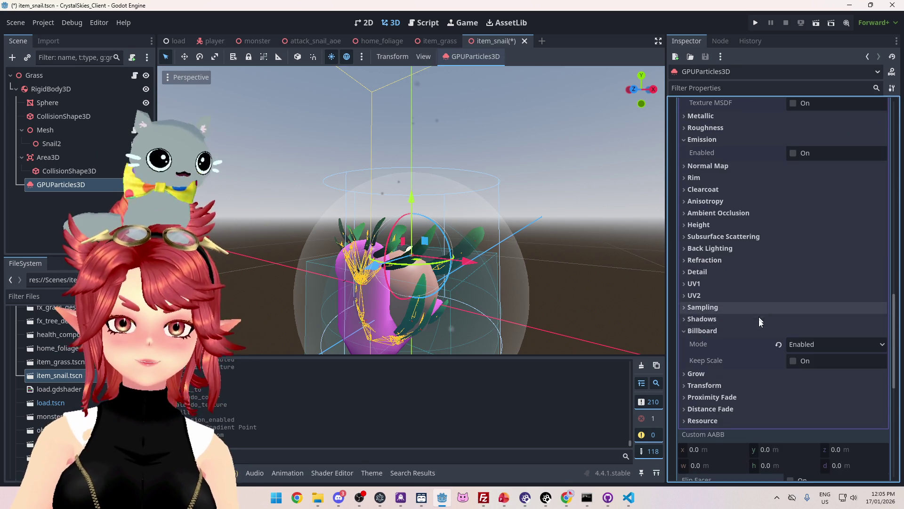
# - Re-enable Emission and change the emission gradient's black stop to white
pyautogui.scroll(5, 753, 345)
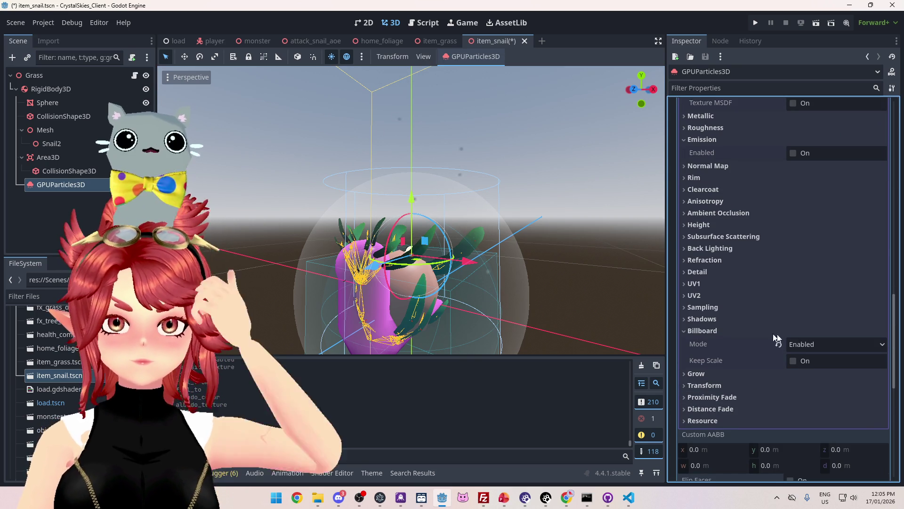
pyautogui.scroll(3, 751, 226)
pyautogui.click(794, 248)
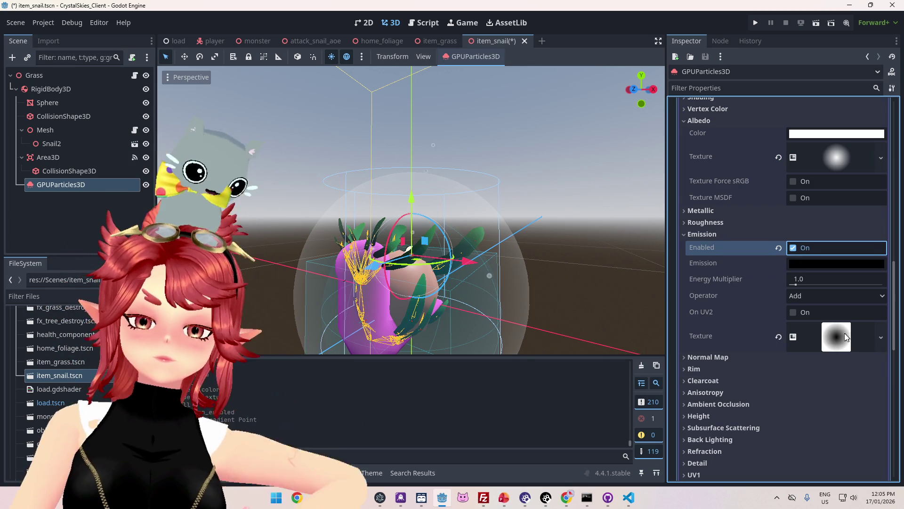
pyautogui.click(844, 333)
pyautogui.click(836, 306)
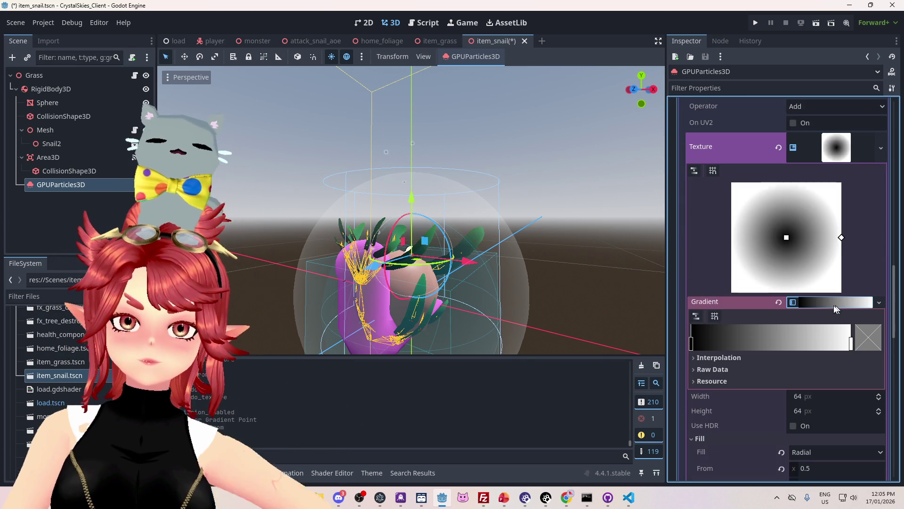
pyautogui.click(864, 338)
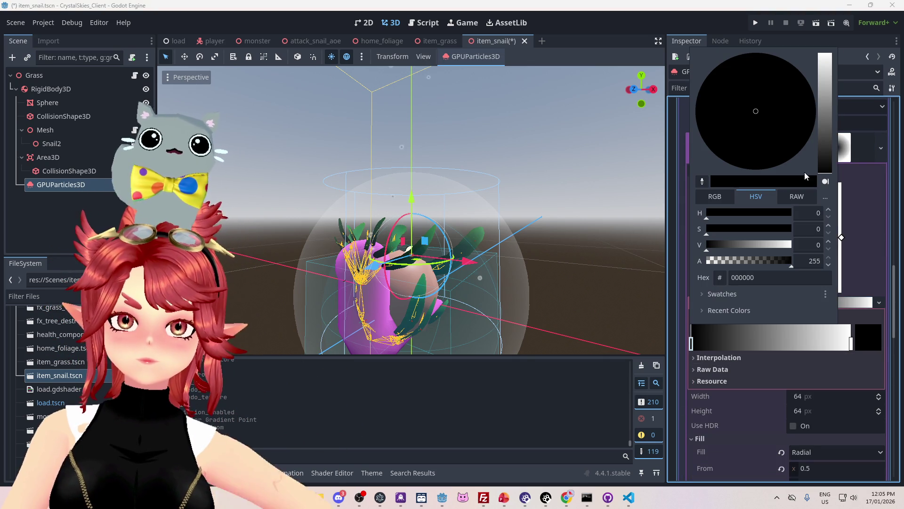
pyautogui.moveTo(824, 142); pyautogui.dragTo(825, 53)
pyautogui.click(866, 339)
# - Set the other emission gradient stop's alpha to 0 for full transparency
pyautogui.click(866, 340)
pyautogui.moveTo(728, 255); pyautogui.dragTo(630, 254)
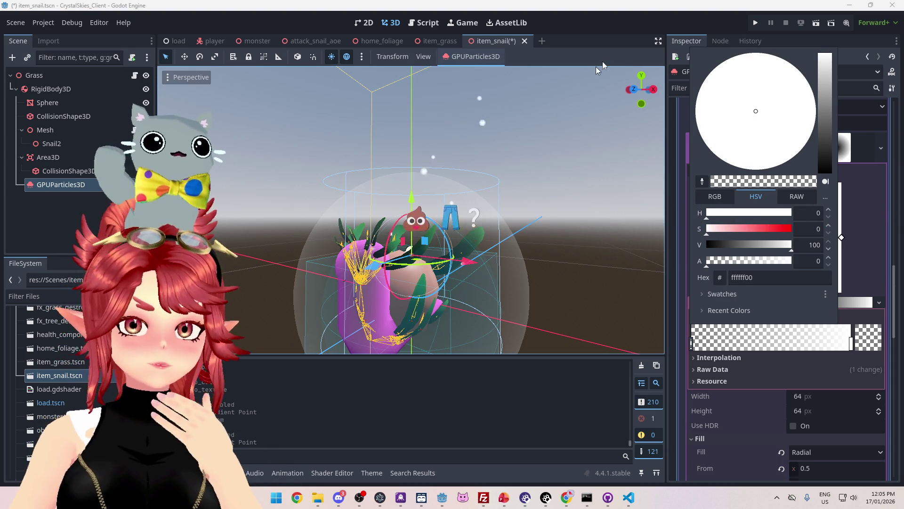
pyautogui.click(597, 21)
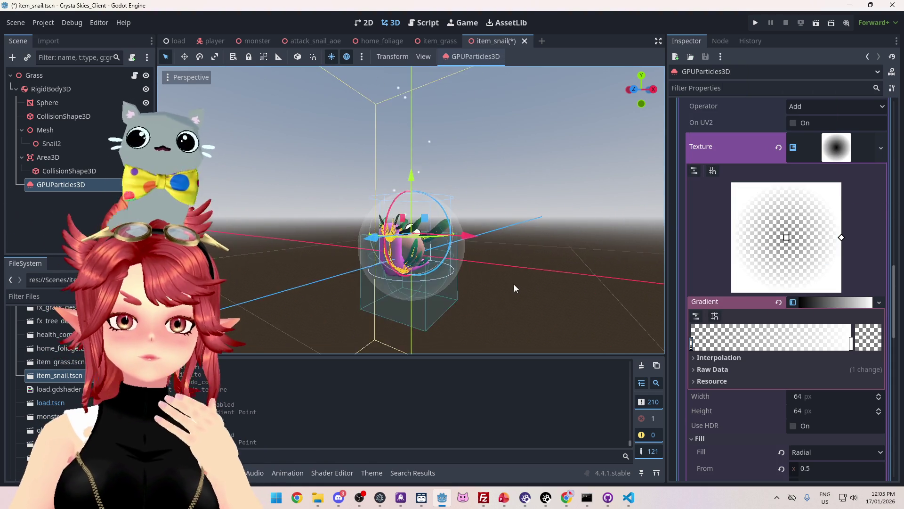
pyautogui.scroll(8, 758, 376)
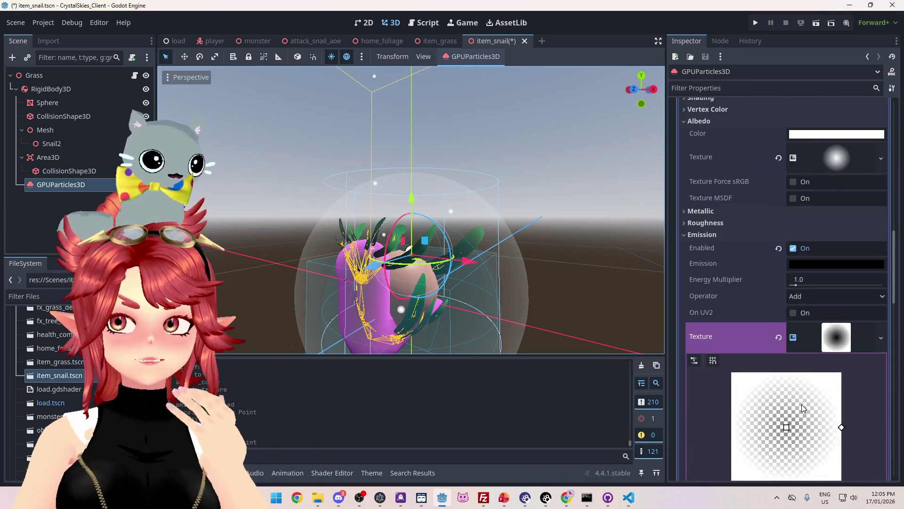
pyautogui.scroll(-1, 782, 325)
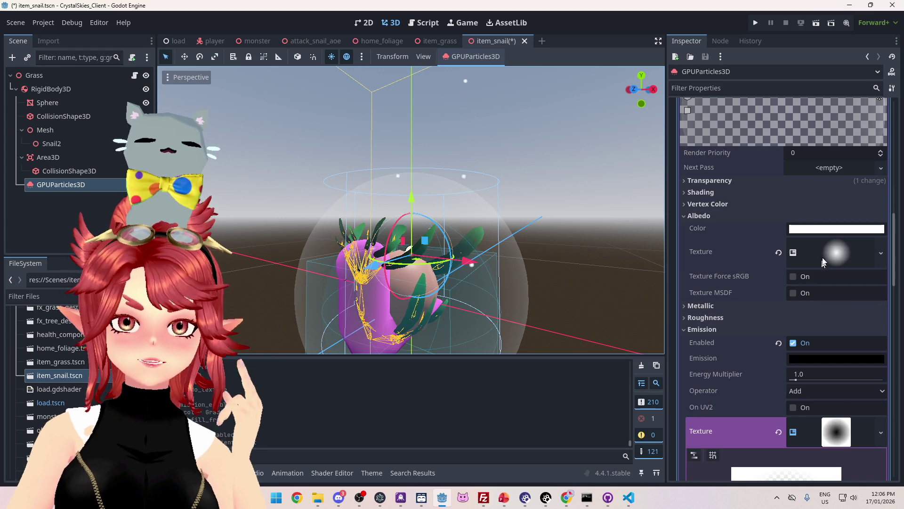
# - Make the albedo gradient's centre stop semi-transparent white (alpha 134, ffffff86)
pyautogui.click(826, 253)
pyautogui.scroll(-1, 781, 372)
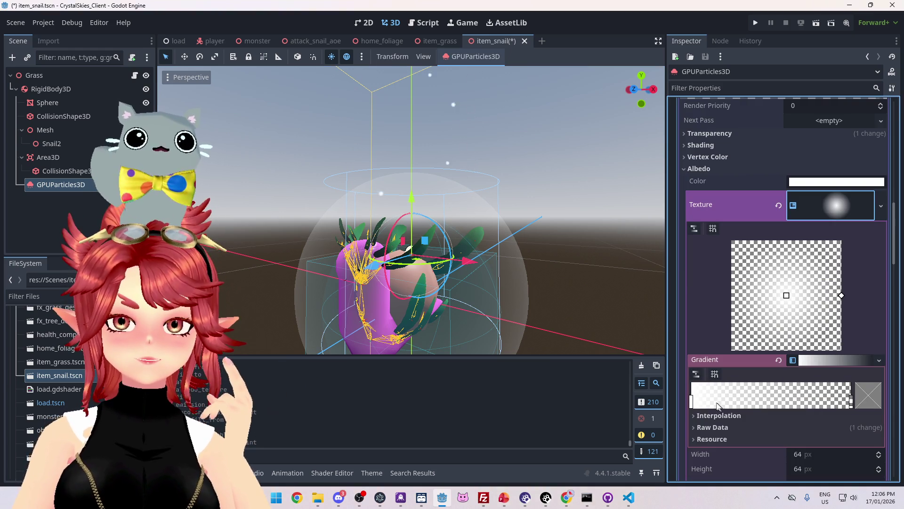
pyautogui.click(691, 401)
pyautogui.click(858, 401)
pyautogui.moveTo(764, 321); pyautogui.dragTo(753, 323)
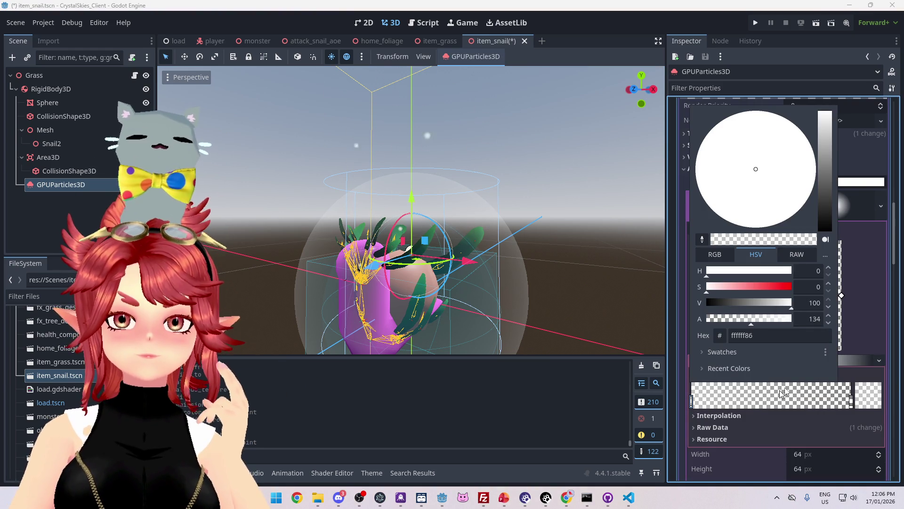
pyautogui.click(848, 218)
# - Collapse the albedo texture, save item_snail.tscn with Ctrl+S, and run the project with F5
pyautogui.click(849, 218)
pyautogui.hotkey('ctrl', 's')
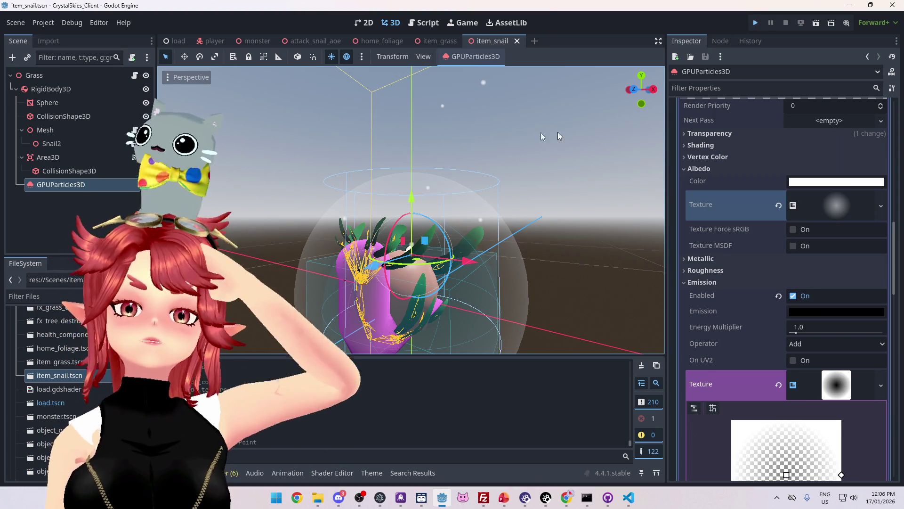
pyautogui.press('F5')
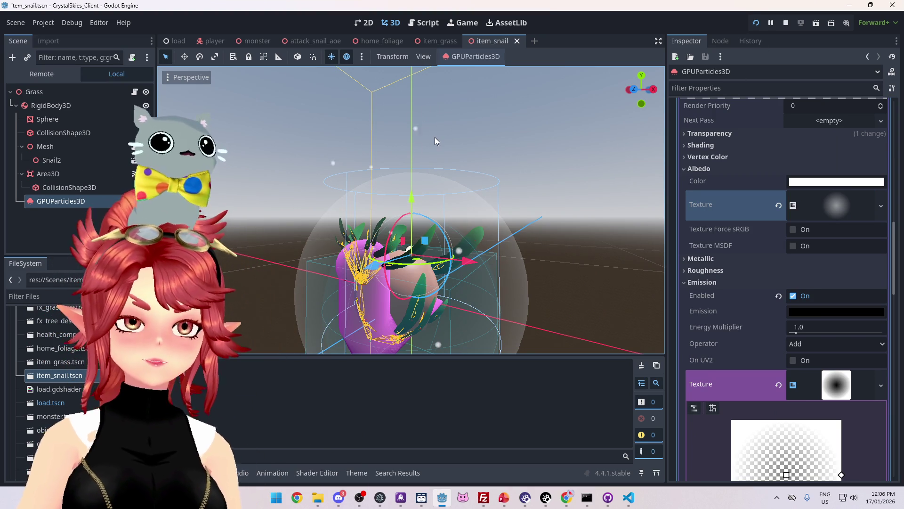
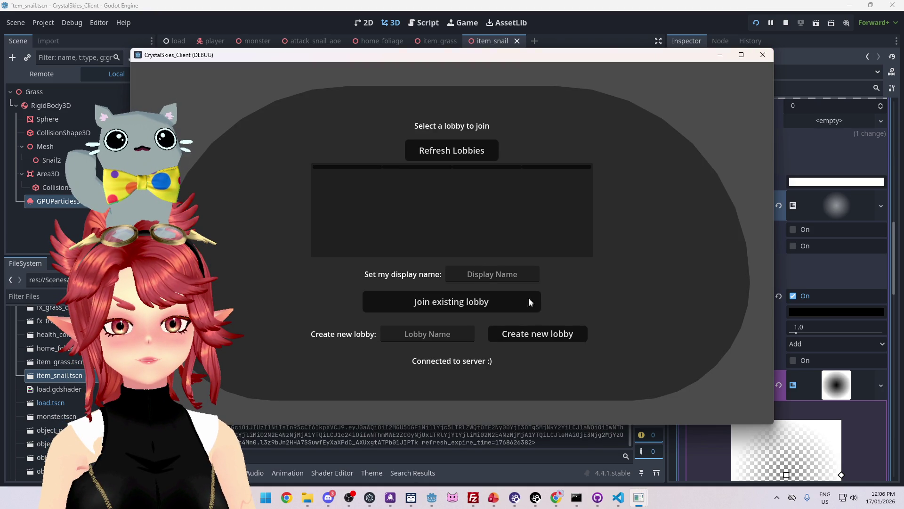
# - Enter a display name and the lobby name 'sxff', then create a new lobby
pyautogui.click(503, 273)
pyautogui.write('Phwee')
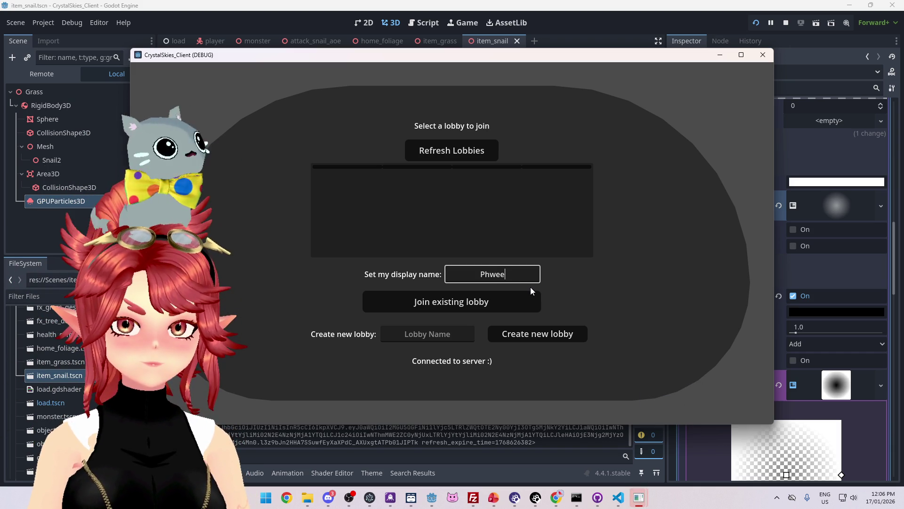
pyautogui.press('Tab')
pyautogui.write('sxff')
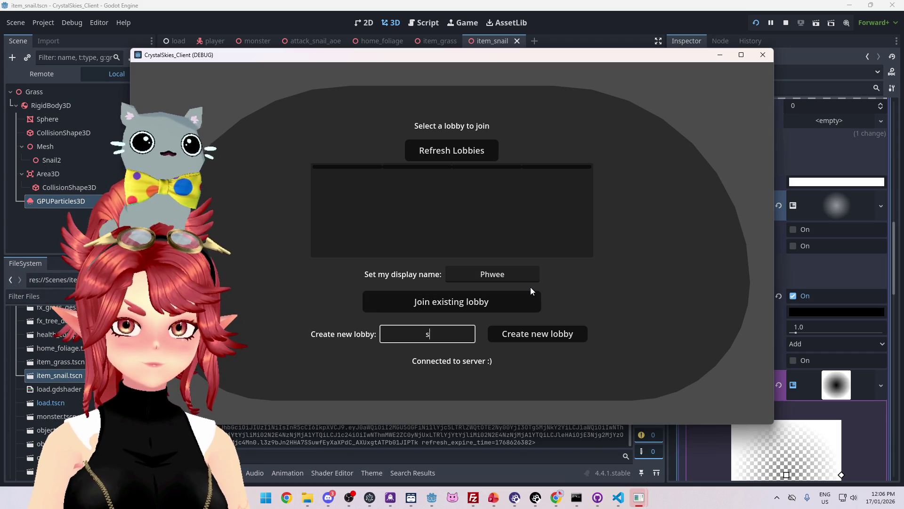
pyautogui.click(546, 335)
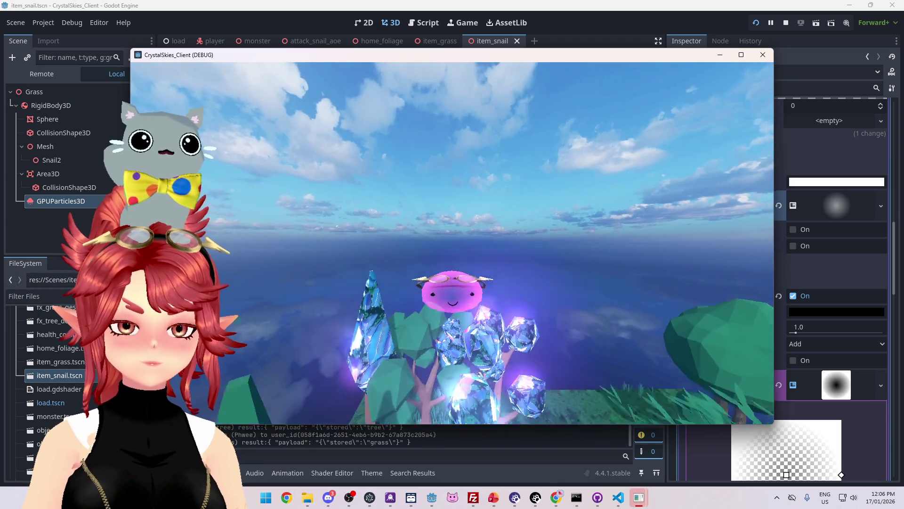
# - Walk through the glowing grassland, toggle the Host Settings menu, then stop the game with F8
pyautogui.press('w')
pyautogui.press('w')
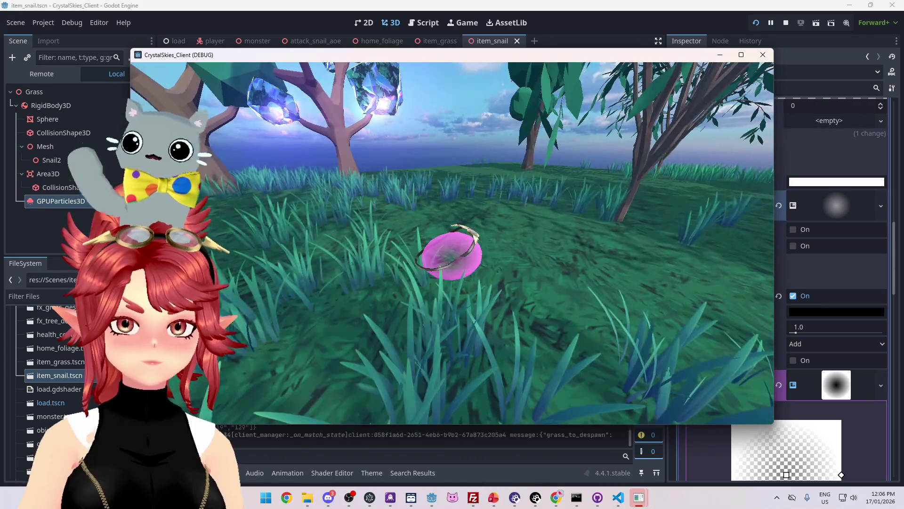
pyautogui.press('Escape')
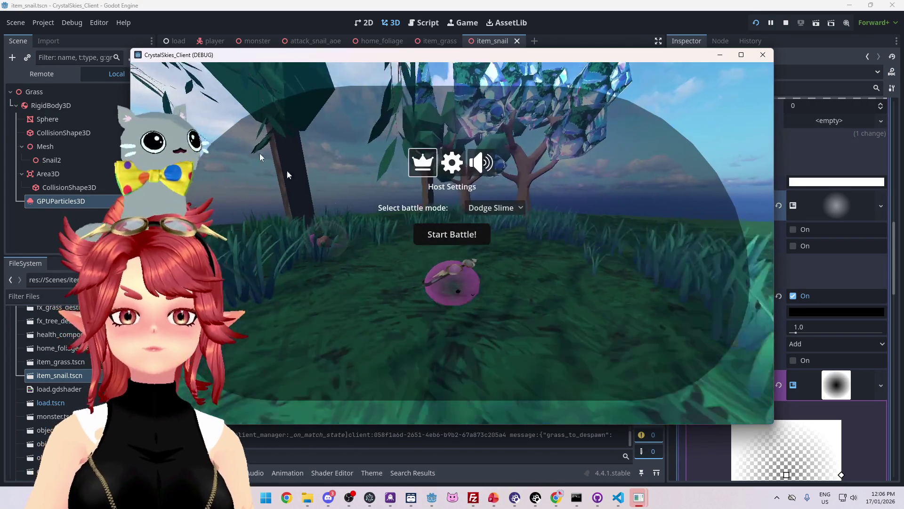
pyautogui.press('Escape')
pyautogui.press('w')
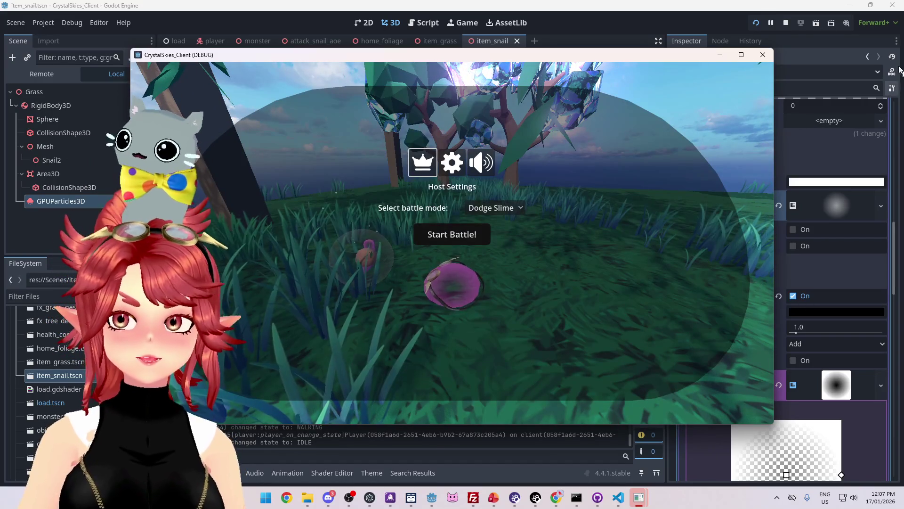
pyautogui.press('F8')
# - Collapse the draw-pass mesh's emission texture, Albedo, Emission, material and mesh details
pyautogui.scroll(-3, 755, 307)
pyautogui.scroll(3, 766, 318)
pyautogui.click(836, 384)
pyautogui.scroll(3, 835, 378)
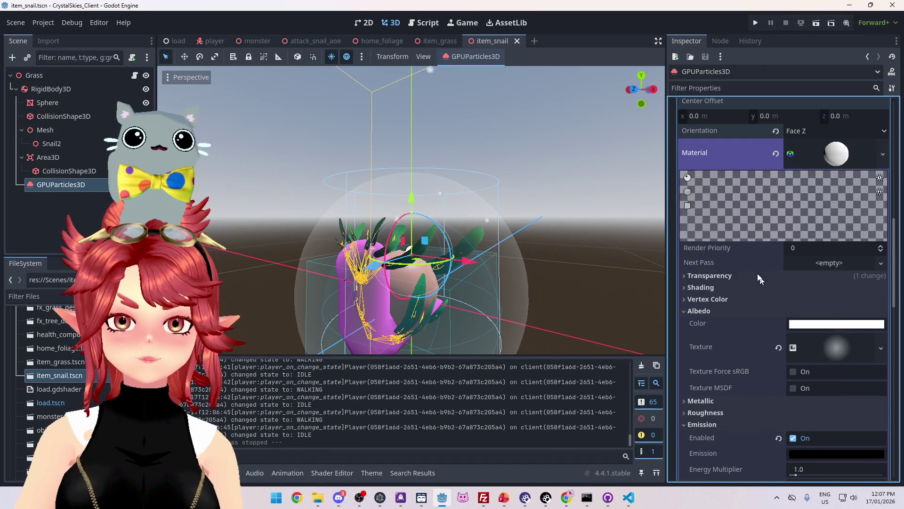
pyautogui.click(699, 311)
pyautogui.click(703, 346)
pyautogui.scroll(-3, 754, 332)
pyautogui.scroll(3, 801, 306)
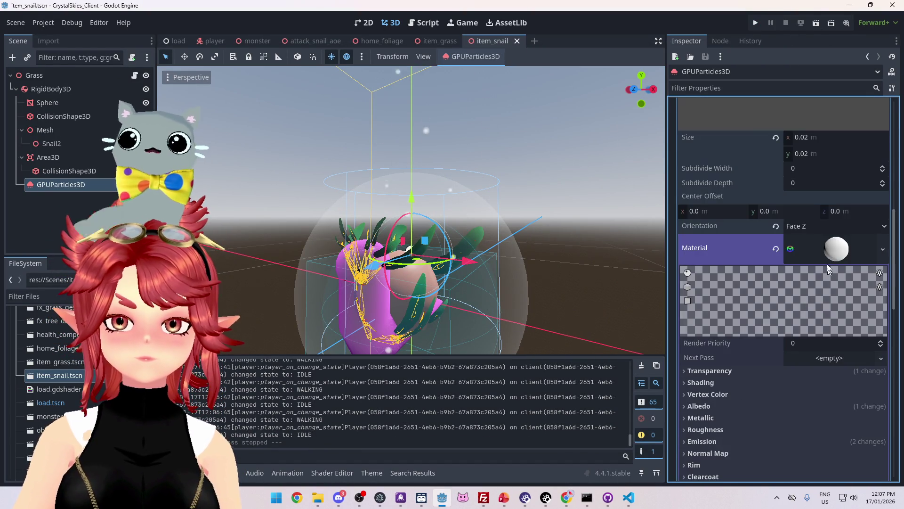
pyautogui.click(833, 248)
pyautogui.scroll(3, 820, 306)
pyautogui.click(828, 243)
pyautogui.scroll(5, 801, 288)
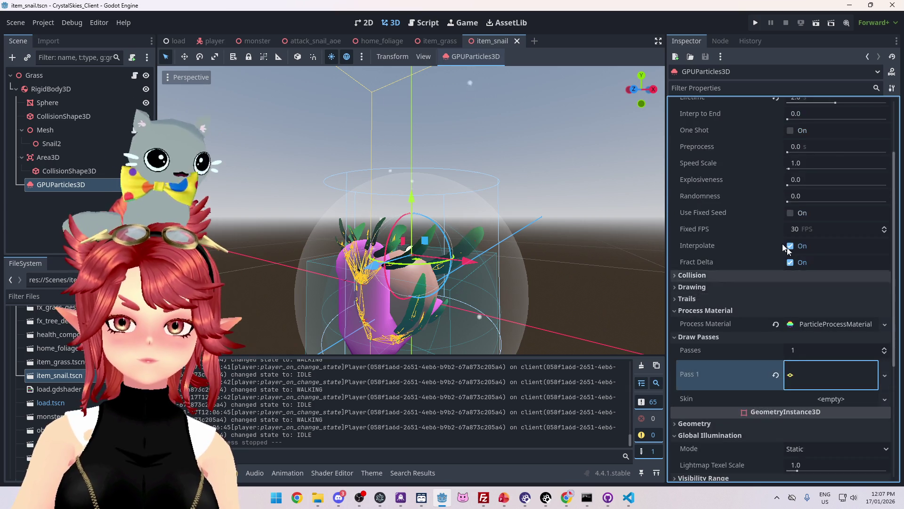
# - Collapse the particles' Time, Process Material and Draw Passes sections
pyautogui.click(687, 174)
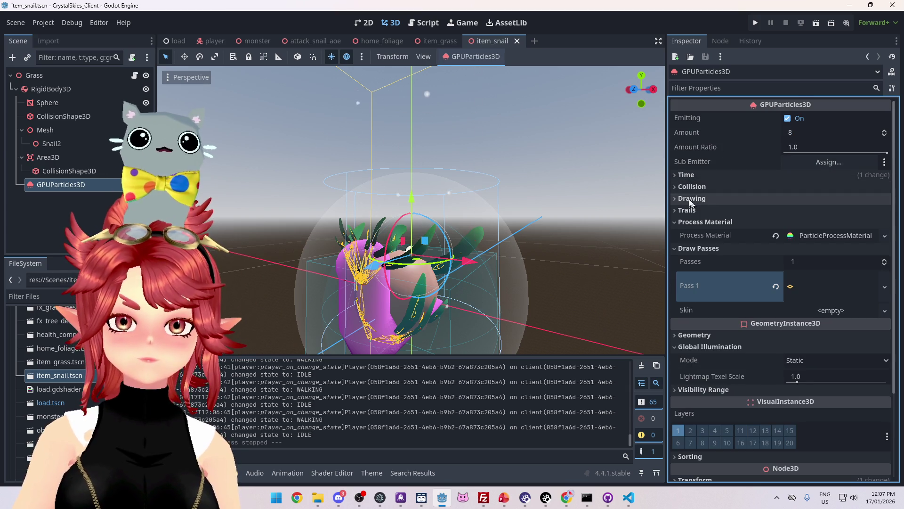
pyautogui.scroll(-3, 731, 283)
pyautogui.scroll(2, 752, 300)
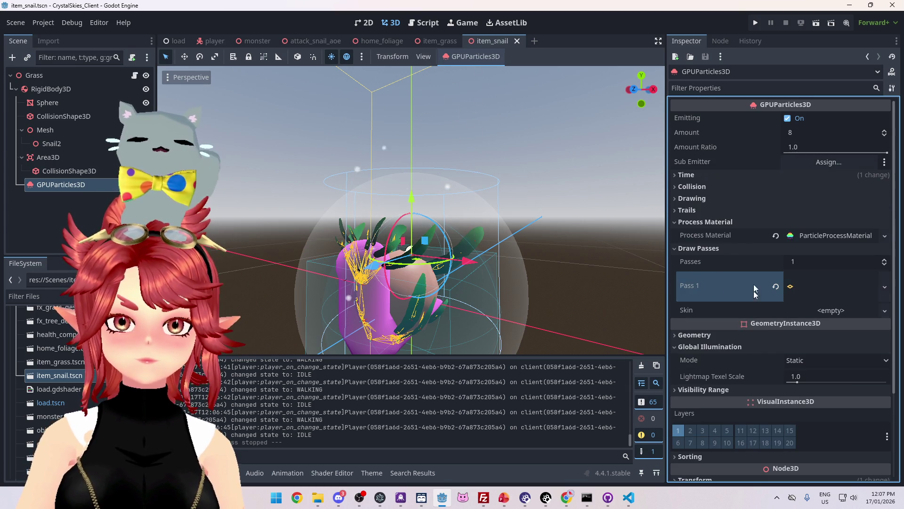
pyautogui.click(693, 221)
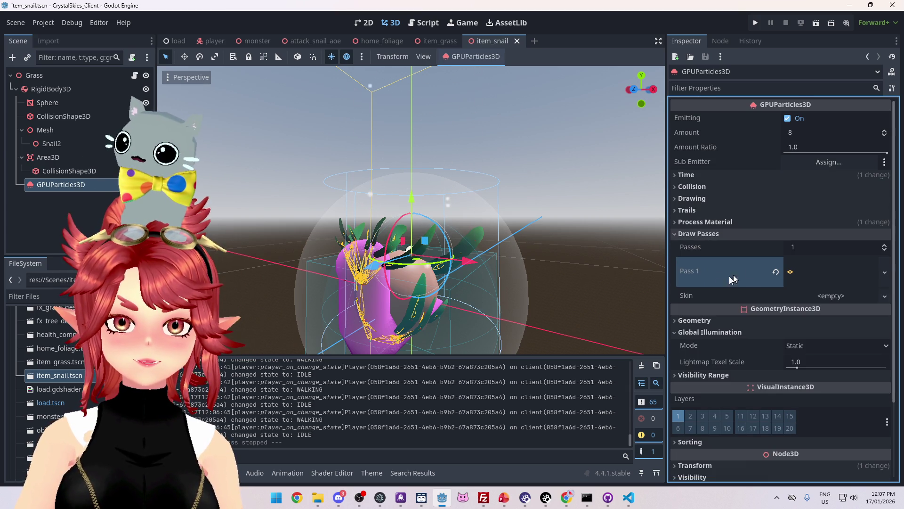
pyautogui.click(692, 233)
# - Expand Process Material's ParticleProcessMaterial down to its Display > Scale settings
pyautogui.click(700, 223)
pyautogui.click(806, 234)
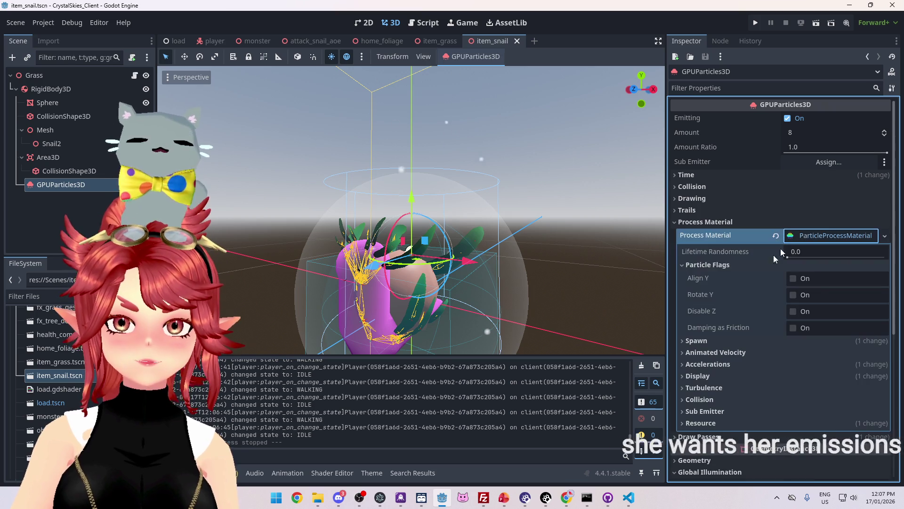
pyautogui.scroll(-2, 713, 303)
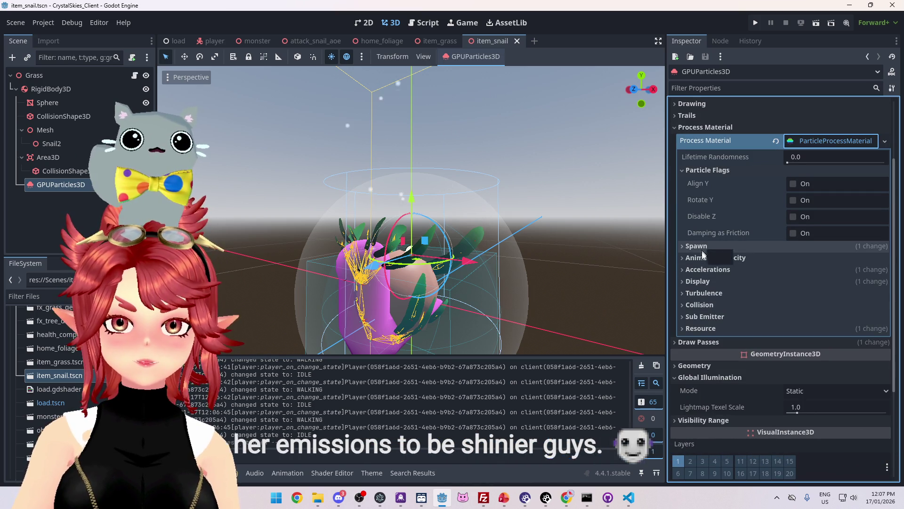
pyautogui.click(696, 281)
pyautogui.click(699, 292)
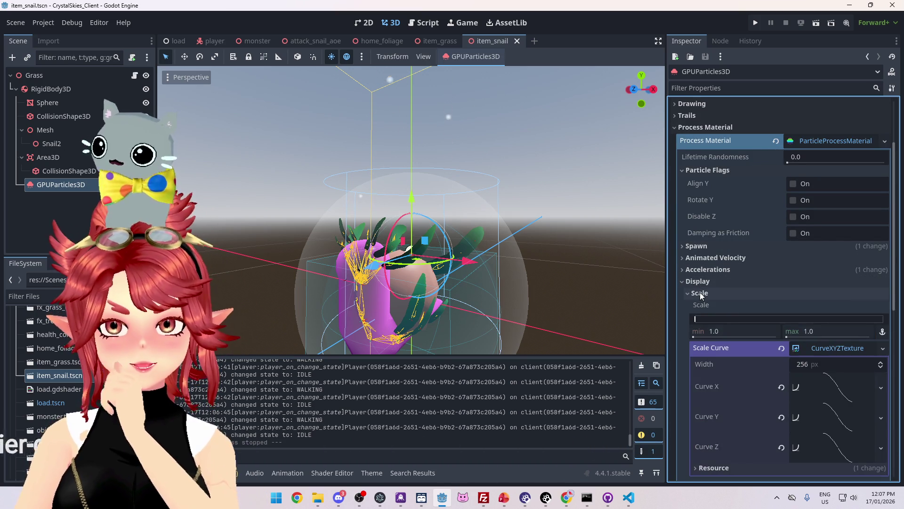
pyautogui.scroll(-3, 704, 335)
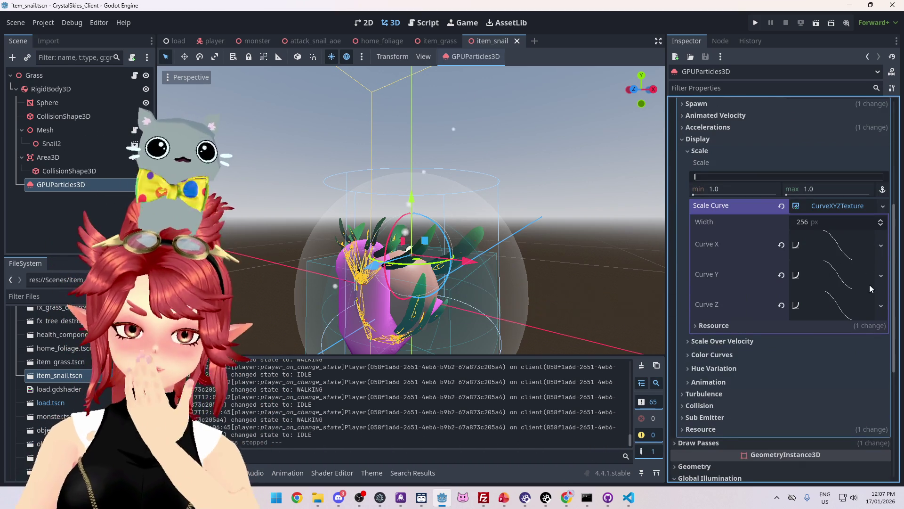
pyautogui.scroll(-4, 502, 220)
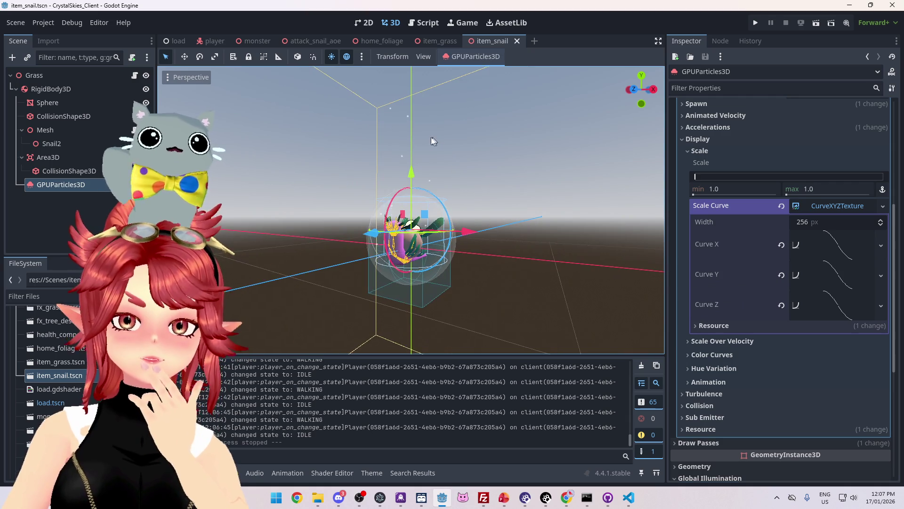
pyautogui.moveTo(437, 142)
pyautogui.mouseDown()
pyautogui.moveTo(448, 194)
pyautogui.moveTo(437, 253)
pyautogui.moveTo(437, 173)
pyautogui.mouseUp()
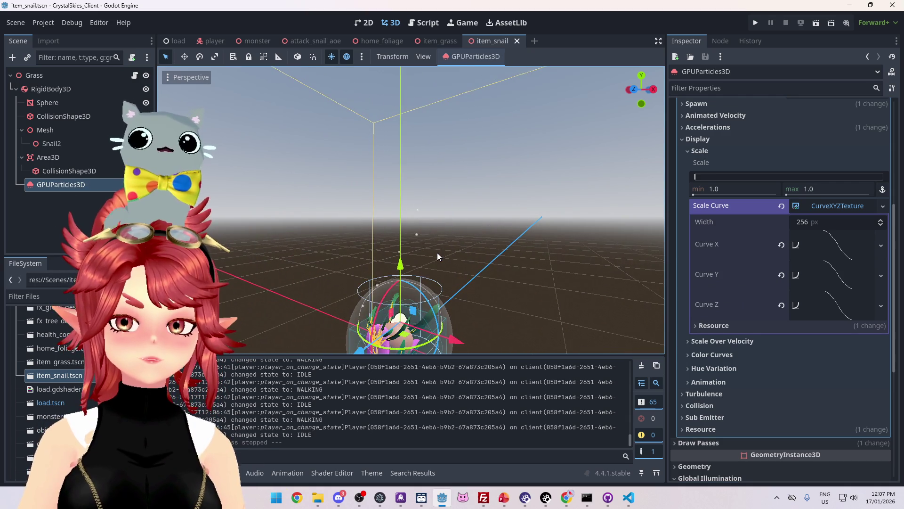
pyautogui.click(723, 189)
pyautogui.write('0')
pyautogui.press('Return')
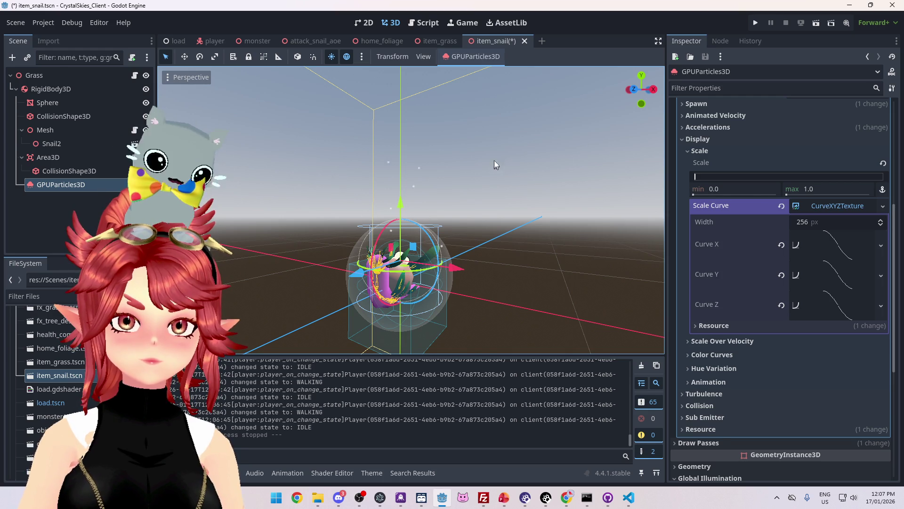
pyautogui.click(741, 189)
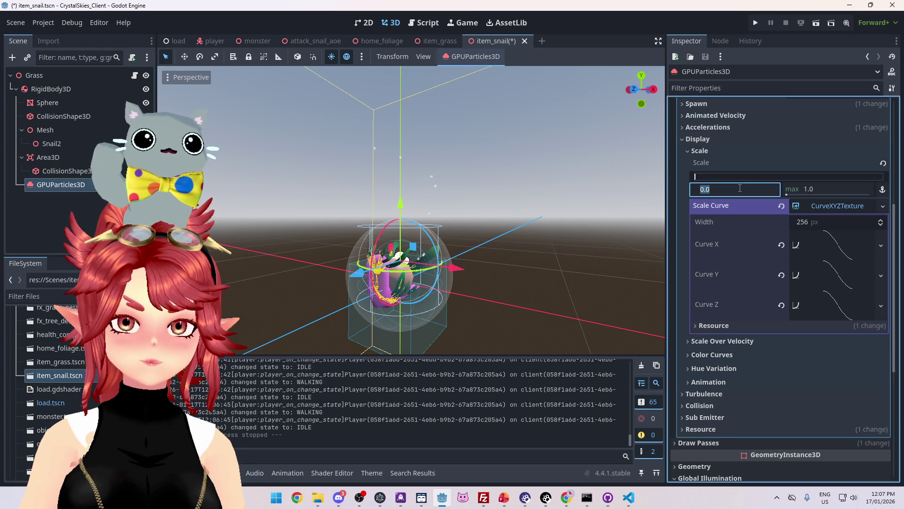
pyautogui.click(768, 150)
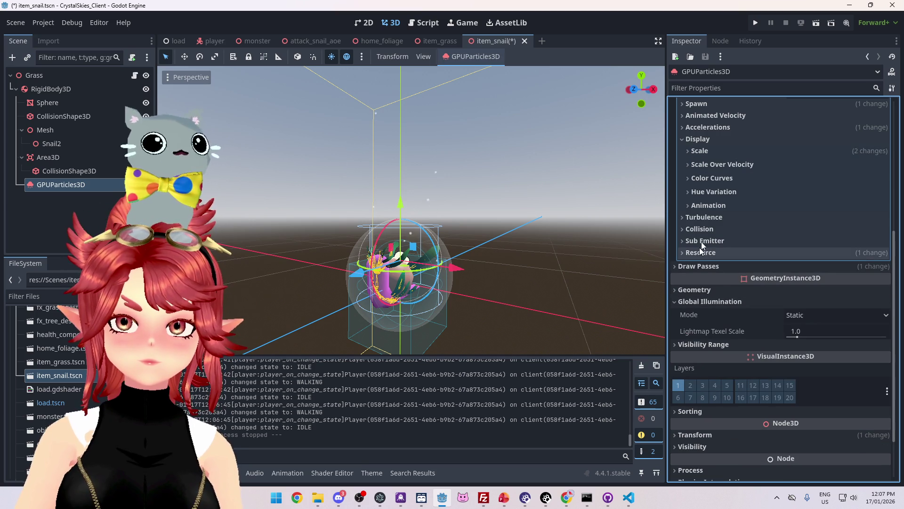
pyautogui.click(713, 153)
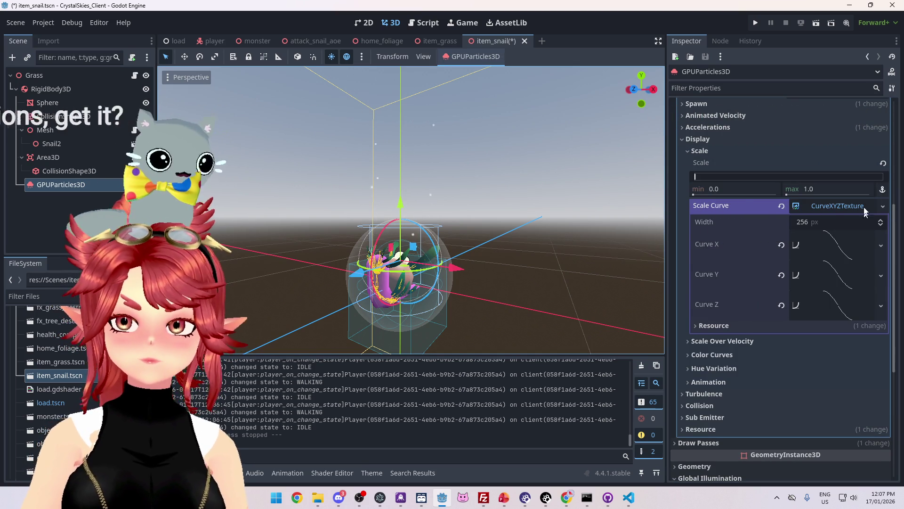
pyautogui.click(869, 175)
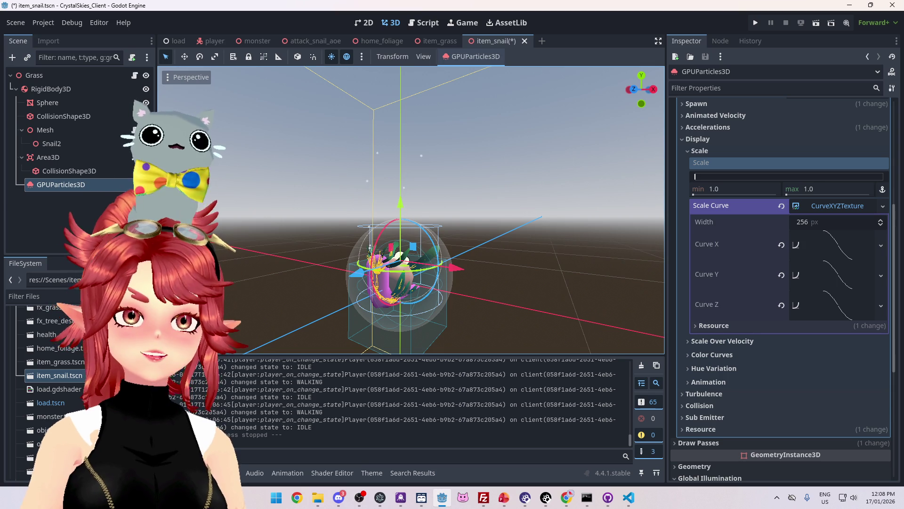
pyautogui.moveTo(595, 304)
pyautogui.mouseDown()
pyautogui.moveTo(508, 284)
pyautogui.moveTo(481, 246)
pyautogui.moveTo(617, 252)
pyautogui.moveTo(494, 291)
pyautogui.moveTo(530, 256)
pyautogui.mouseUp()
pyautogui.scroll(3, 530, 257)
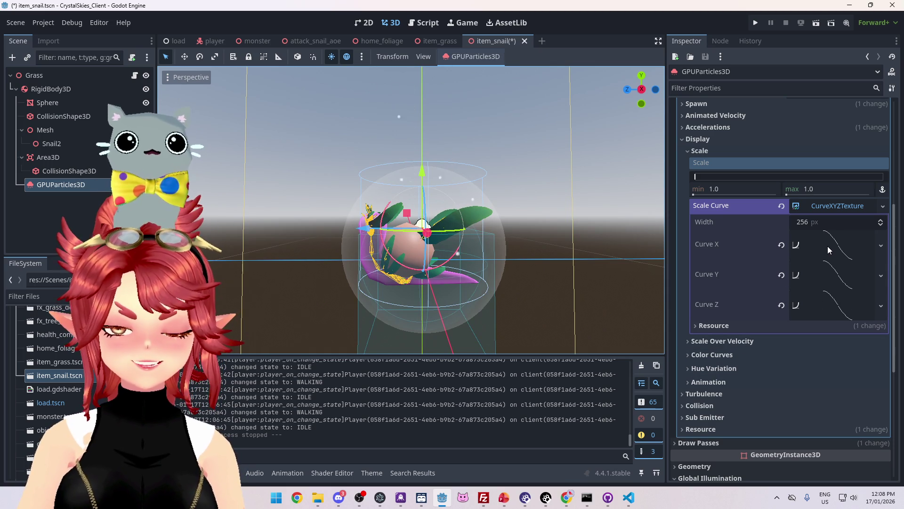
pyautogui.moveTo(555, 259)
pyautogui.mouseDown()
pyautogui.moveTo(598, 253)
pyautogui.moveTo(547, 222)
pyautogui.moveTo(547, 285)
pyautogui.moveTo(547, 242)
pyautogui.mouseUp()
pyautogui.click(848, 251)
pyautogui.click(874, 356)
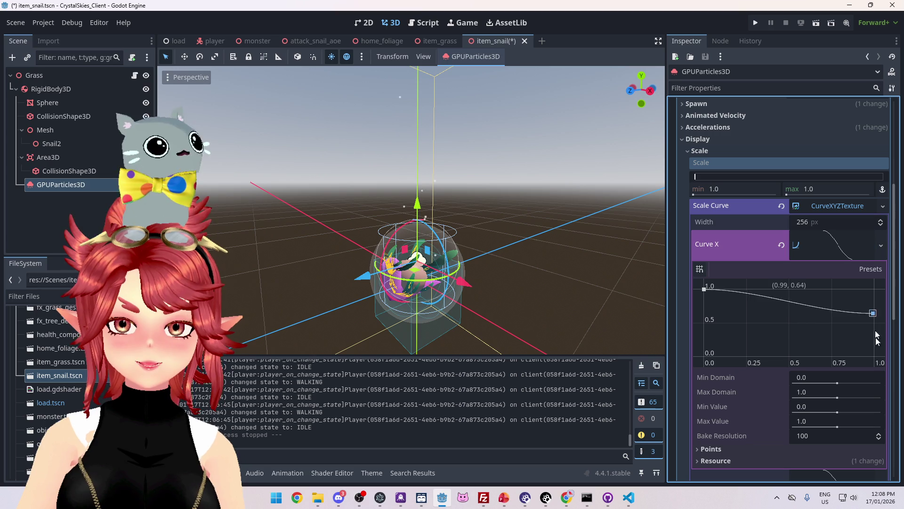
pyautogui.click(829, 247)
pyautogui.scroll(2, 735, 165)
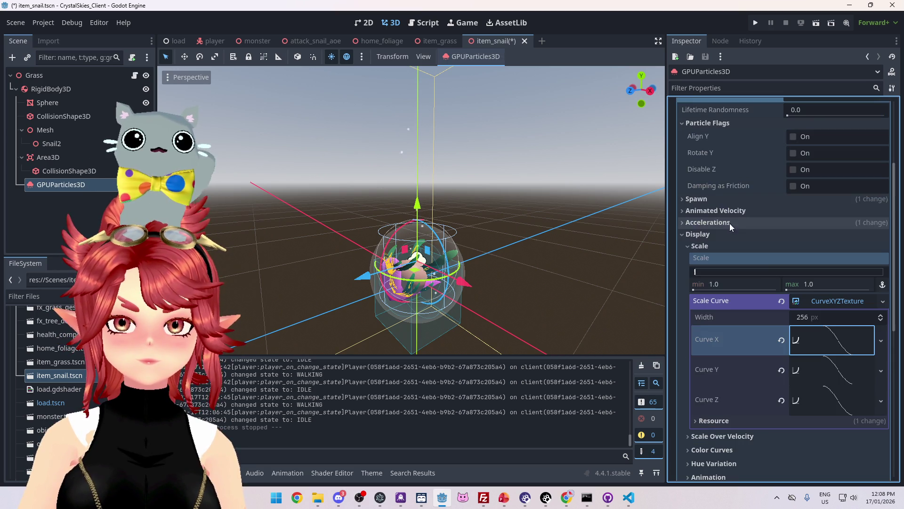
pyautogui.scroll(3, 732, 230)
pyautogui.scroll(-3, 733, 230)
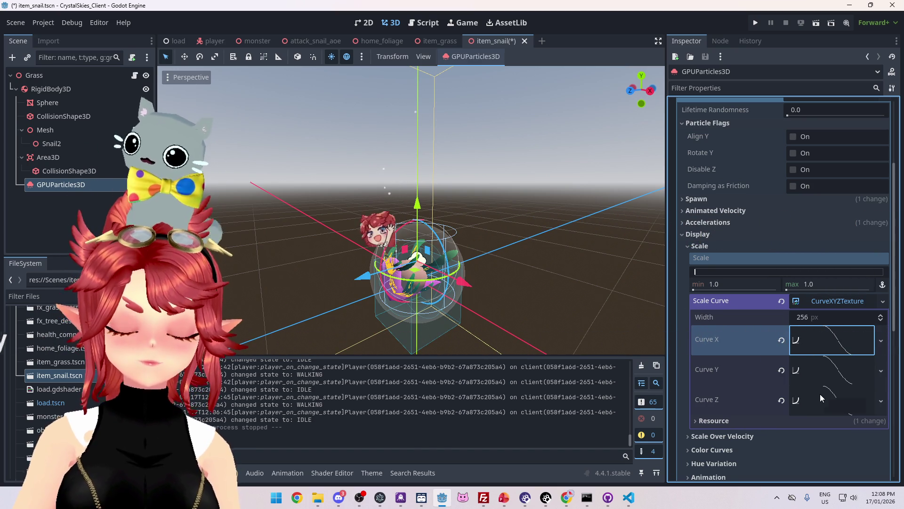
pyautogui.scroll(-4, 820, 393)
pyautogui.scroll(4, 821, 393)
pyautogui.scroll(3, 821, 394)
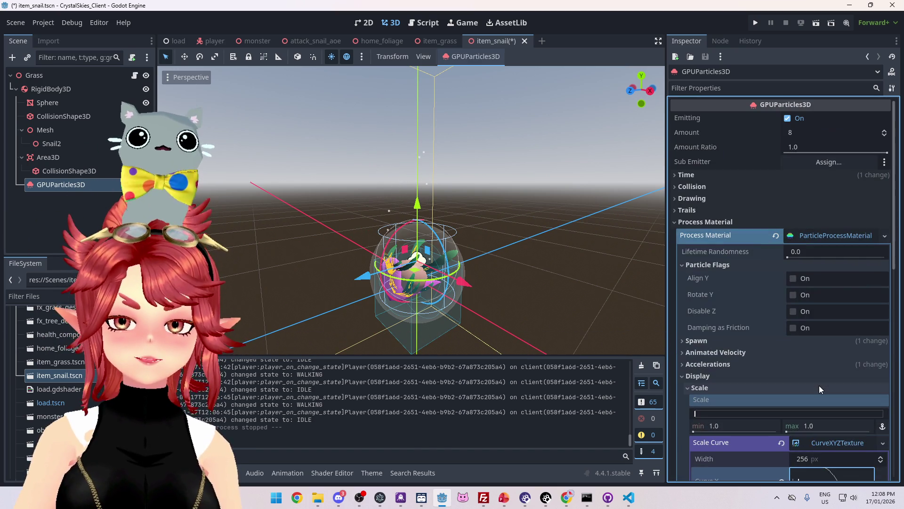
pyautogui.scroll(-1, 819, 388)
pyautogui.scroll(3, 819, 386)
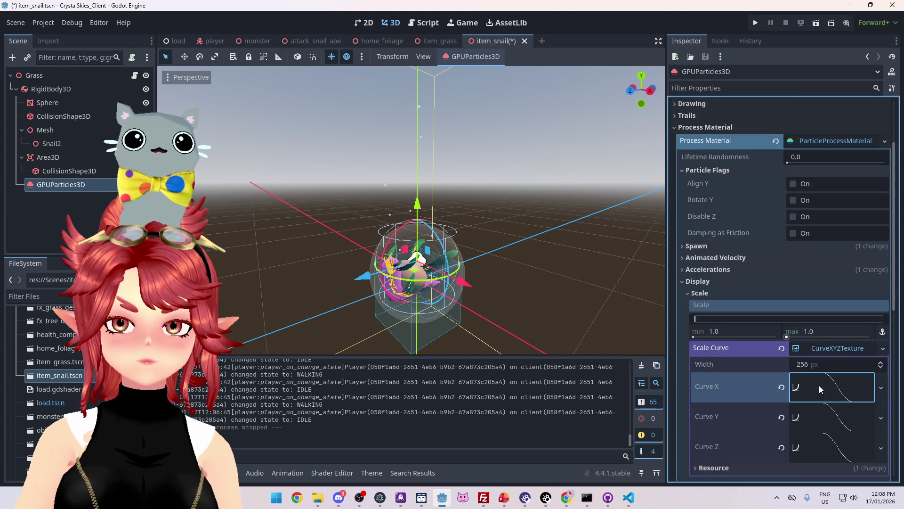
pyautogui.scroll(-6, 818, 383)
pyautogui.scroll(-1, 818, 386)
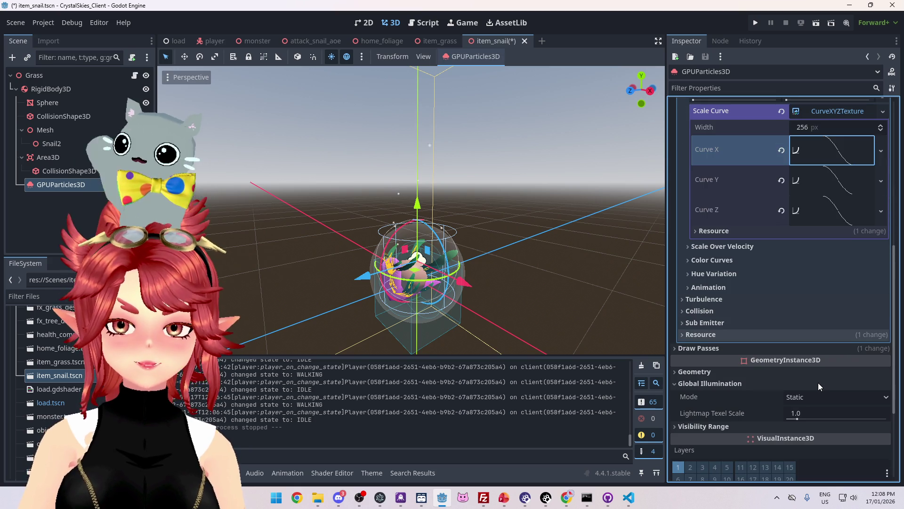
pyautogui.click(727, 349)
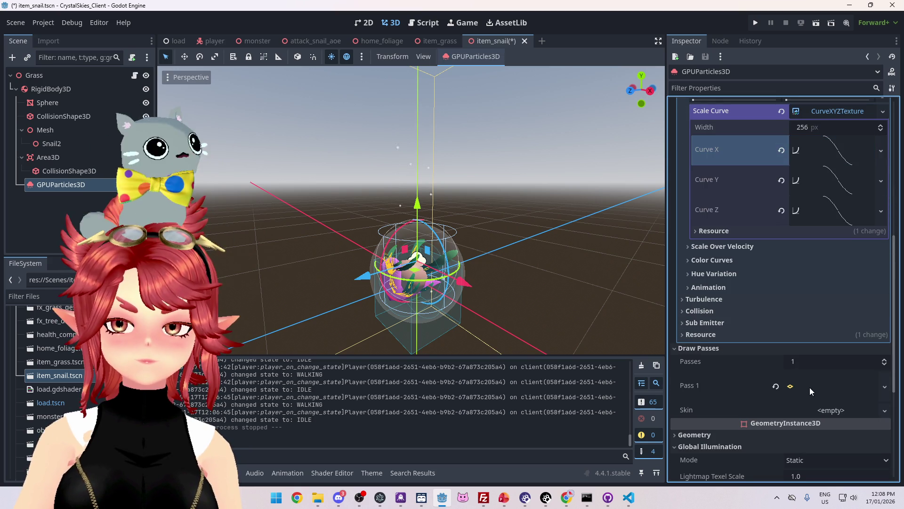
pyautogui.scroll(4, 765, 269)
pyautogui.scroll(-3, 804, 304)
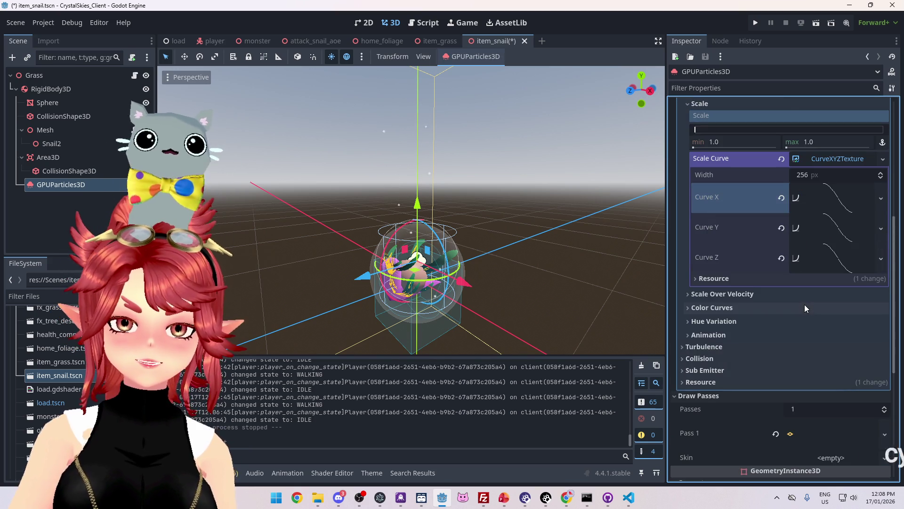
pyautogui.scroll(-2, 802, 333)
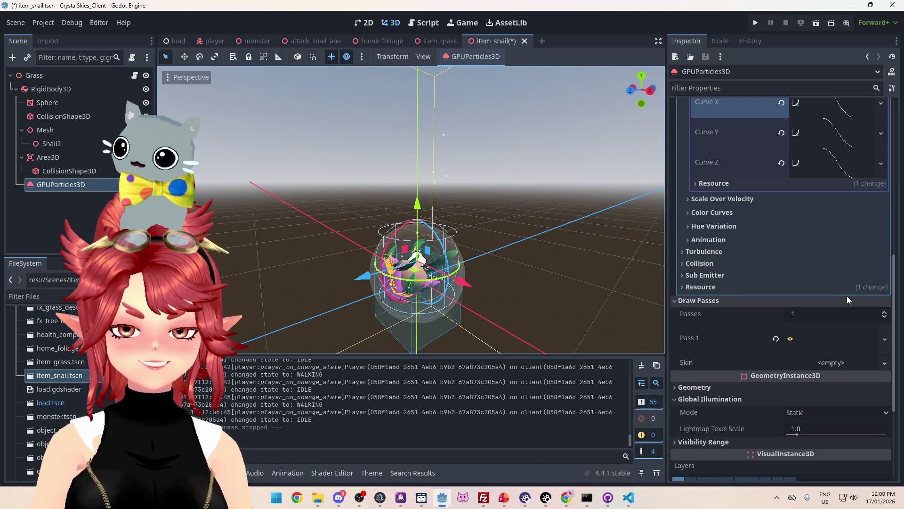
pyautogui.scroll(-2, 838, 296)
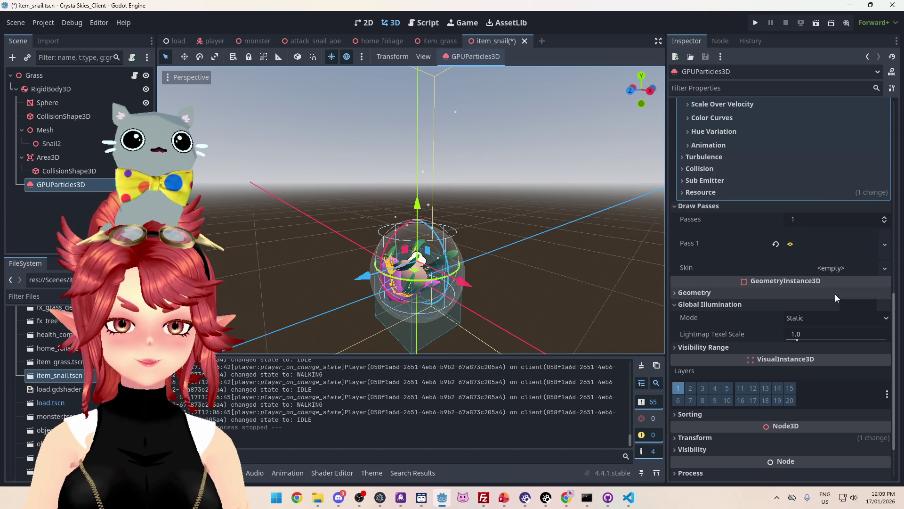
pyautogui.scroll(1, 835, 296)
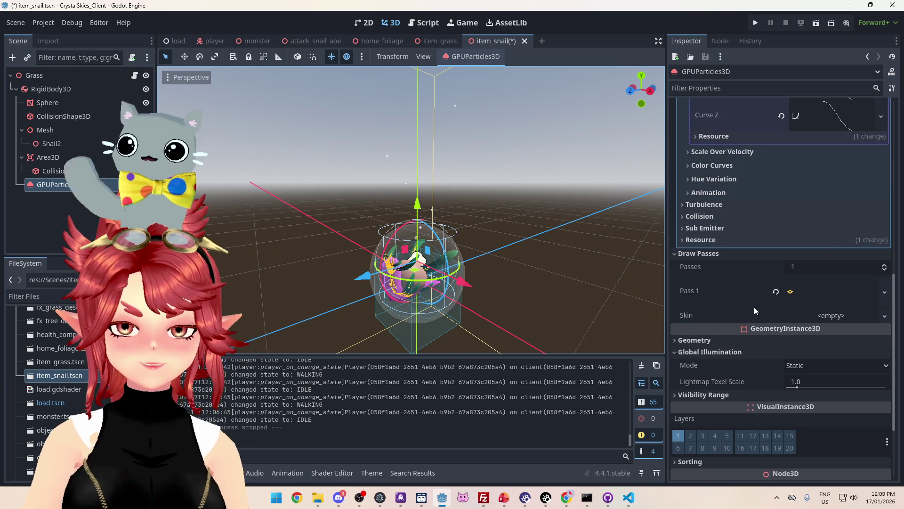
pyautogui.scroll(-1, 754, 307)
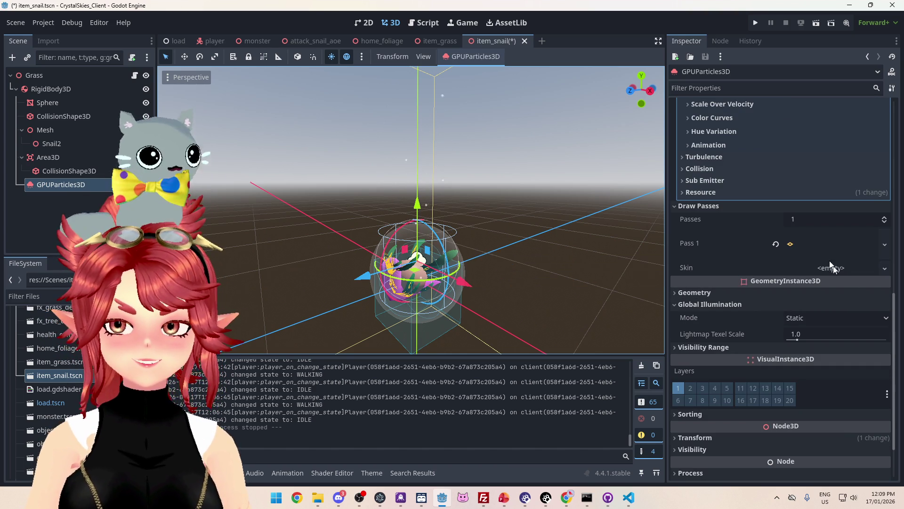
pyautogui.scroll(2, 820, 248)
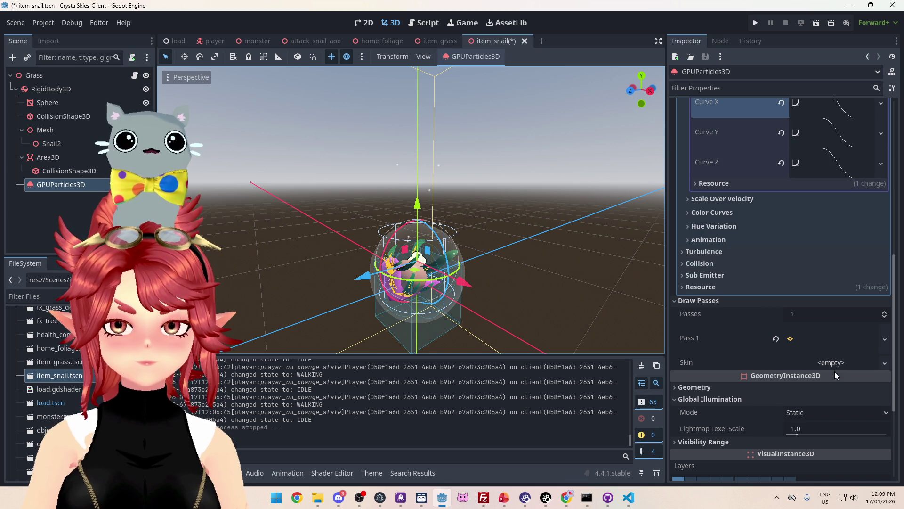
pyautogui.scroll(-1, 768, 278)
pyautogui.moveTo(512, 264); pyautogui.dragTo(650, 259)
# - Create a new Skin for the particles, then revert it back to empty
pyautogui.click(835, 315)
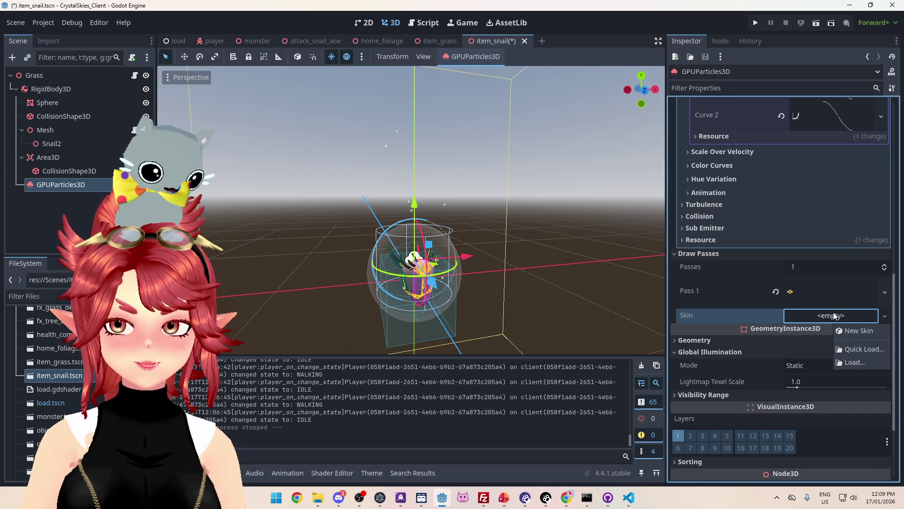
pyautogui.click(842, 332)
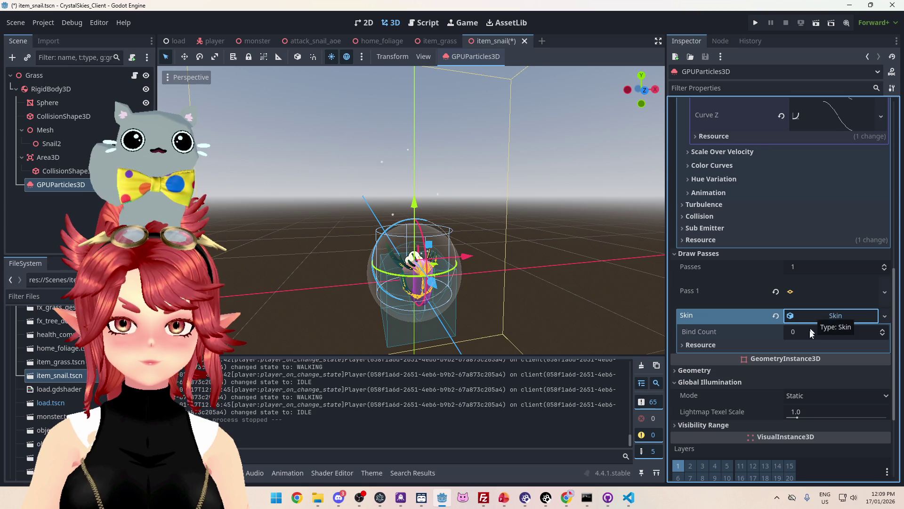
pyautogui.click(776, 316)
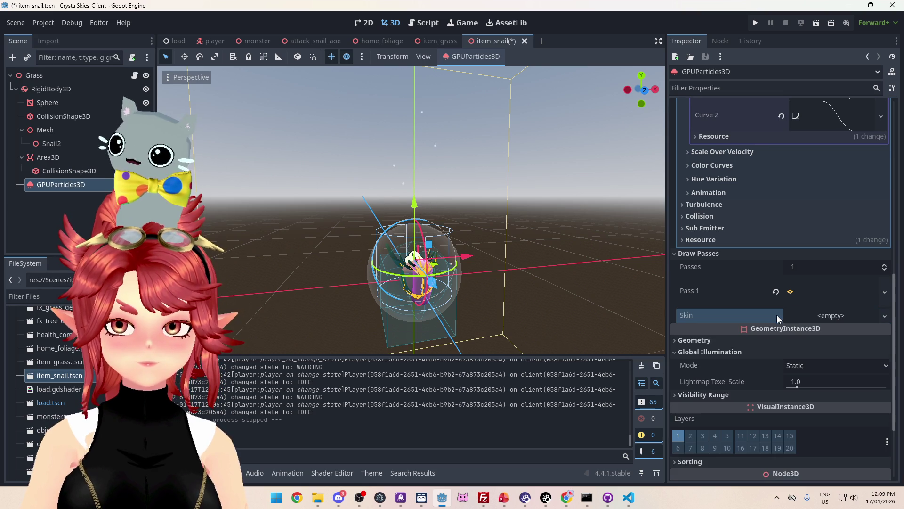
pyautogui.moveTo(533, 212)
pyautogui.mouseDown()
pyautogui.moveTo(629, 185)
pyautogui.moveTo(479, 205)
pyautogui.moveTo(565, 240)
pyautogui.moveTo(594, 270)
pyautogui.moveTo(662, 257)
pyautogui.mouseUp()
# - Clear the XYZ scale curve and set the minimum particle scale to 0.0
pyautogui.scroll(5, 866, 253)
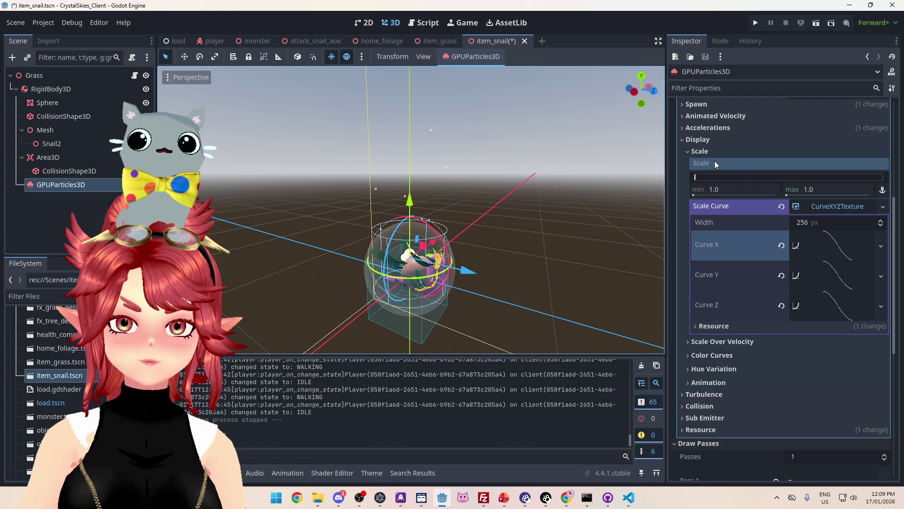
pyautogui.click(691, 151)
pyautogui.click(703, 152)
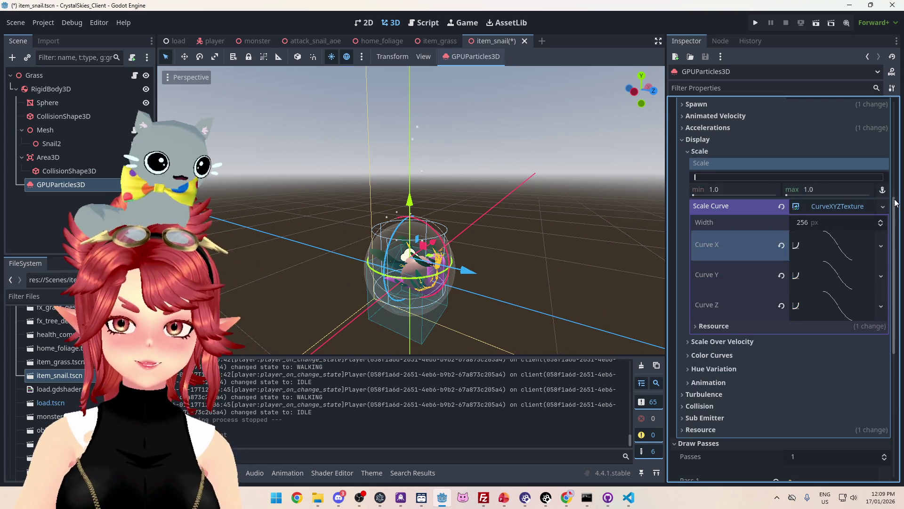
pyautogui.click(781, 206)
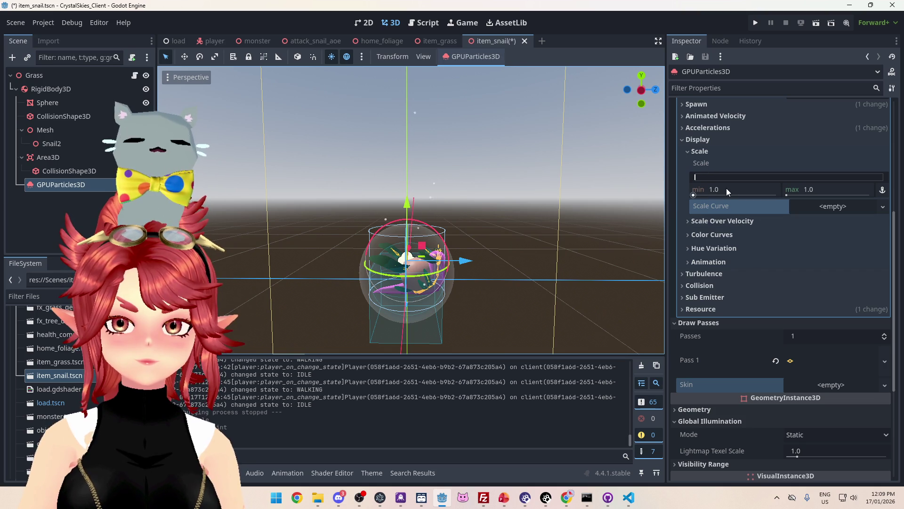
pyautogui.moveTo(726, 188)
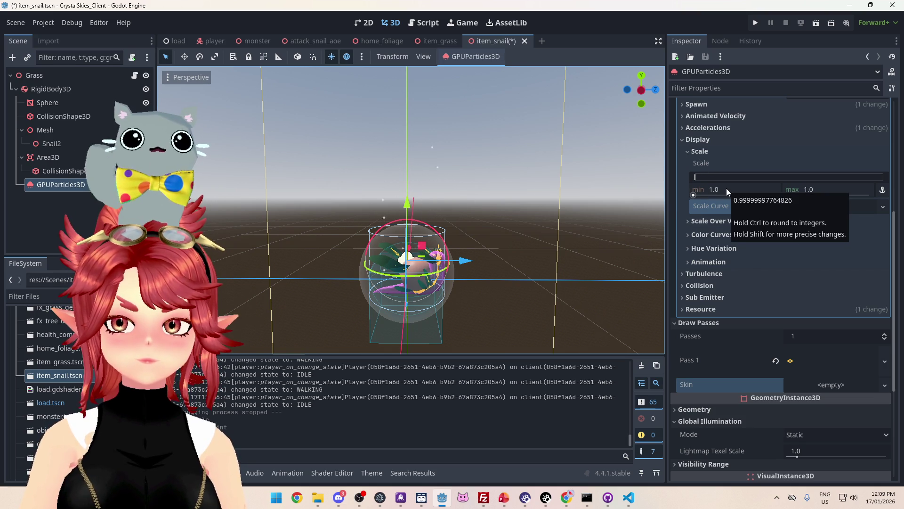
pyautogui.click(727, 188)
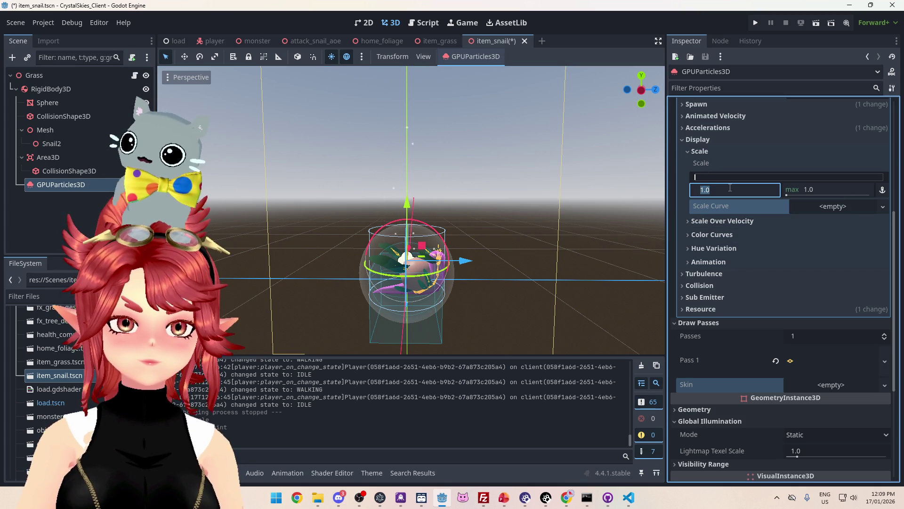
pyautogui.write('0')
pyautogui.press('Return')
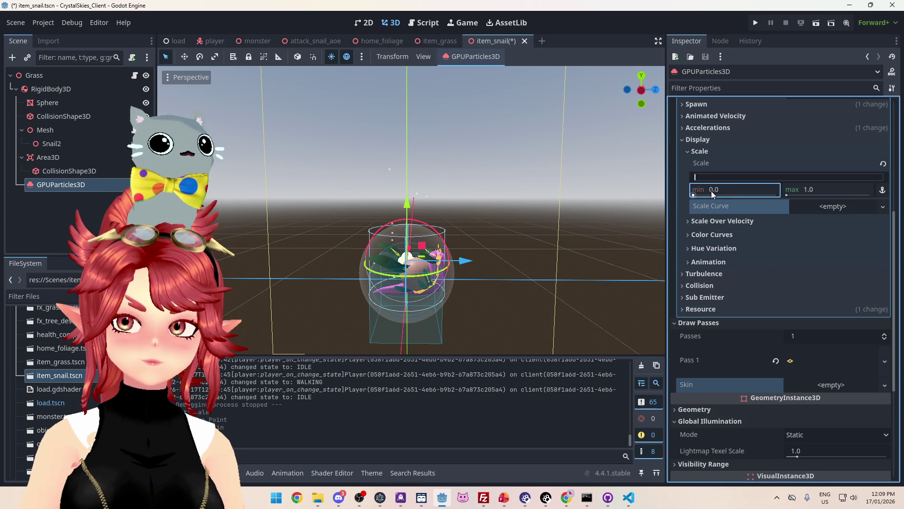
pyautogui.click(825, 209)
# - Add a new CurveTexture as the scale curve and drag its right endpoint down to 0.0
pyautogui.click(832, 225)
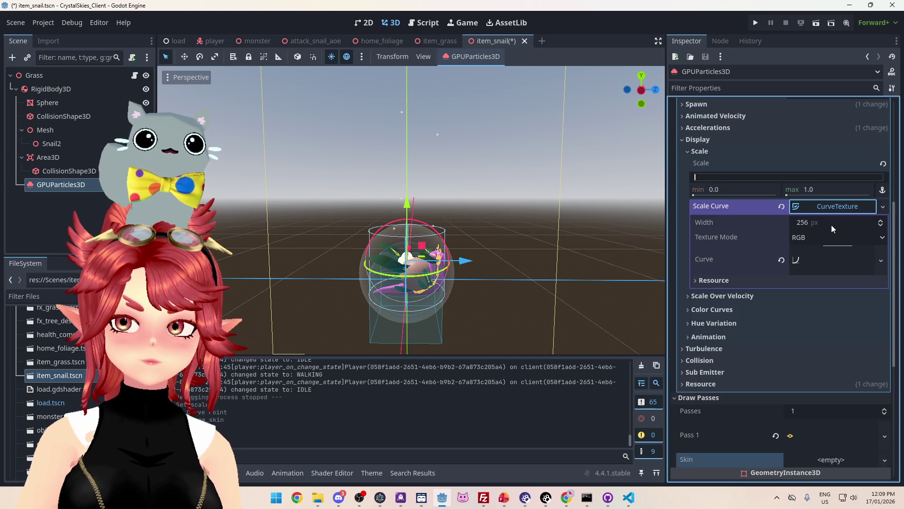
pyautogui.click(833, 263)
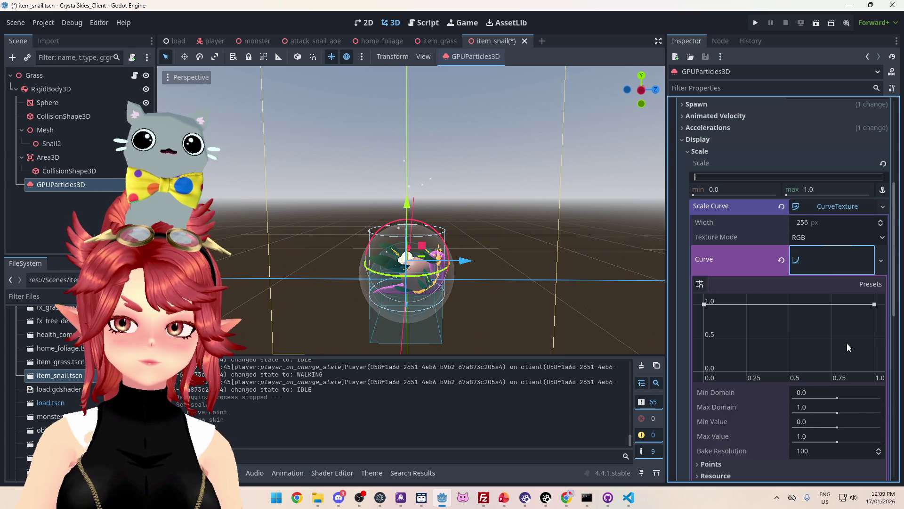
pyautogui.moveTo(874, 307); pyautogui.dragTo(878, 386)
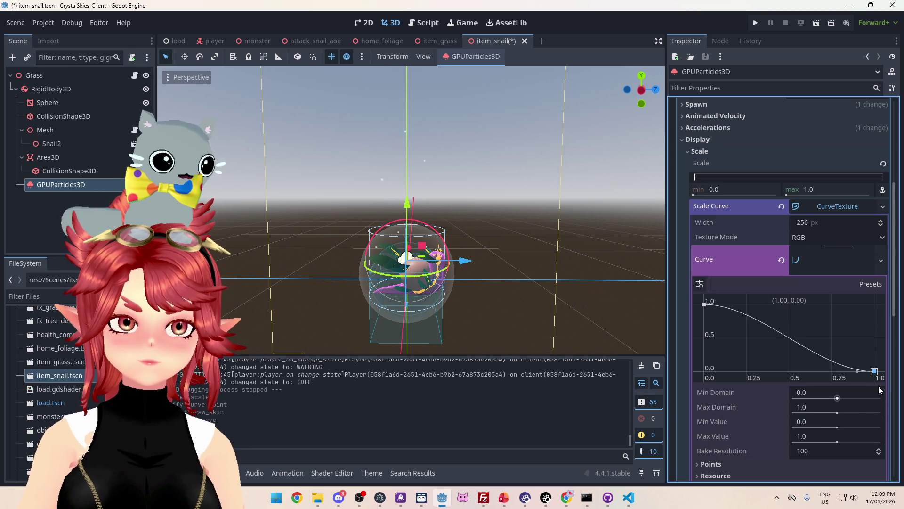
pyautogui.scroll(-3, 763, 377)
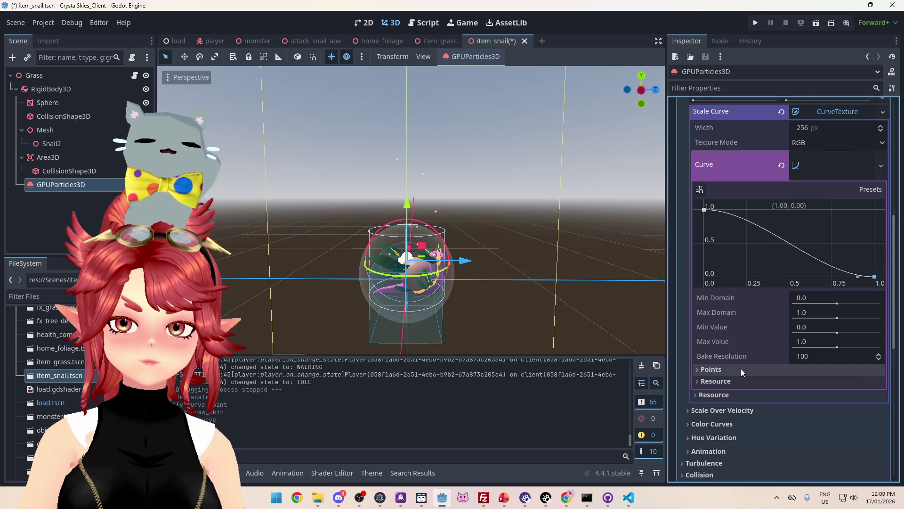
pyautogui.scroll(-2, 763, 349)
pyautogui.scroll(5, 747, 364)
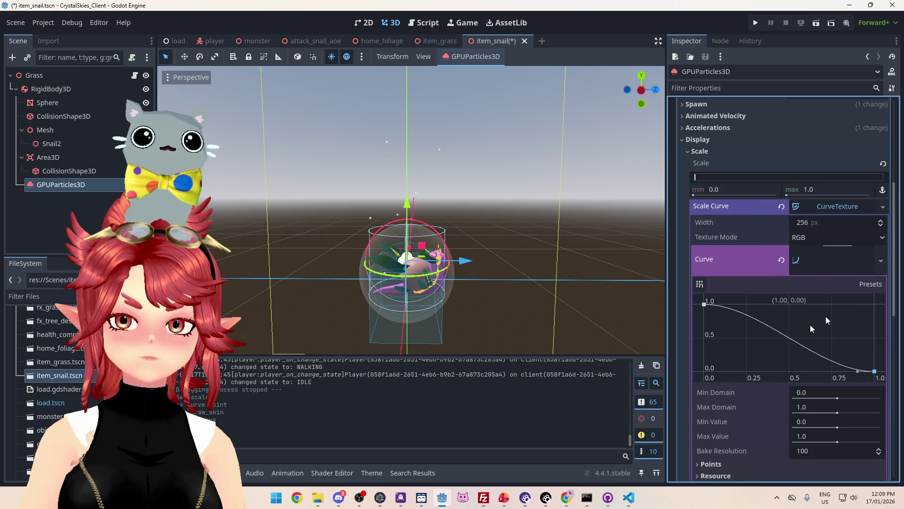
# - Reopen the scale curve editor and check the curve's individual point values
pyautogui.click(848, 265)
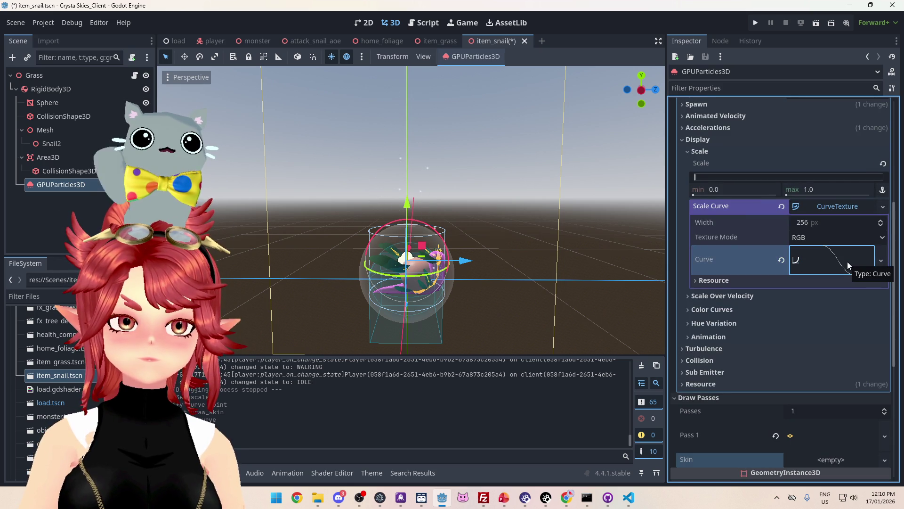
pyautogui.click(847, 263)
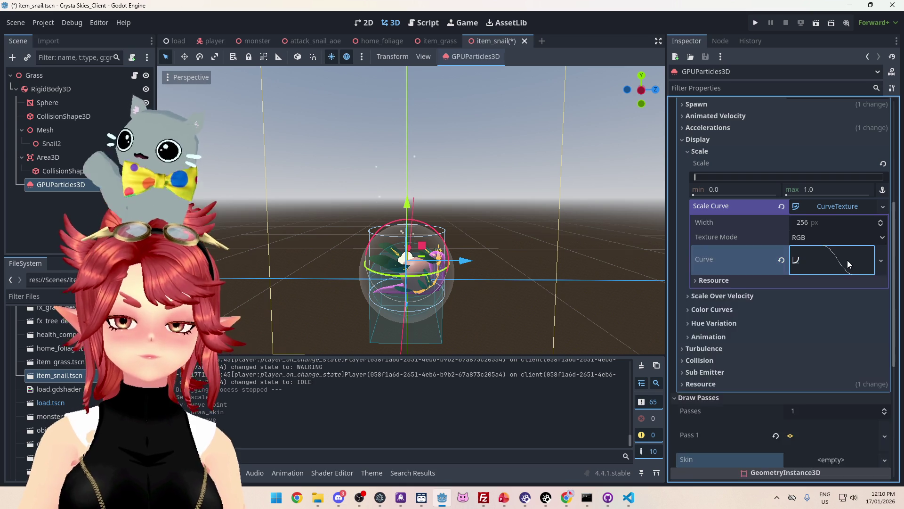
pyautogui.scroll(-4, 748, 381)
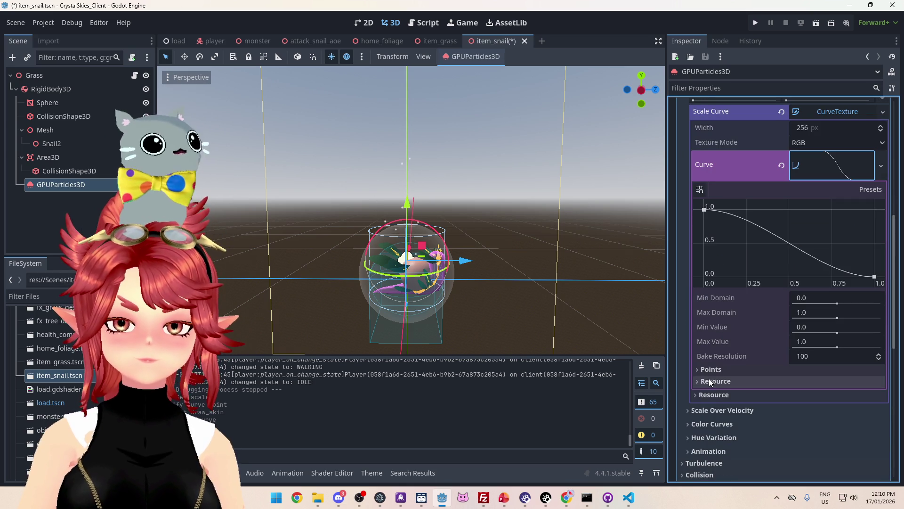
pyautogui.click(748, 380)
pyautogui.click(713, 371)
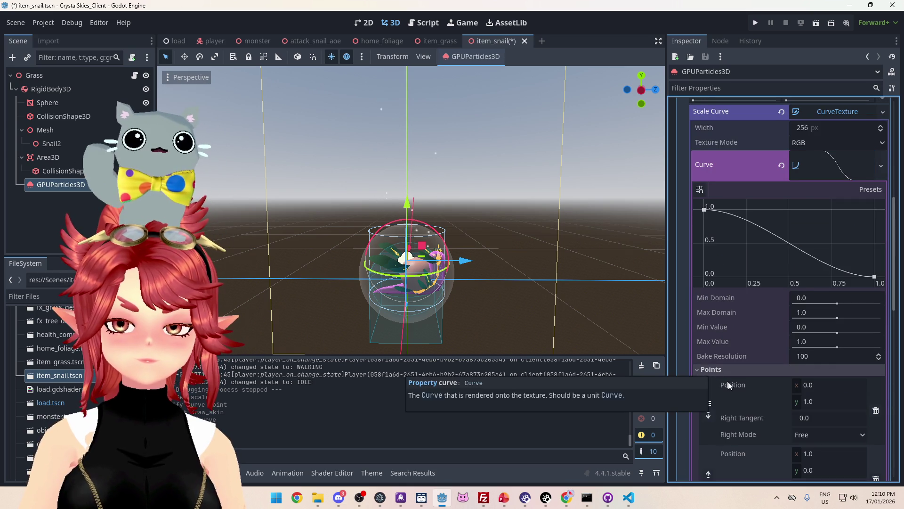
pyautogui.scroll(-4, 721, 377)
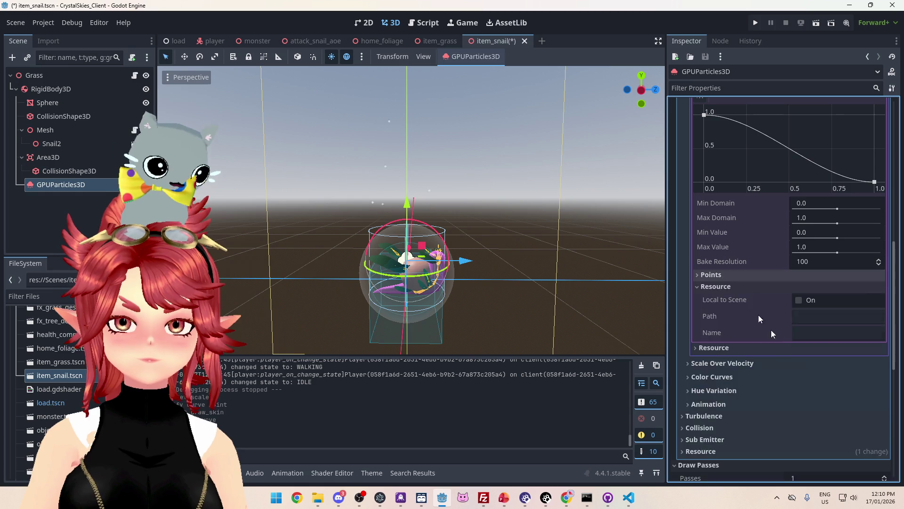
pyautogui.scroll(5, 772, 330)
pyautogui.click(844, 222)
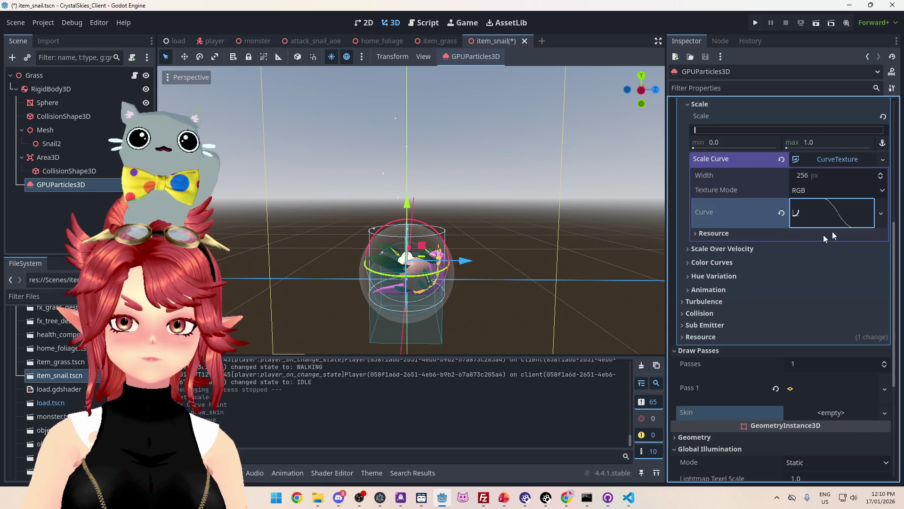
# - Collapse the Scale curve and Display sections, then expand the Pass 1 mesh properties
pyautogui.scroll(3, 774, 318)
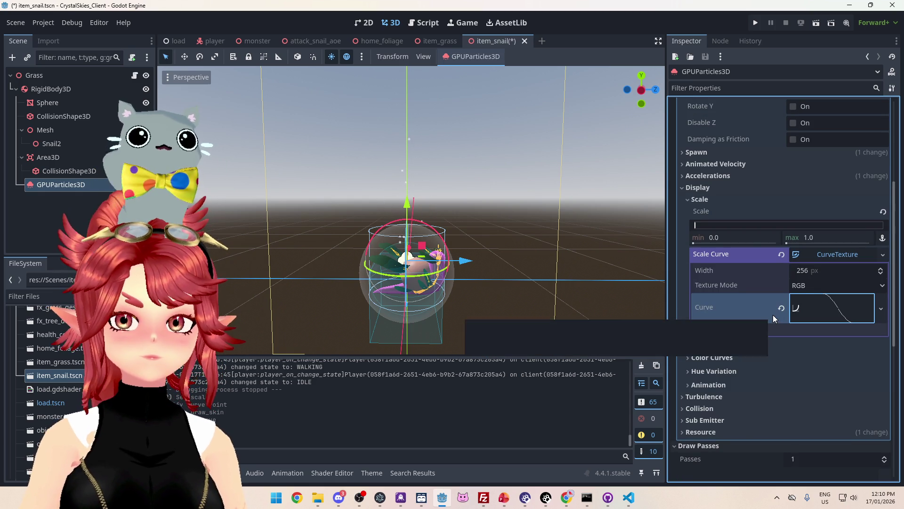
pyautogui.scroll(-5, 831, 340)
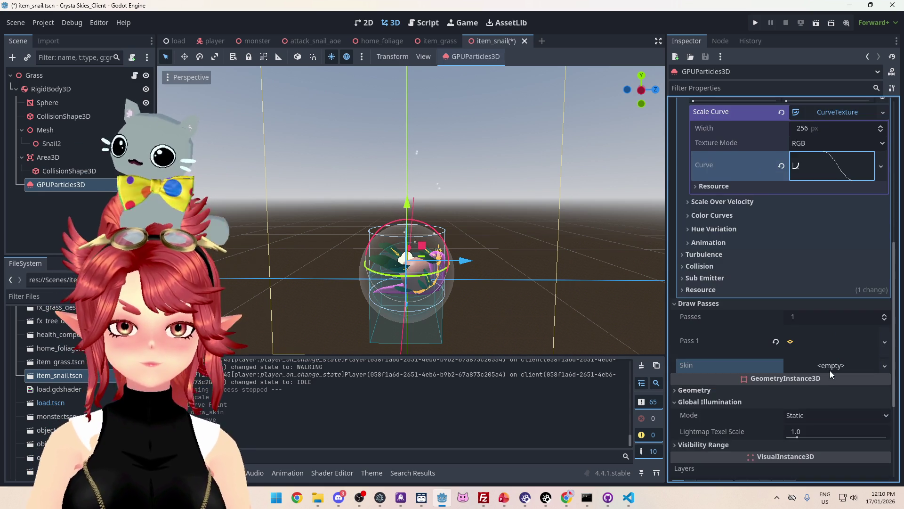
pyautogui.scroll(-5, 827, 369)
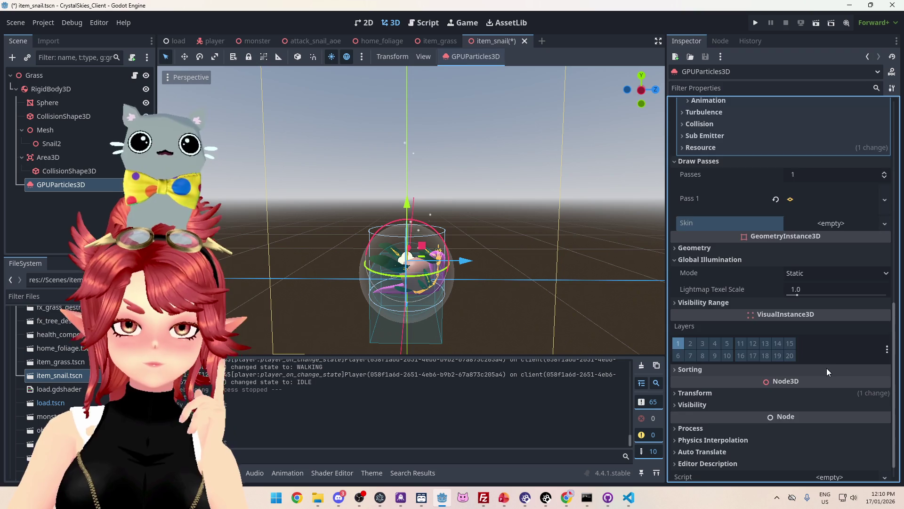
pyautogui.scroll(5, 827, 368)
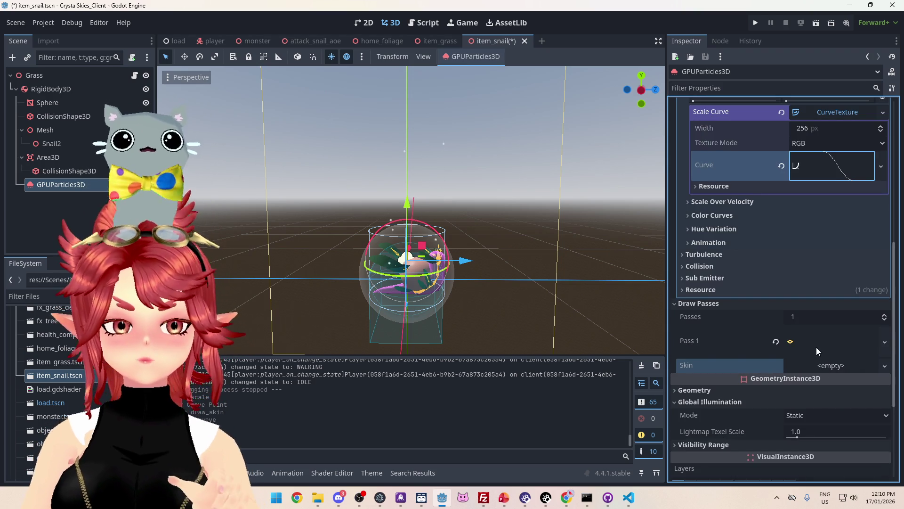
pyautogui.scroll(3, 816, 347)
pyautogui.scroll(5, 815, 345)
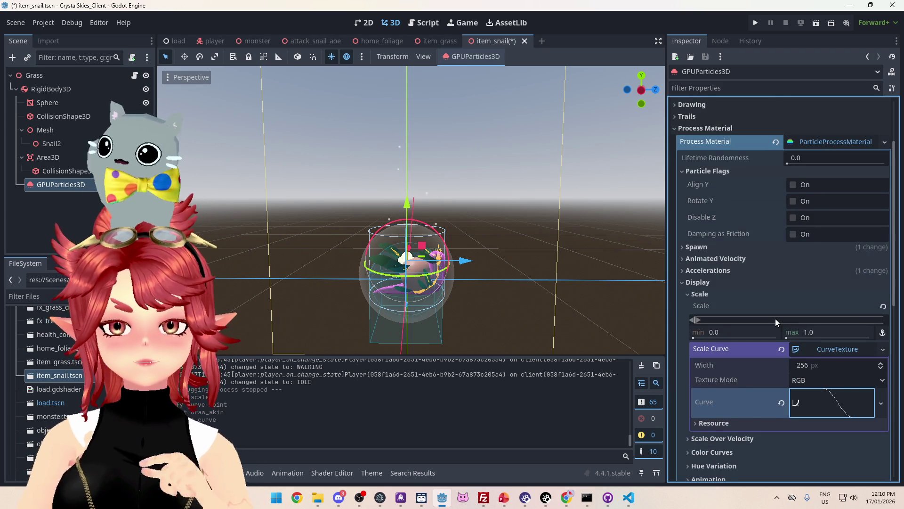
pyautogui.scroll(-2, 776, 319)
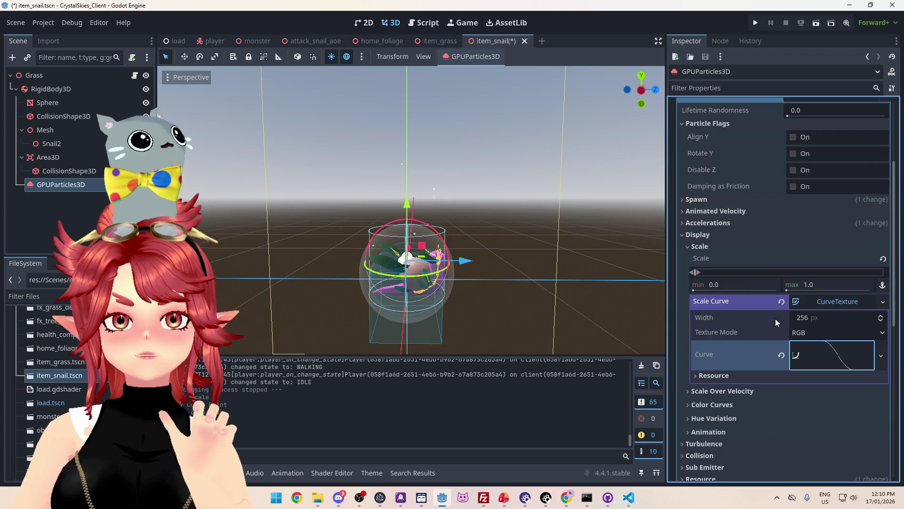
pyautogui.scroll(-2, 787, 345)
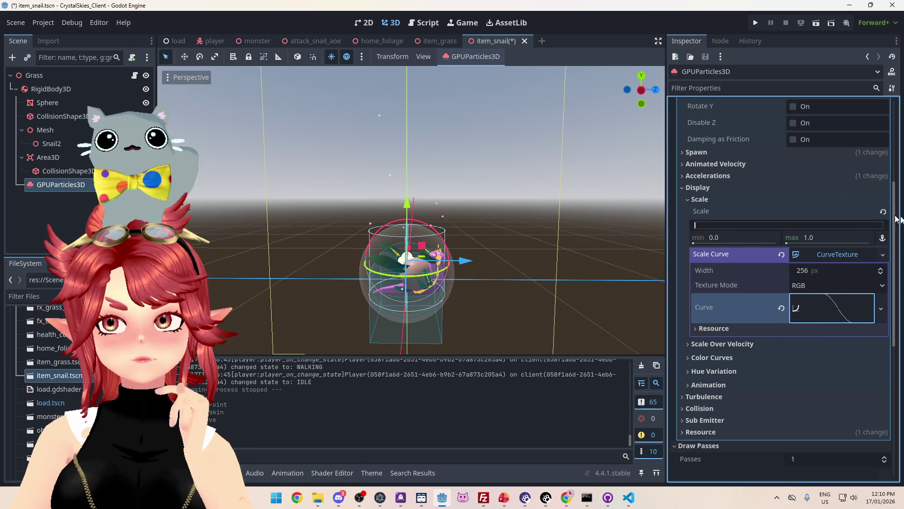
pyautogui.click(702, 201)
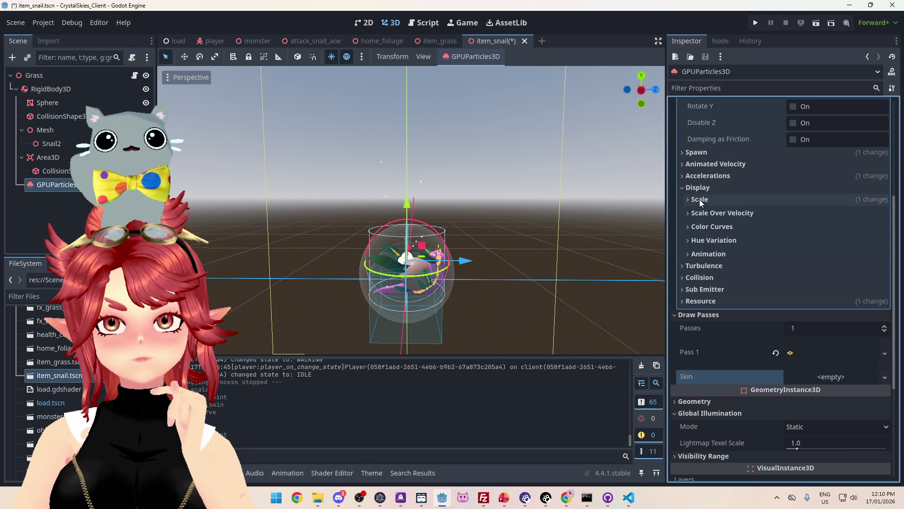
pyautogui.click(698, 188)
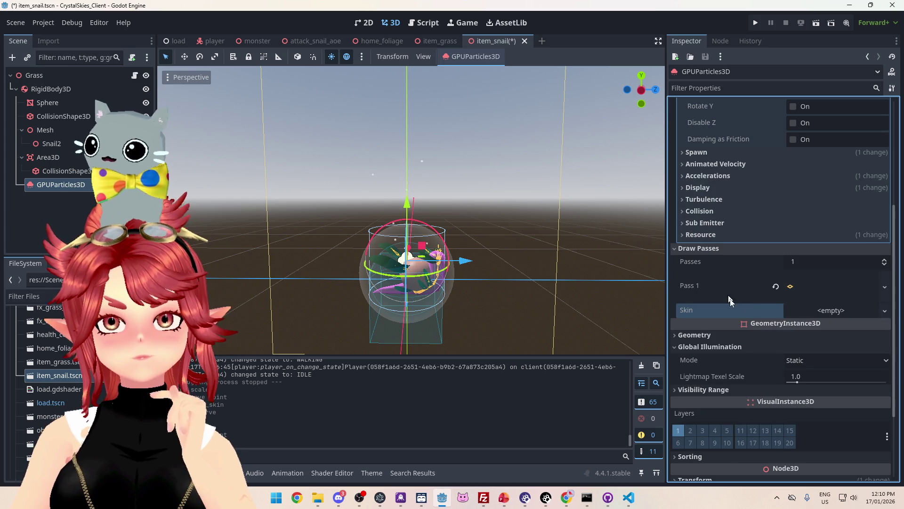
pyautogui.click(818, 284)
# - Collapse the Pass 1 mesh, Process Material and Draw Passes sections to tidy the Inspector
pyautogui.scroll(-5, 730, 322)
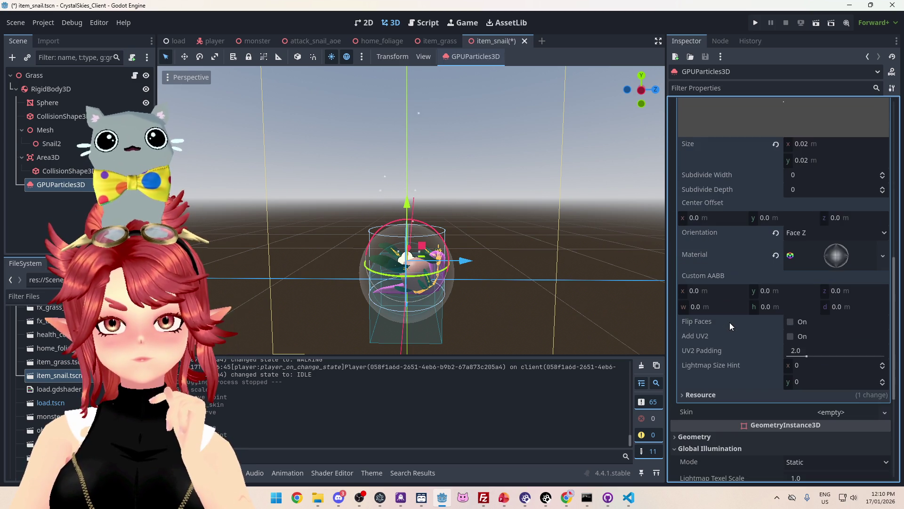
pyautogui.scroll(4, 730, 323)
pyautogui.click(822, 233)
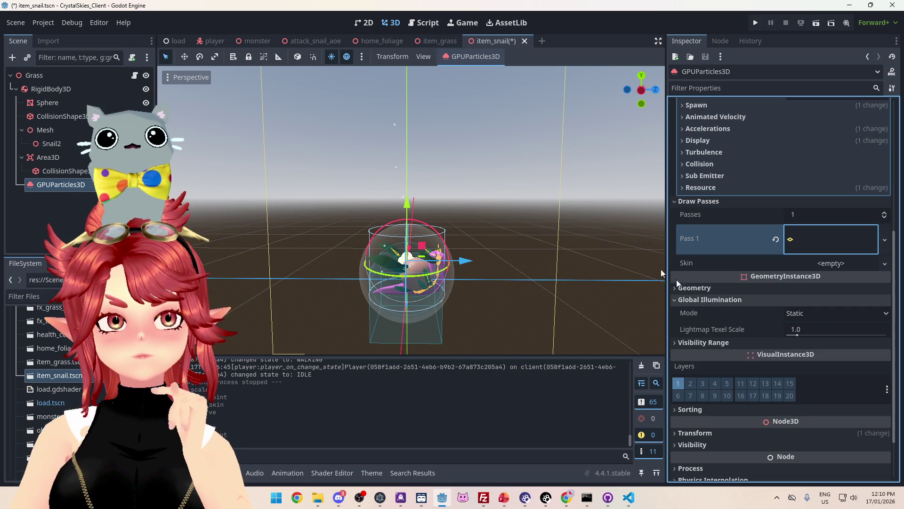
pyautogui.scroll(5, 748, 325)
pyautogui.scroll(-6, 750, 321)
pyautogui.scroll(4, 750, 323)
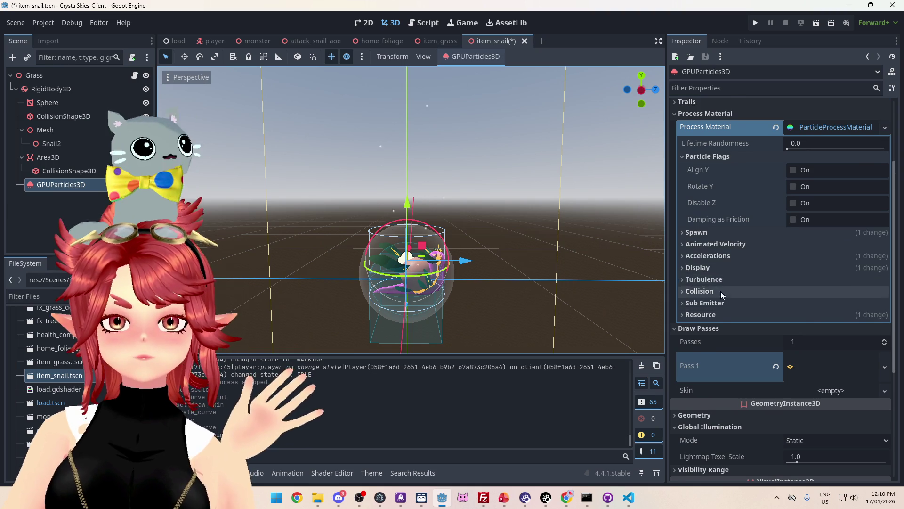
pyautogui.scroll(4, 721, 290)
pyautogui.click(694, 208)
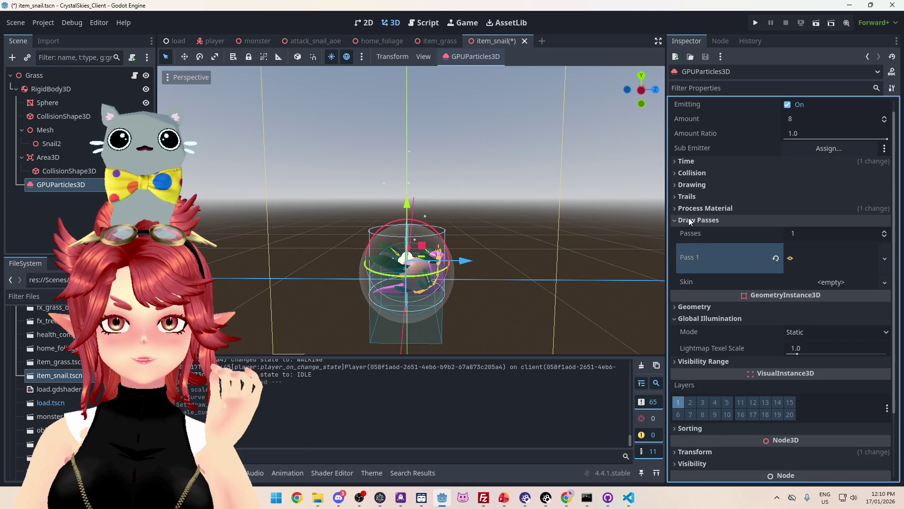
pyautogui.click(689, 219)
pyautogui.click(688, 209)
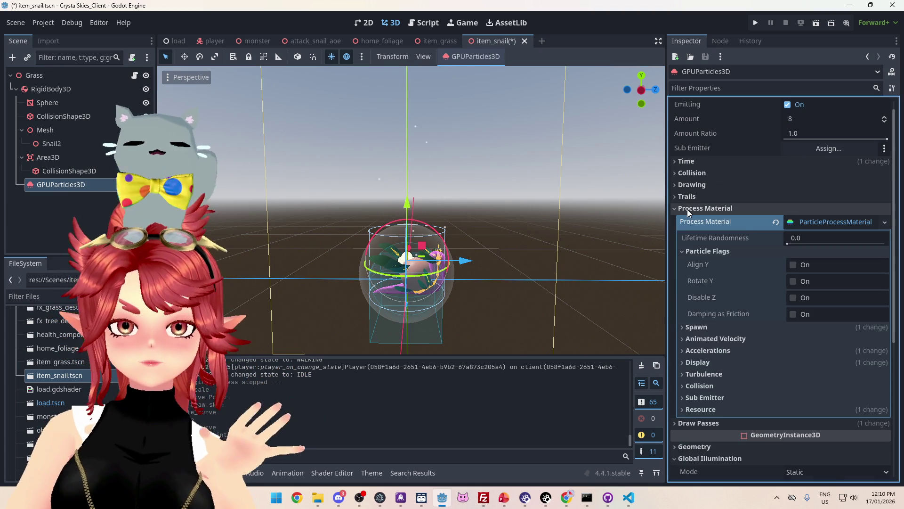
pyautogui.click(688, 210)
# - Expand Draw Passes > Pass 1 mesh and show its StandardMaterial3D properties
pyautogui.click(714, 222)
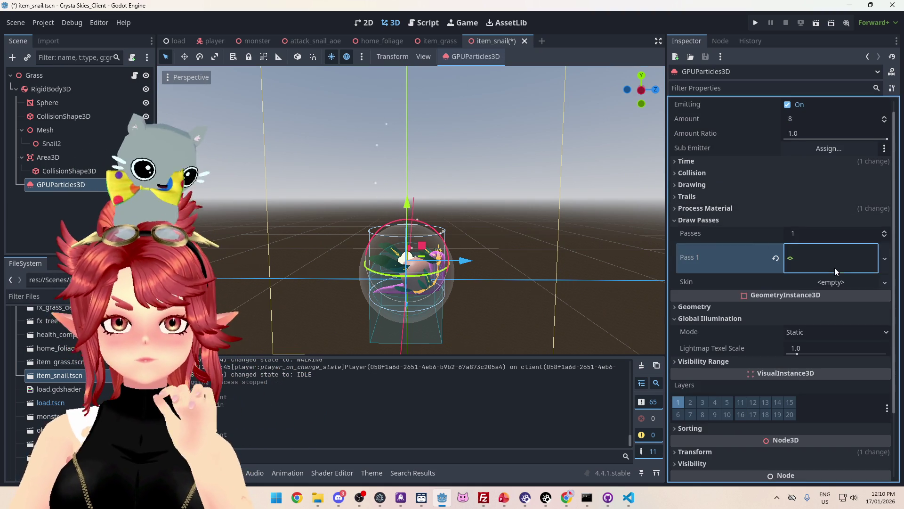
pyautogui.click(834, 267)
pyautogui.scroll(-6, 769, 324)
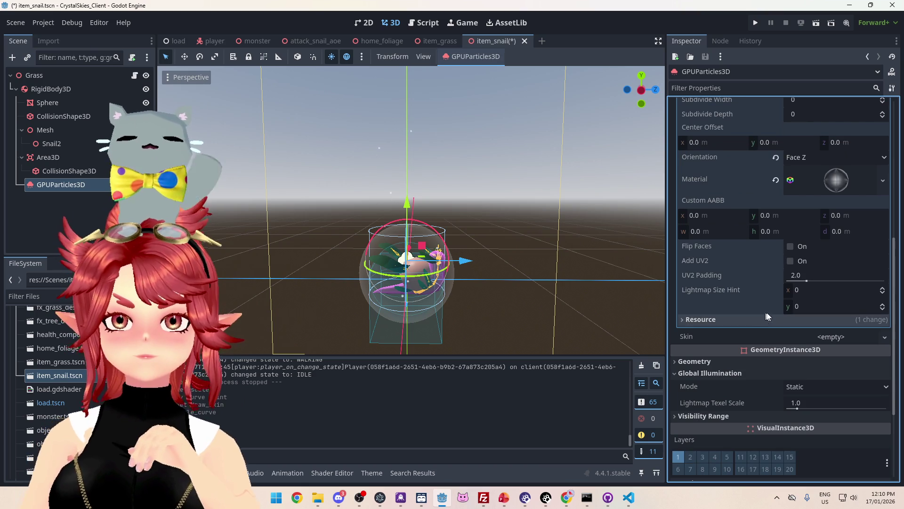
pyautogui.click(818, 185)
pyautogui.scroll(-1, 763, 255)
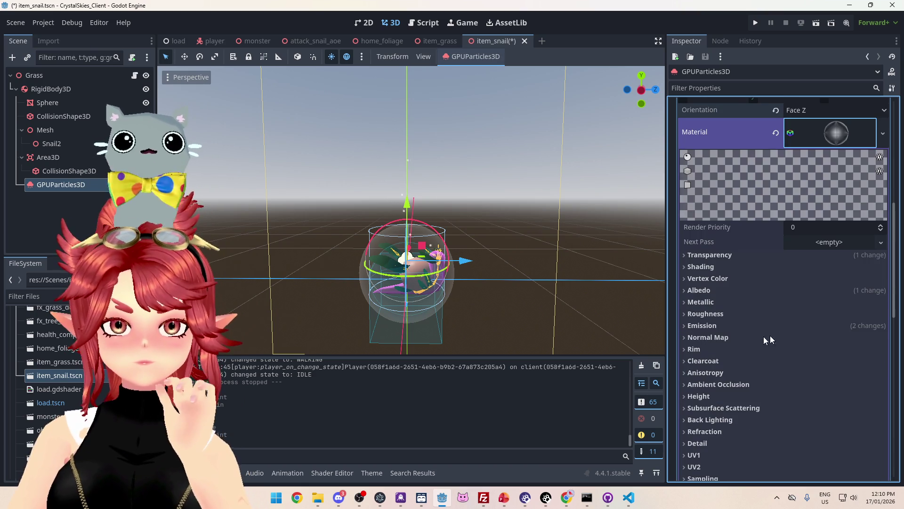
# - Set the particle material's emission colour to white (ffffff)
pyautogui.click(702, 325)
pyautogui.scroll(-1, 758, 353)
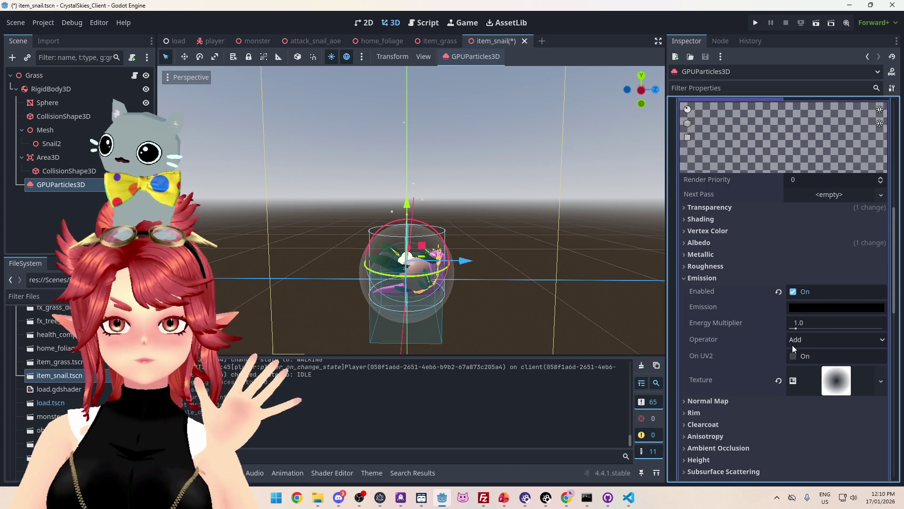
pyautogui.click(801, 324)
pyautogui.click(811, 309)
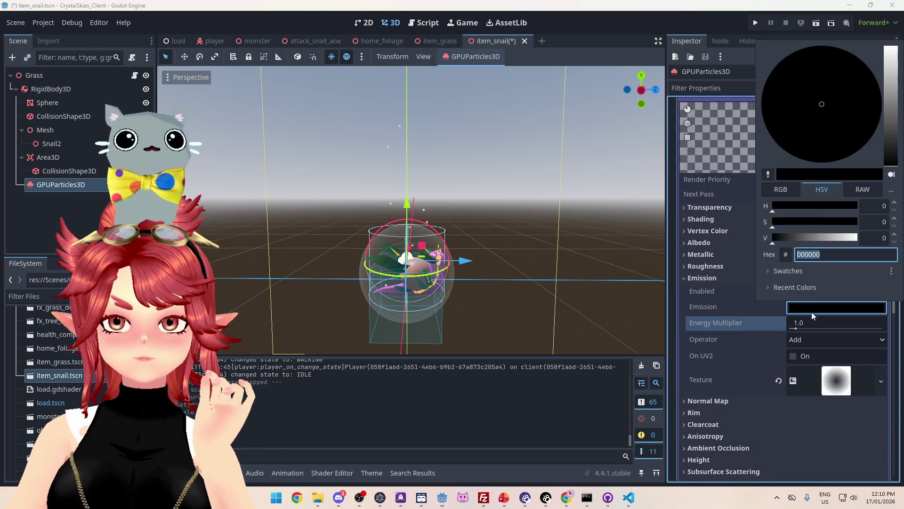
pyautogui.moveTo(773, 237)
pyautogui.mouseDown()
pyautogui.moveTo(803, 237)
pyautogui.moveTo(698, 243)
pyautogui.mouseUp()
pyautogui.click(806, 254)
pyautogui.write('ffffff')
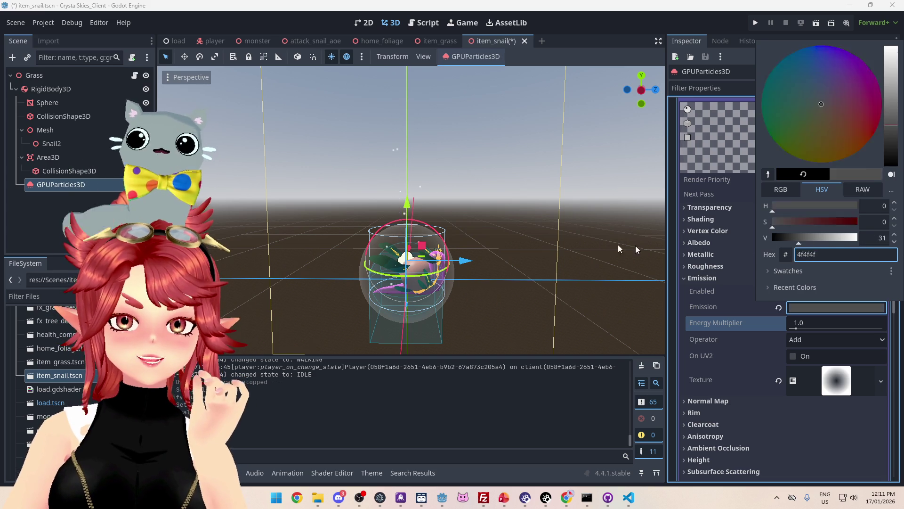
pyautogui.click(725, 307)
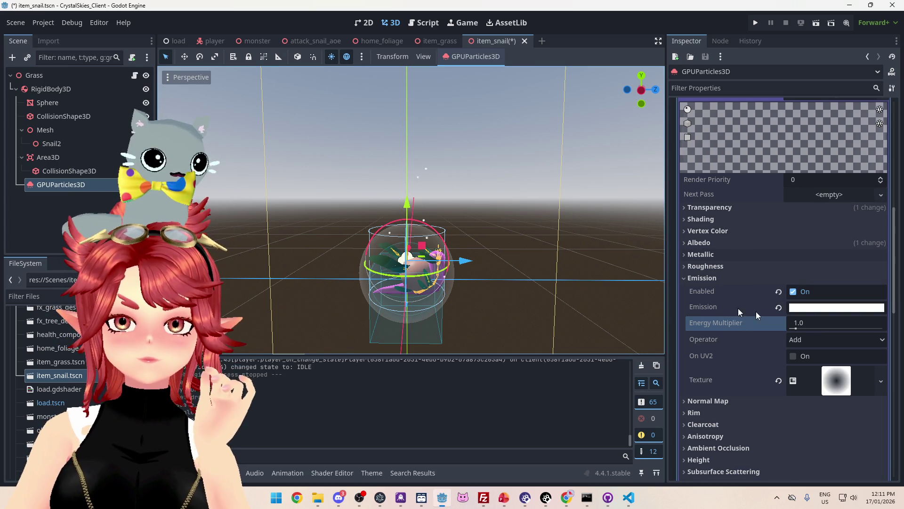
# - Set the emission energy multiplier to 3.0, then save the scene and run the game
pyautogui.click(807, 322)
pyautogui.write('3')
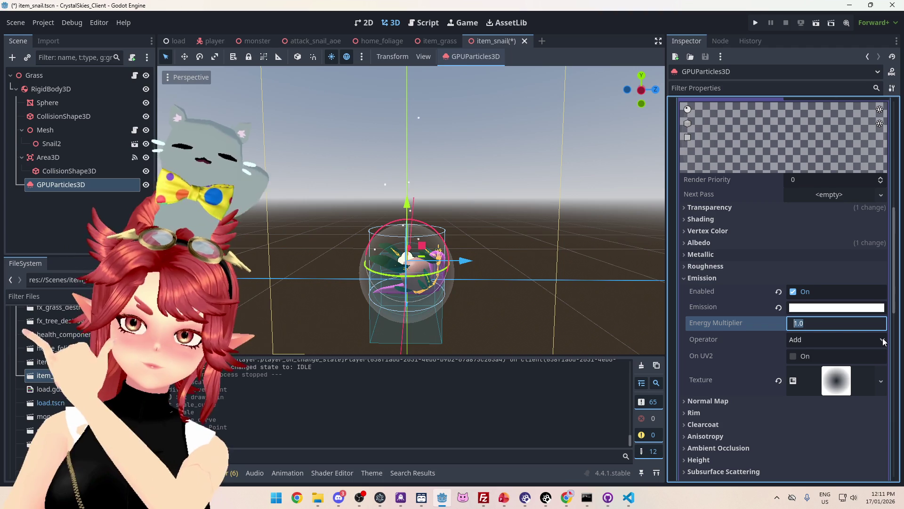
pyautogui.press('Return')
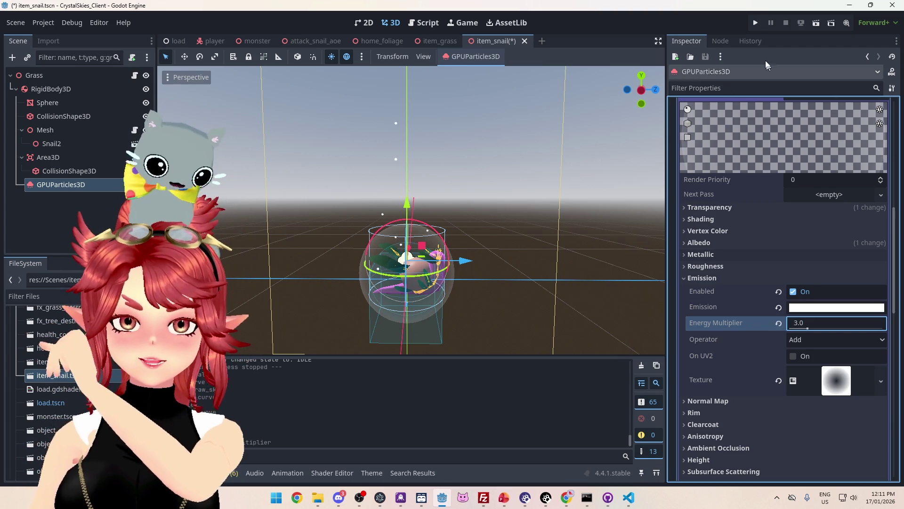
pyautogui.click(755, 22)
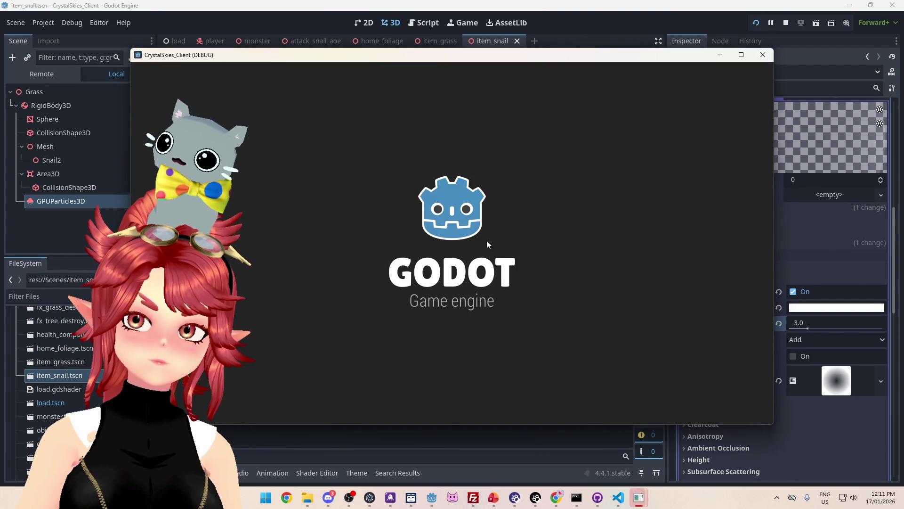
# - Enter a display name and the lobby name 'asdf', then create a new lobby
pyautogui.click(486, 277)
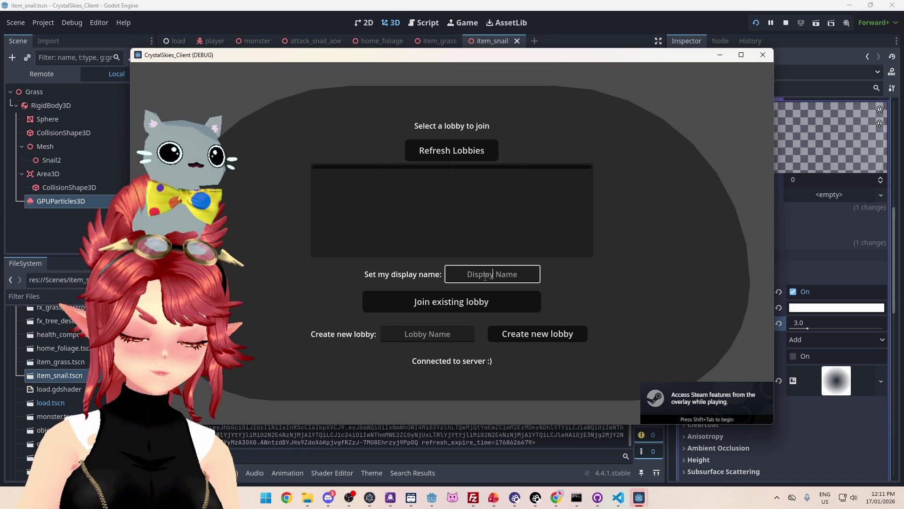
pyautogui.write('Phwee')
pyautogui.press('Tab')
pyautogui.press('Tab')
pyautogui.write('asdf')
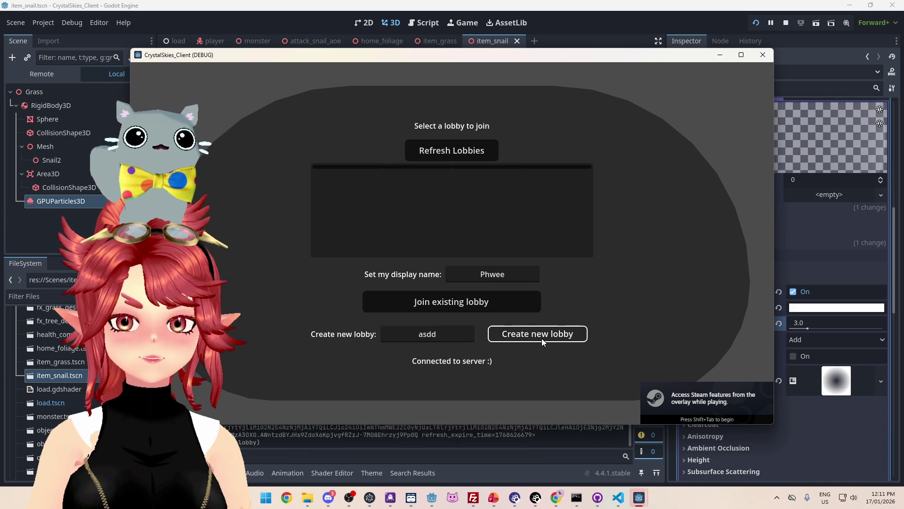
pyautogui.click(536, 334)
# - Walk the snail across the meadow toward the trees and coast, toggling the Host Settings menu
pyautogui.press('w')
pyautogui.press('d')
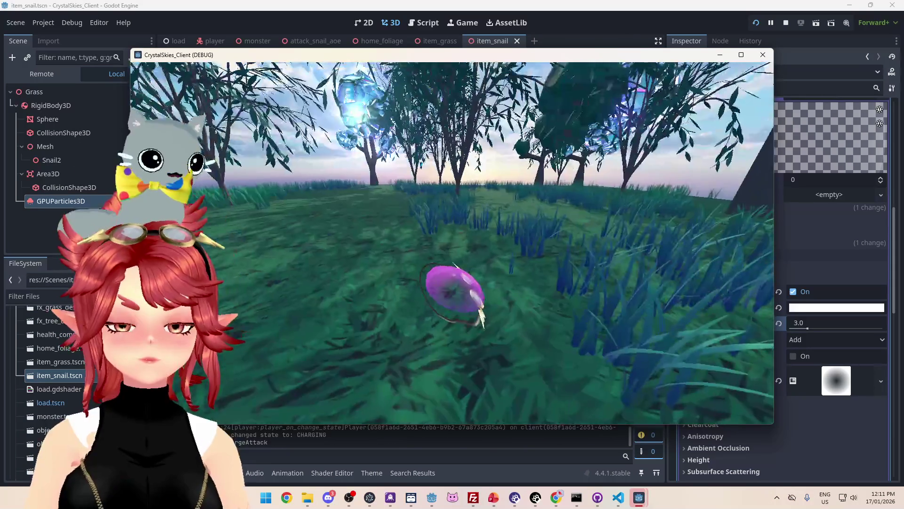
pyautogui.press('w')
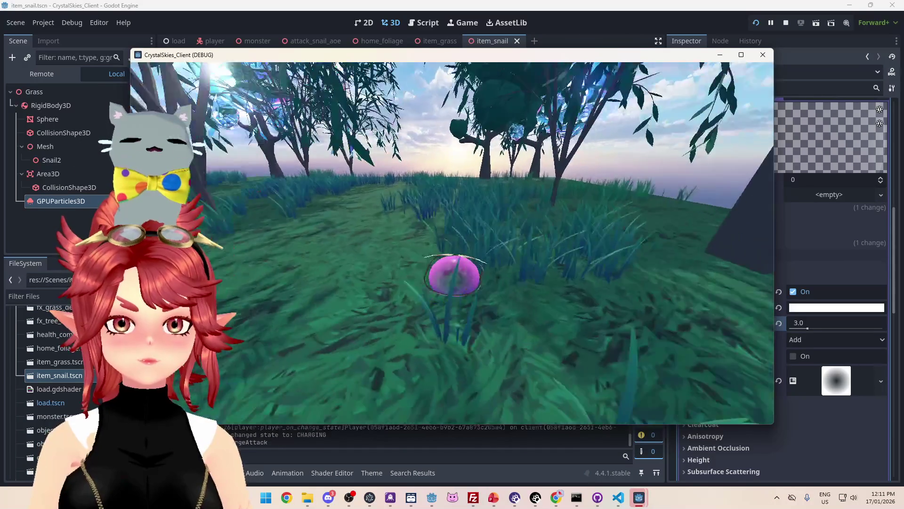
pyautogui.press('w')
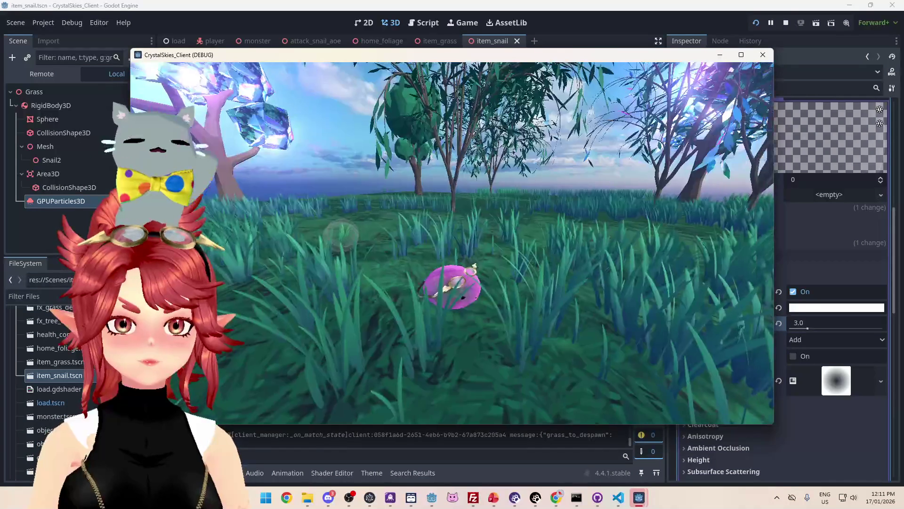
pyautogui.press('w')
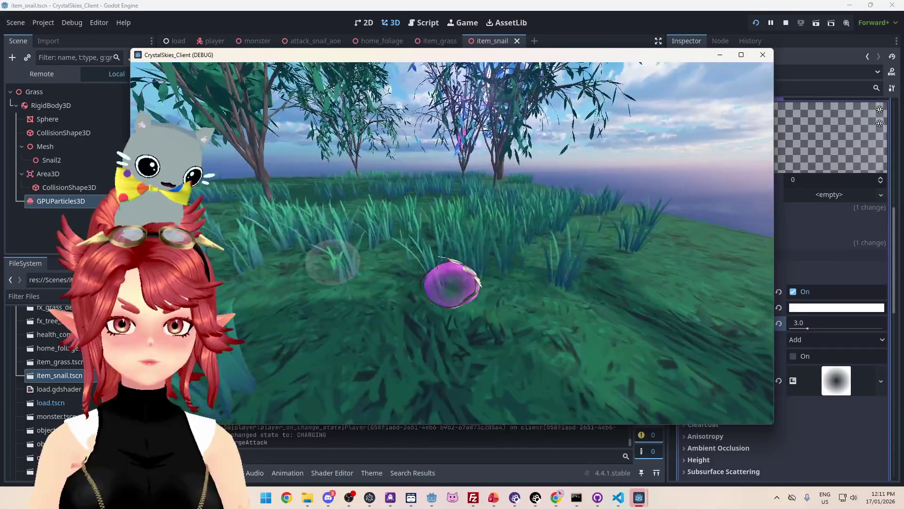
pyautogui.press('w')
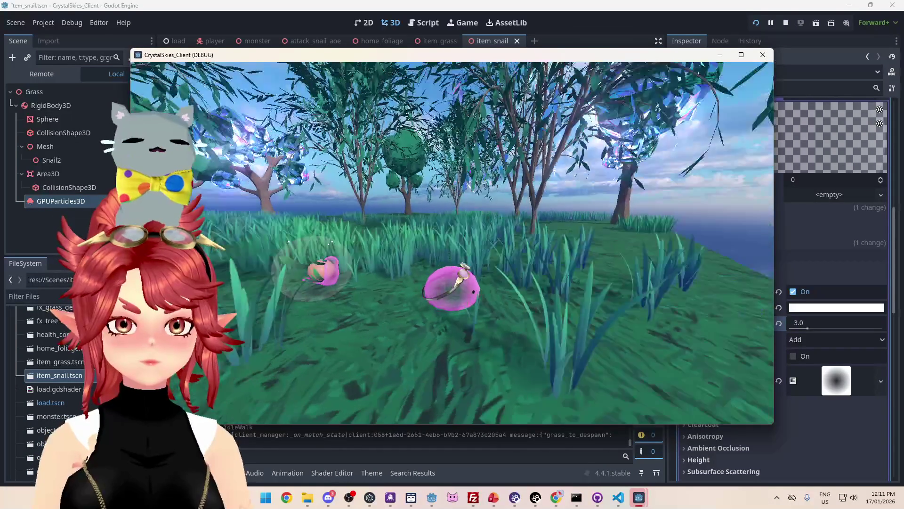
pyautogui.press('w')
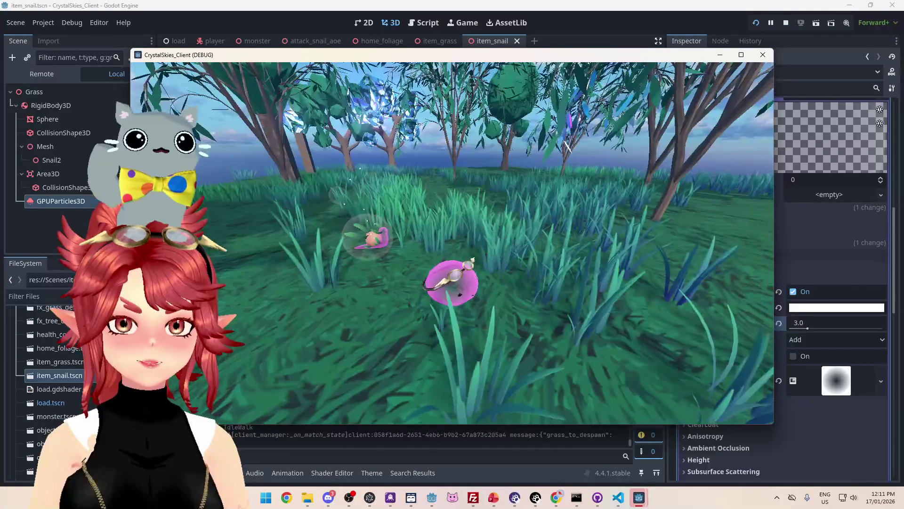
pyautogui.press('w')
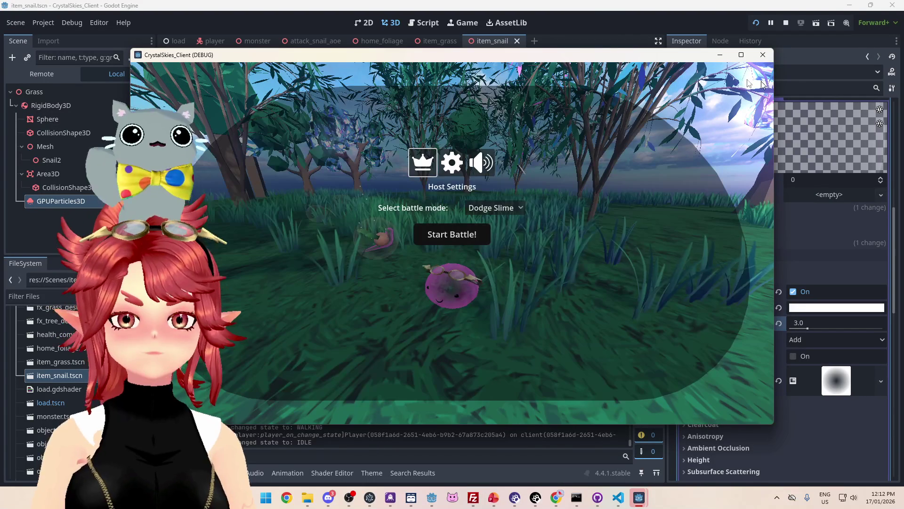
pyautogui.press('Escape')
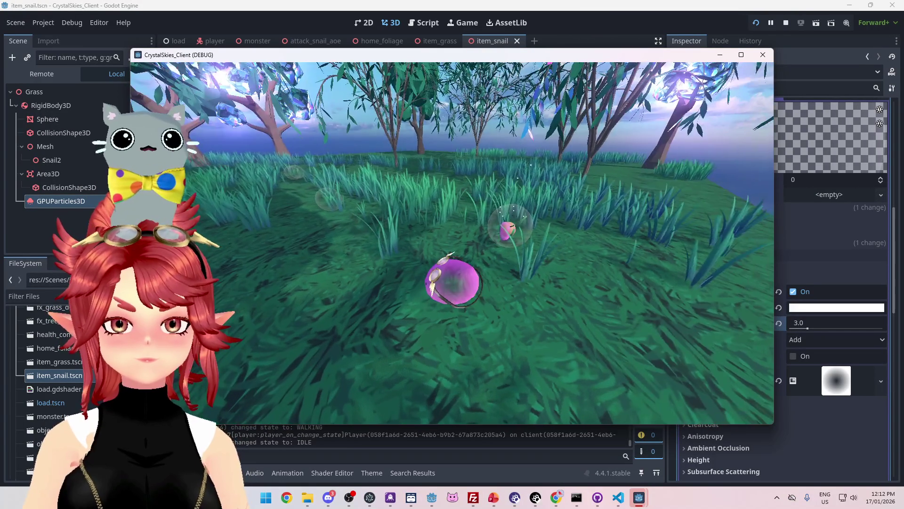
pyautogui.press('Escape')
# - Stop the game and open the material's Albedo gradient texture
pyautogui.click(786, 23)
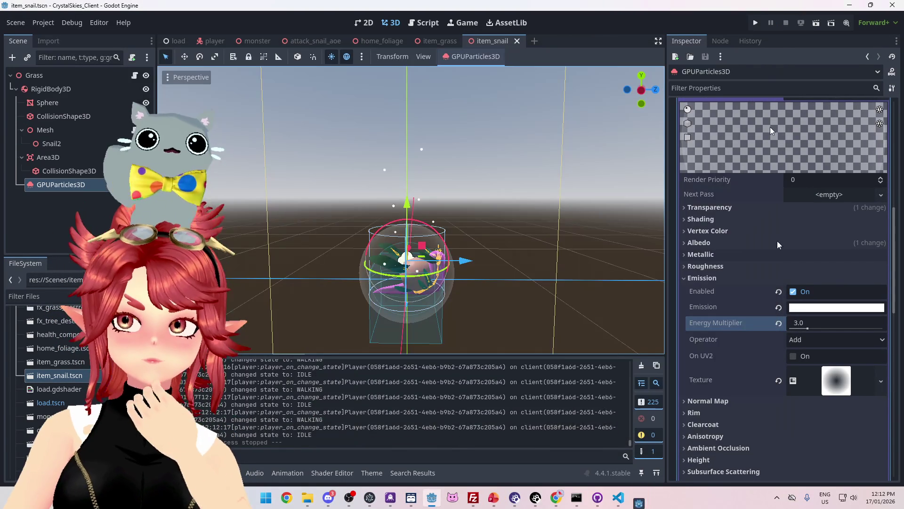
pyautogui.click(705, 240)
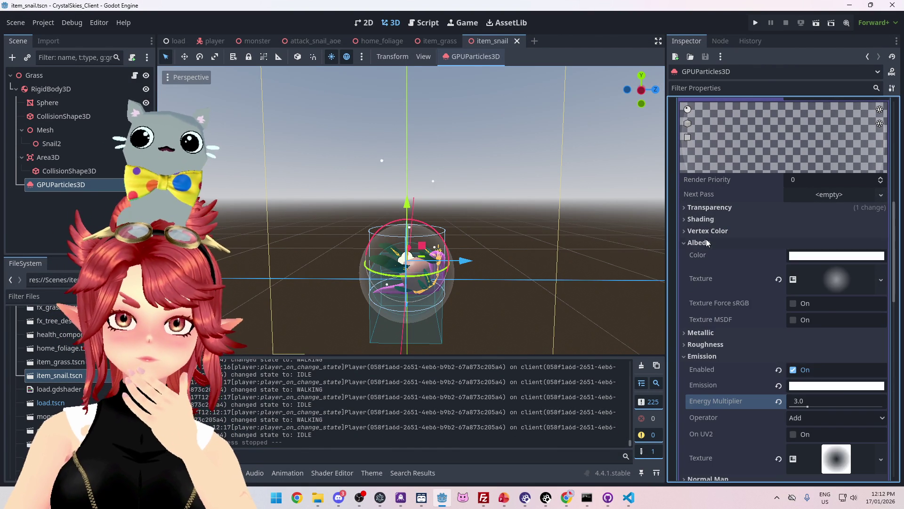
pyautogui.click(843, 281)
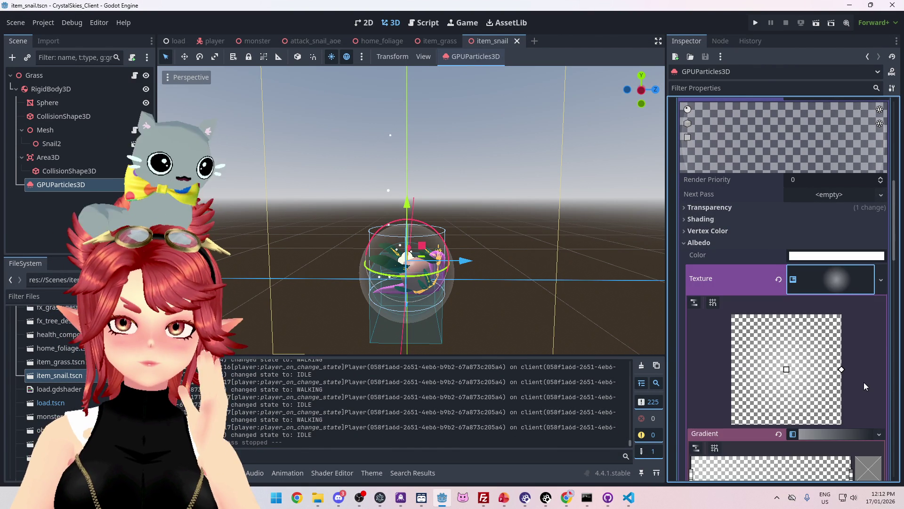
pyautogui.scroll(-5, 863, 383)
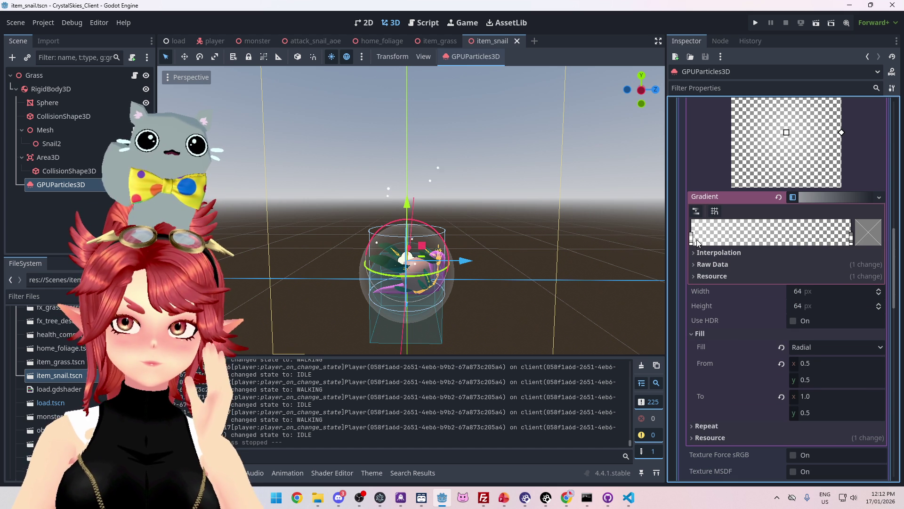
# - Raise the gradient's transparent left stop alpha to about 24, then collapse Albedo
pyautogui.click(691, 237)
pyautogui.click(865, 241)
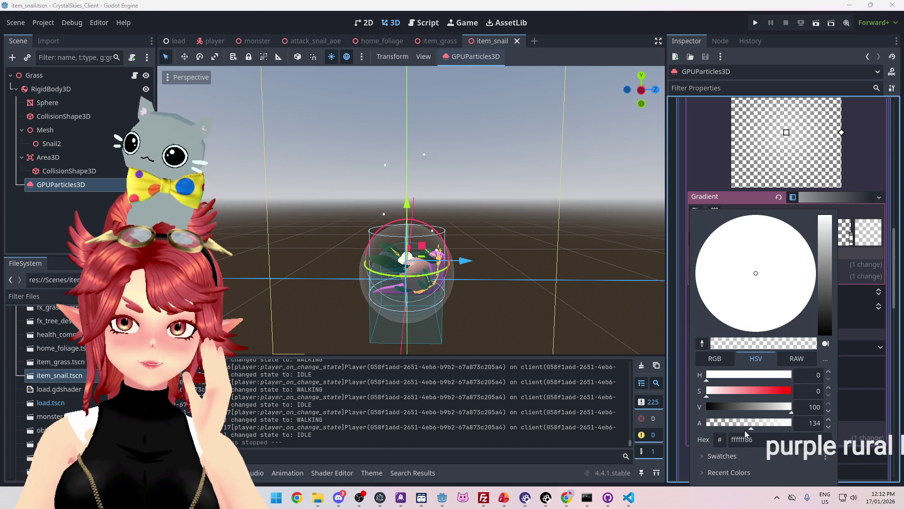
pyautogui.moveTo(715, 428); pyautogui.dragTo(712, 427)
pyautogui.moveTo(711, 428); pyautogui.dragTo(713, 427)
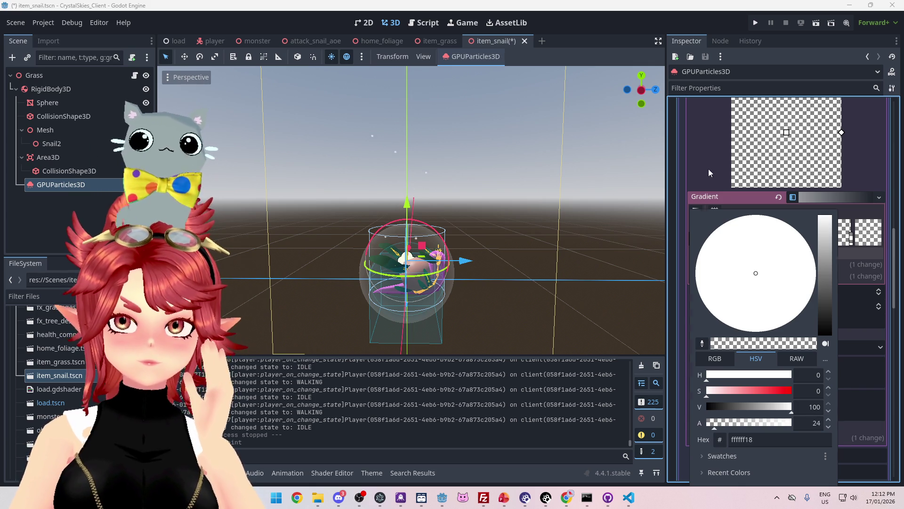
pyautogui.click(709, 172)
pyautogui.scroll(4, 744, 235)
pyautogui.click(699, 195)
# - Raise the emission energy multiplier to 5.0 and keep Add as the blending operator
pyautogui.scroll(-1, 730, 197)
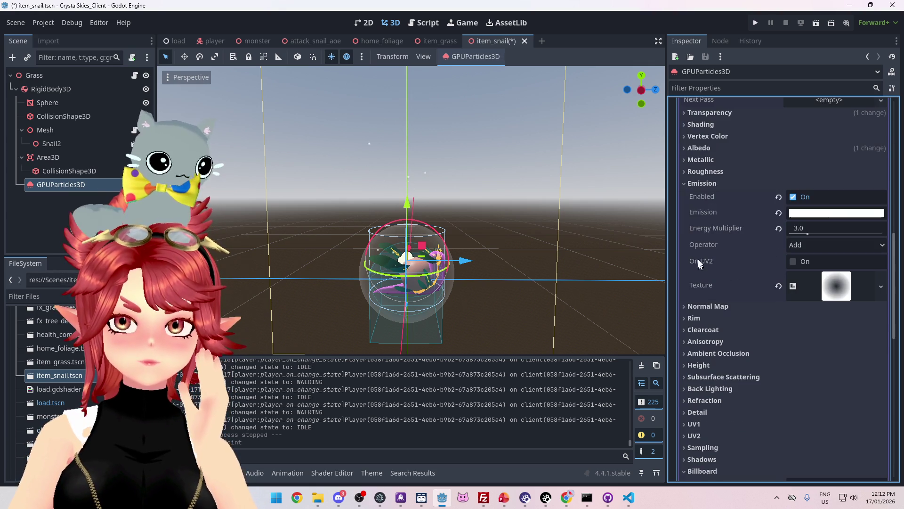
pyautogui.click(804, 231)
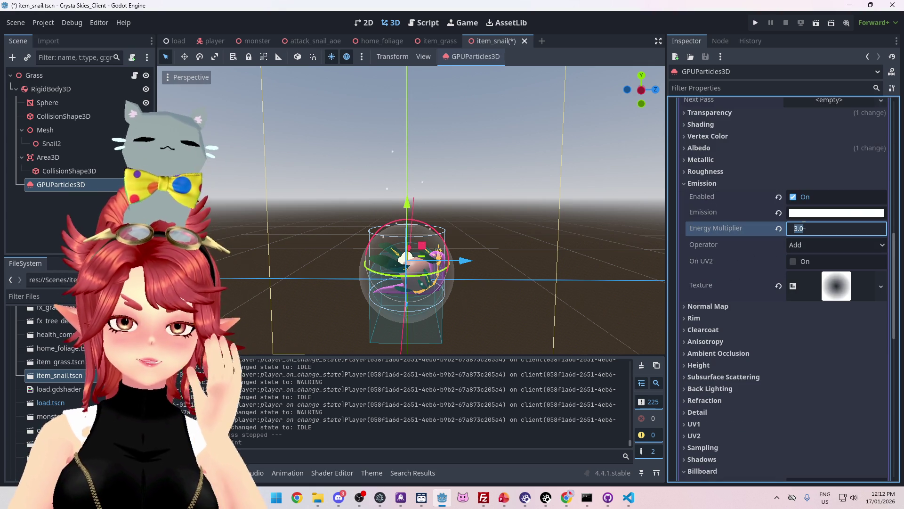
pyautogui.write('5')
pyautogui.press('Return')
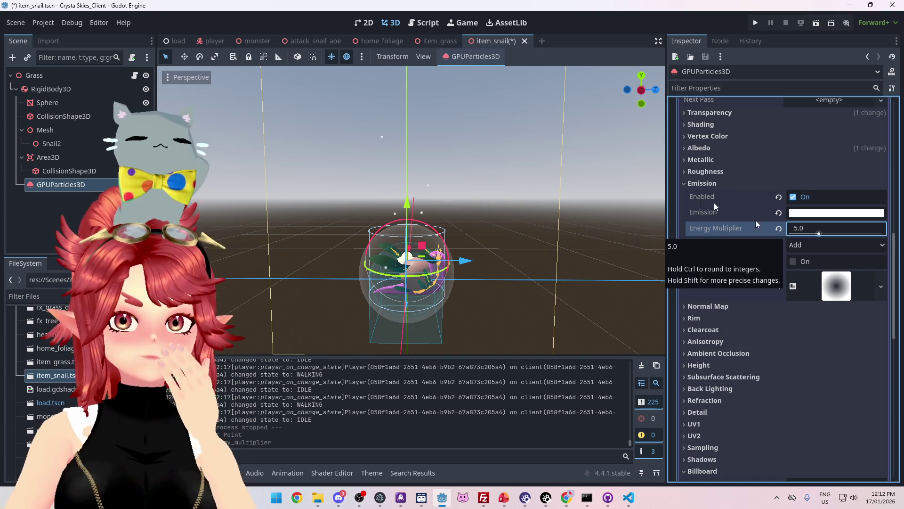
pyautogui.click(843, 245)
pyautogui.click(843, 243)
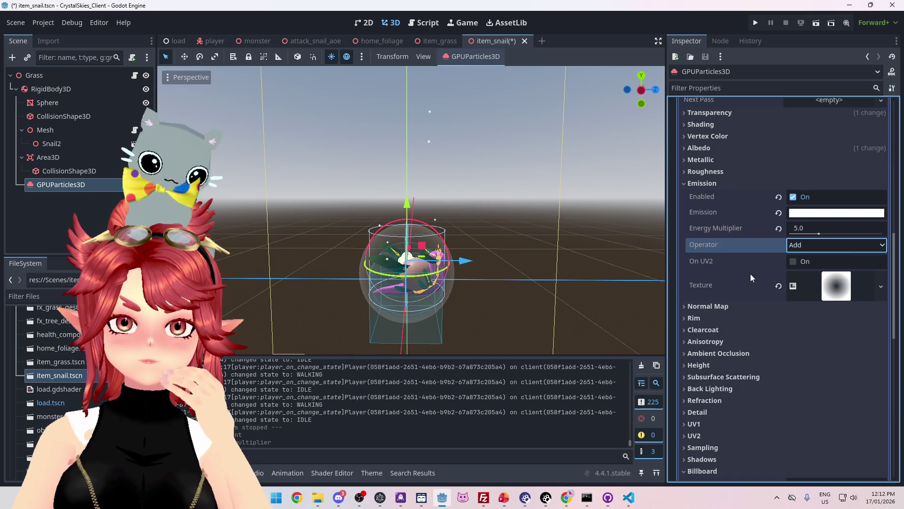
# - Scroll to the Emission Texture and expand its gradient for editing
pyautogui.scroll(5, 490, 239)
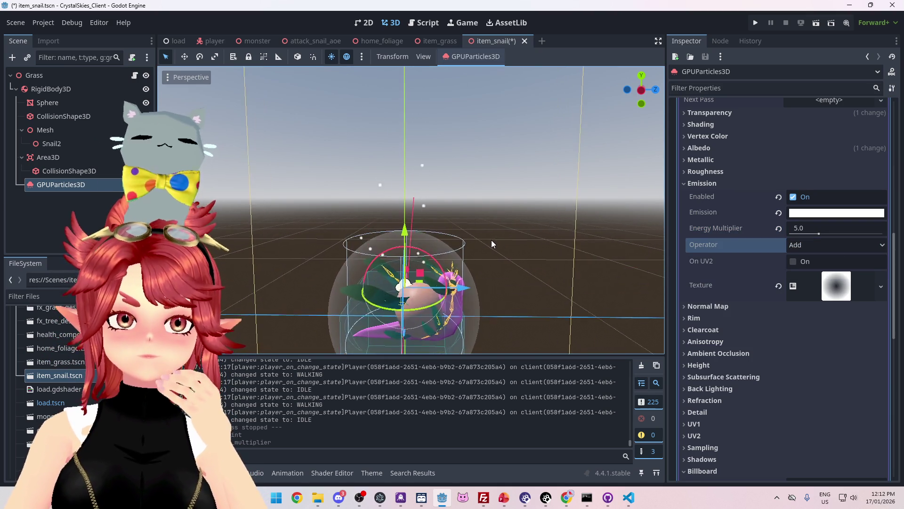
pyautogui.scroll(3, 490, 239)
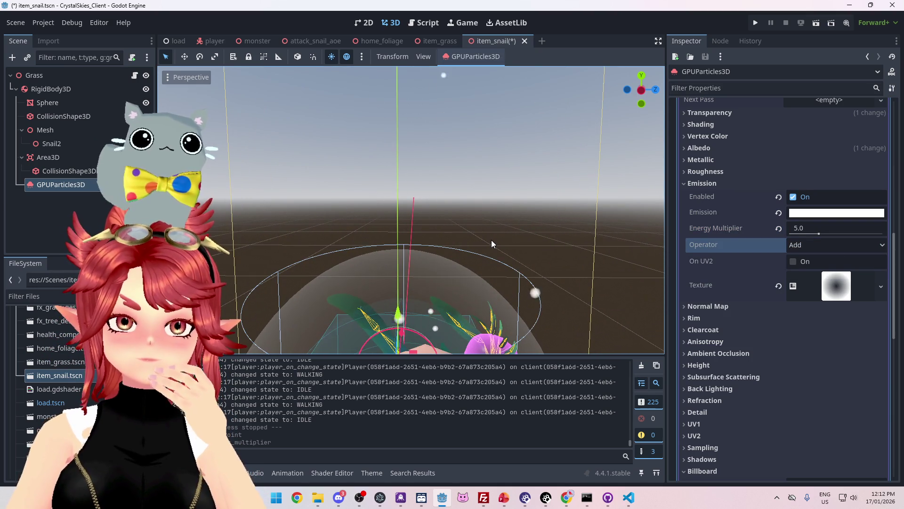
pyautogui.scroll(-5, 491, 239)
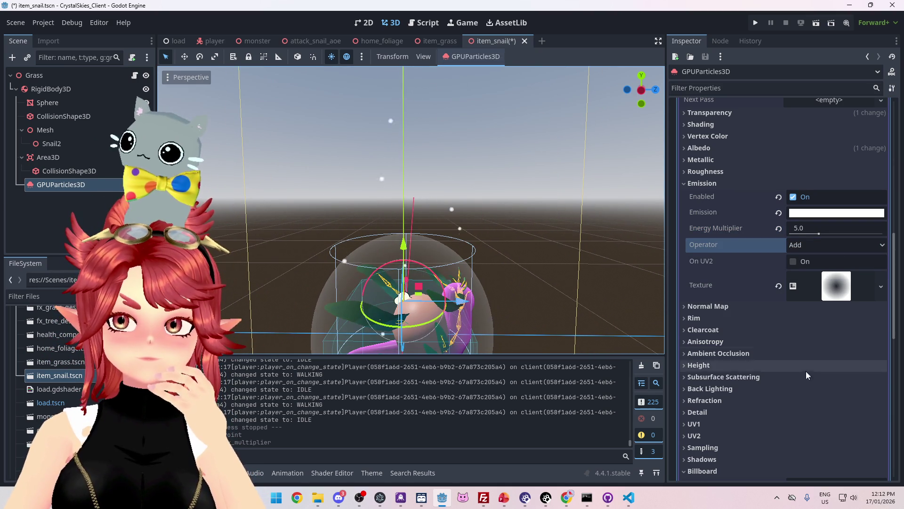
pyautogui.click(836, 287)
pyautogui.scroll(-2, 866, 409)
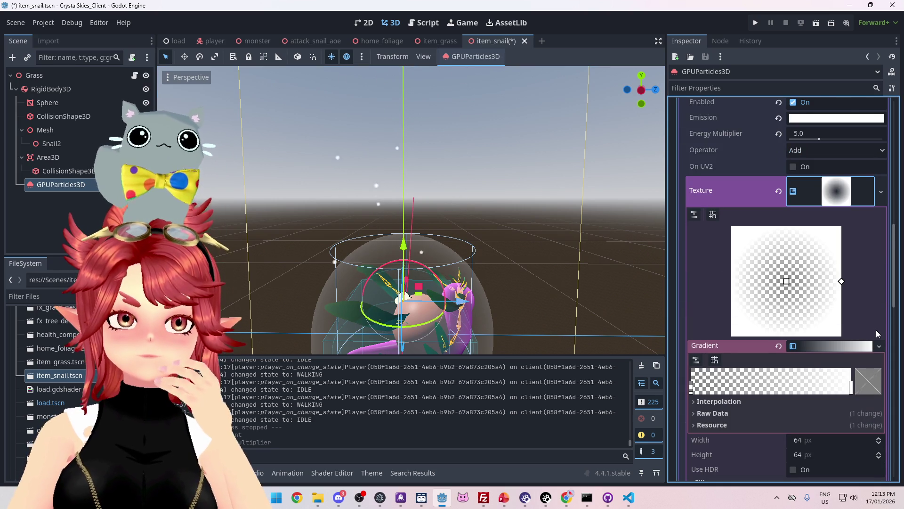
# - Rearrange the particle gradient stops: transparent at the right end, white toward the centre
pyautogui.scroll(-2, 876, 330)
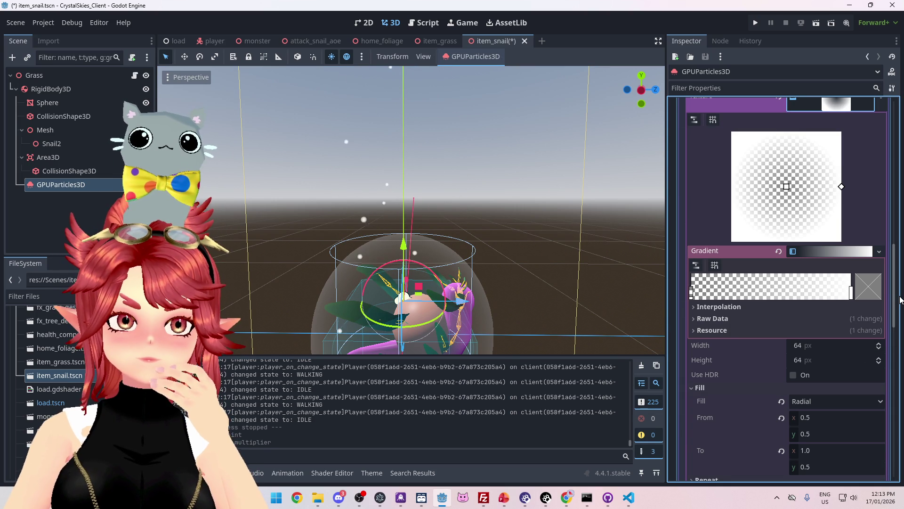
pyautogui.moveTo(851, 293); pyautogui.dragTo(769, 293)
pyautogui.moveTo(693, 293); pyautogui.dragTo(851, 293)
pyautogui.moveTo(769, 293); pyautogui.dragTo(672, 284)
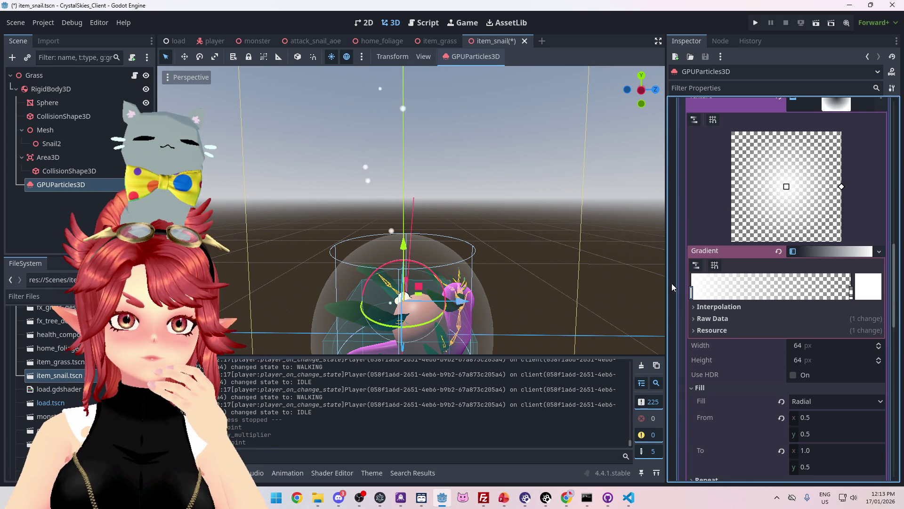
pyautogui.scroll(3, 430, 255)
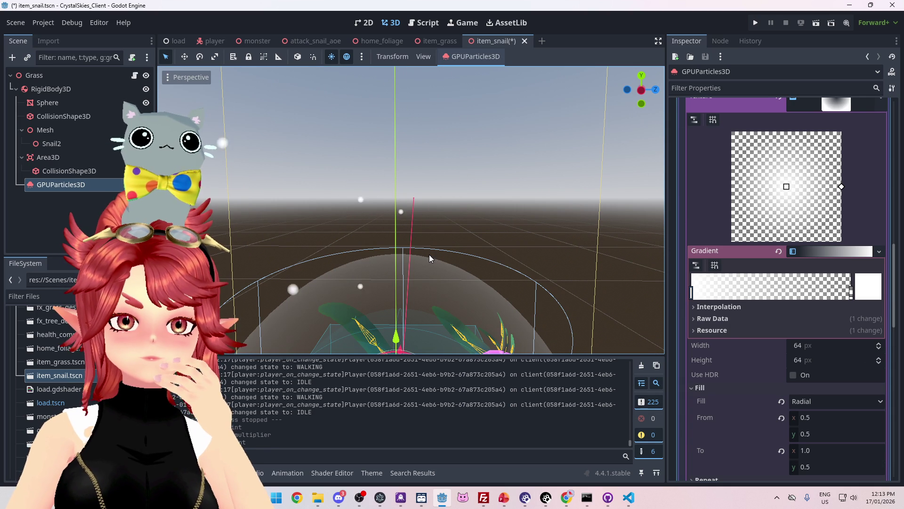
pyautogui.moveTo(692, 293)
pyautogui.mouseDown()
pyautogui.moveTo(863, 298)
pyautogui.moveTo(673, 283)
pyautogui.moveTo(890, 301)
pyautogui.moveTo(678, 288)
pyautogui.mouseUp()
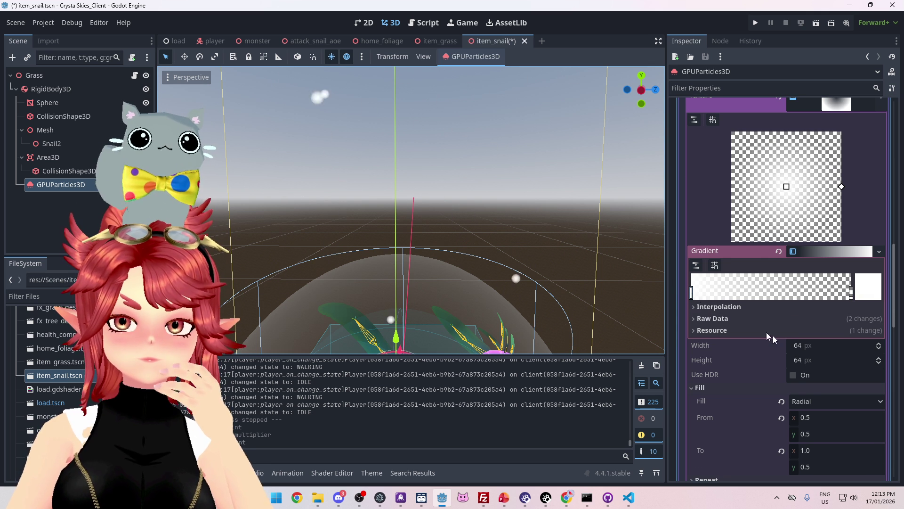
# - Clear the emission texture, set emission energy multiplier to 10.0, and run the game
pyautogui.scroll(2, 781, 340)
pyautogui.click(778, 184)
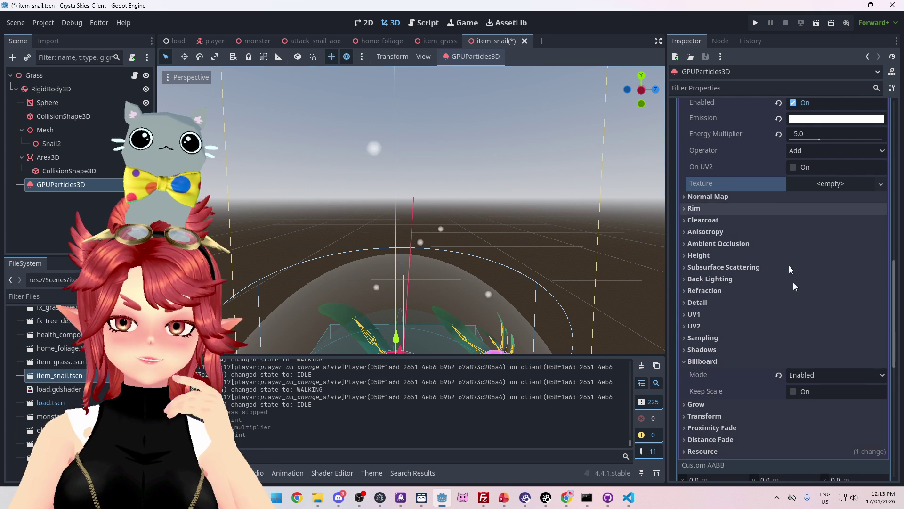
pyautogui.scroll(-3, 397, 217)
pyautogui.scroll(-2, 416, 238)
pyautogui.scroll(3, 783, 293)
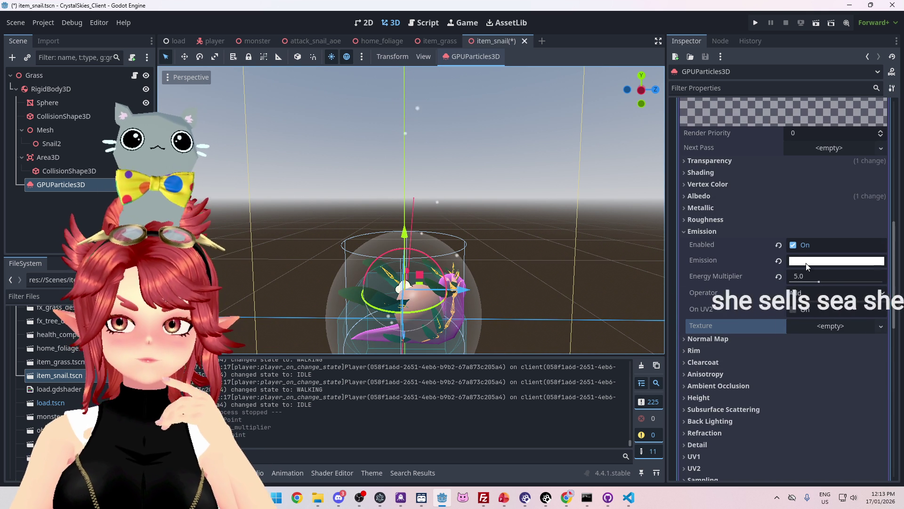
pyautogui.click(798, 277)
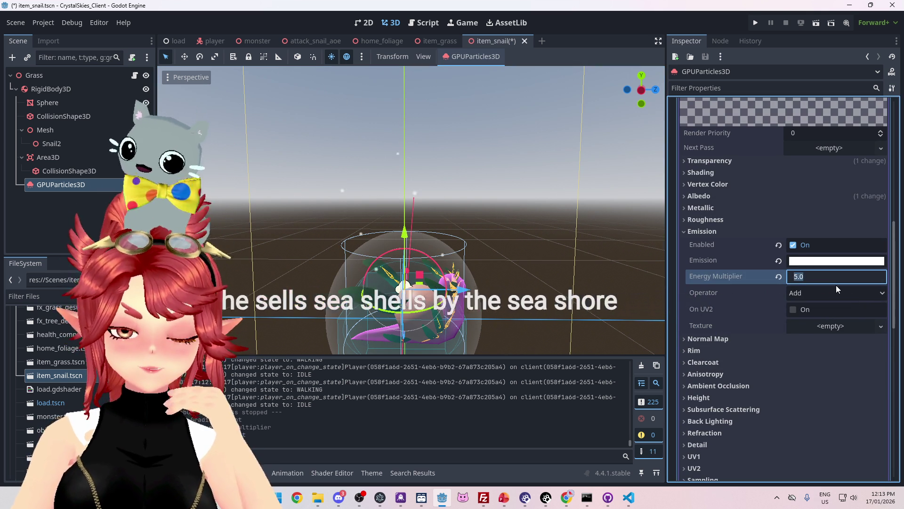
pyautogui.write('10')
pyautogui.press('Return')
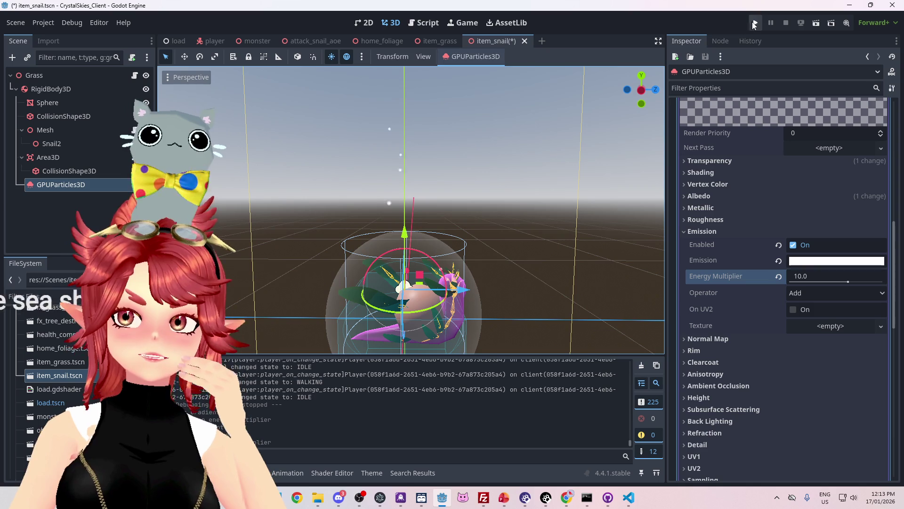
pyautogui.click(754, 23)
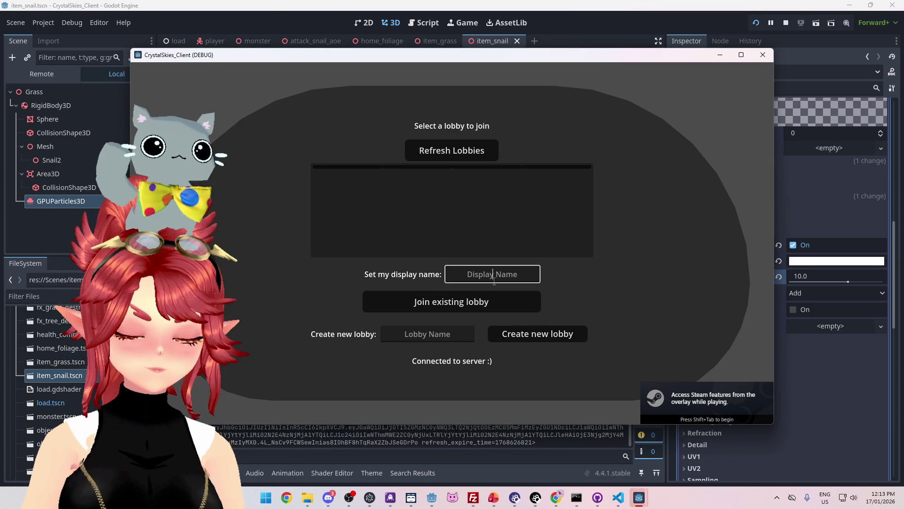
pyautogui.write('asdd')
# - Create a new lobby, then walk and roll the charged snail ball toward the trees
pyautogui.click(546, 337)
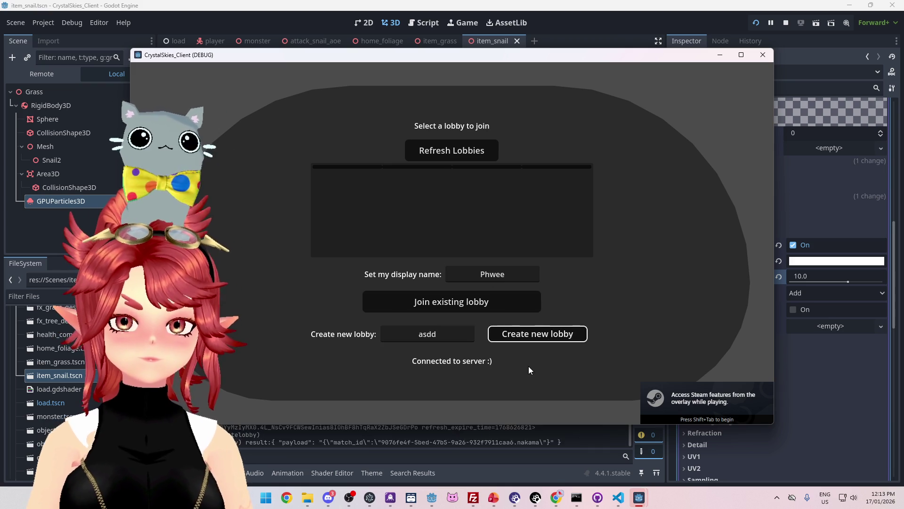
pyautogui.press('w')
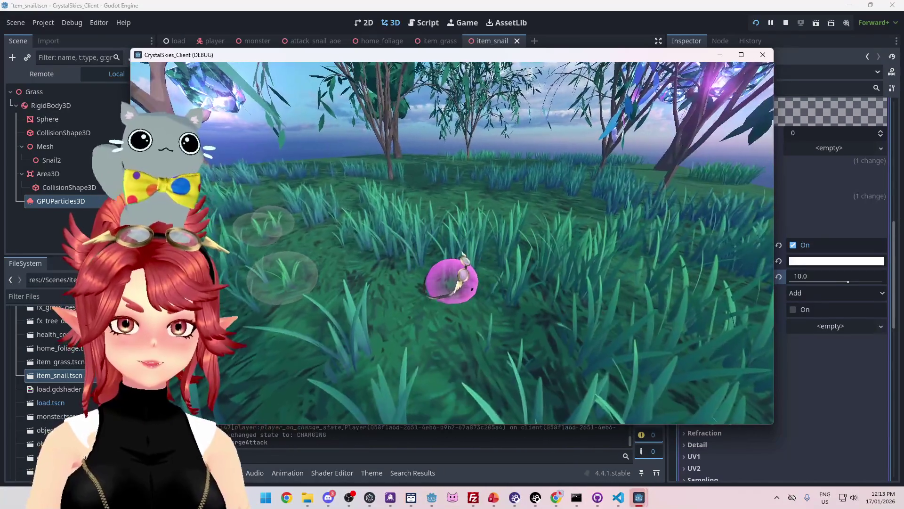
pyautogui.click(465, 251)
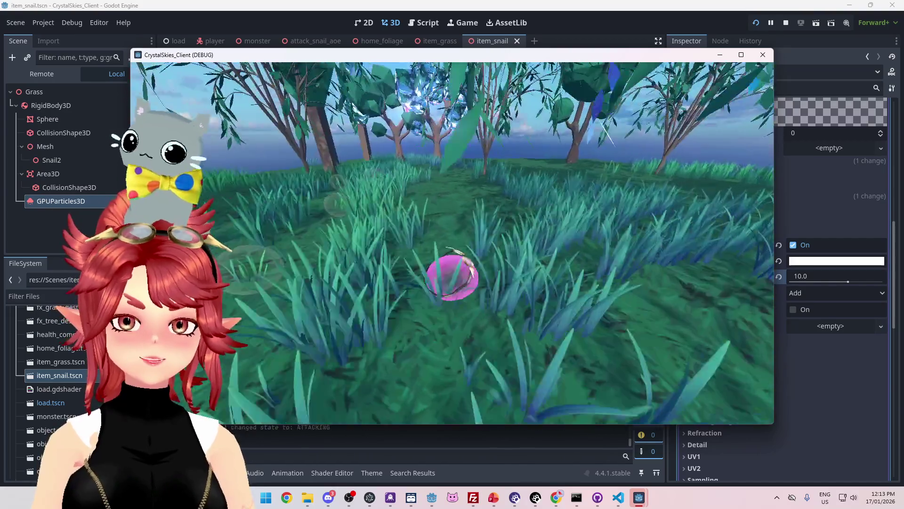
pyautogui.press('w')
pyautogui.press('w')
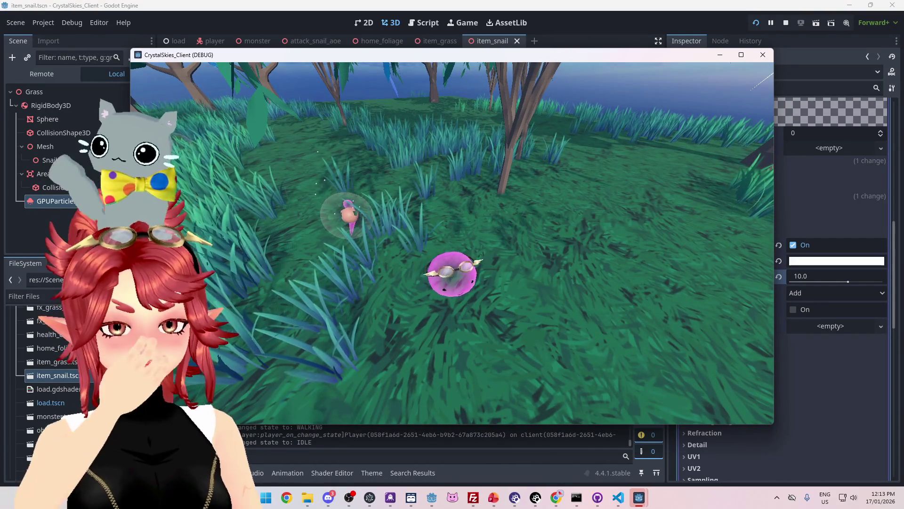
pyautogui.press('w')
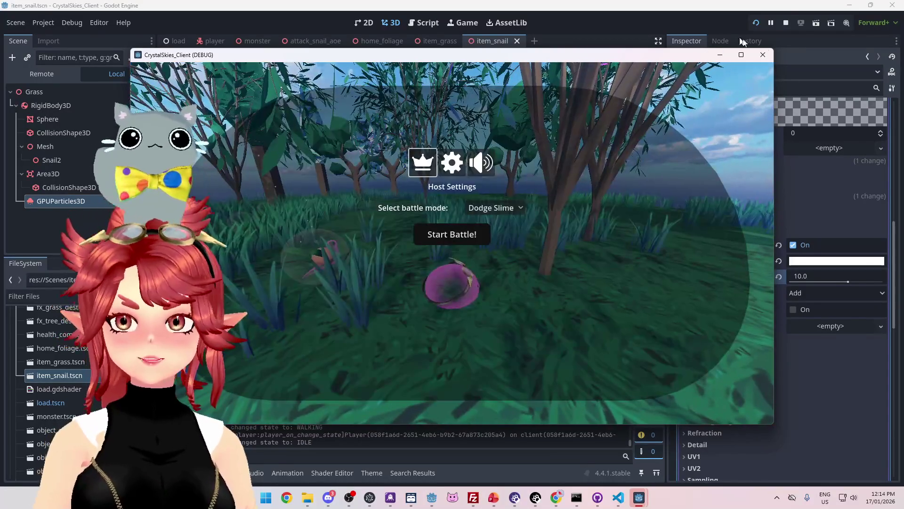
# - Close the test game, raise the emission energy multiplier to 100.0, and rerun the game
pyautogui.click(785, 23)
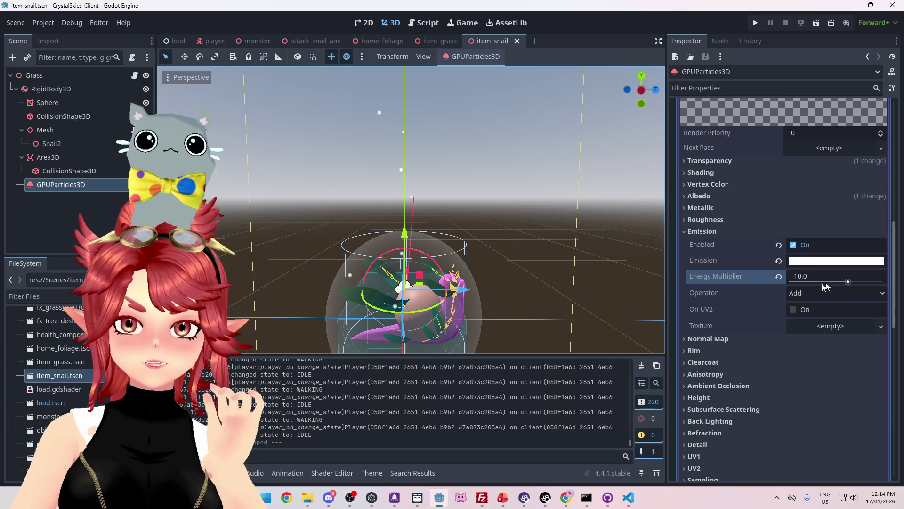
pyautogui.click(807, 276)
pyautogui.write('10')
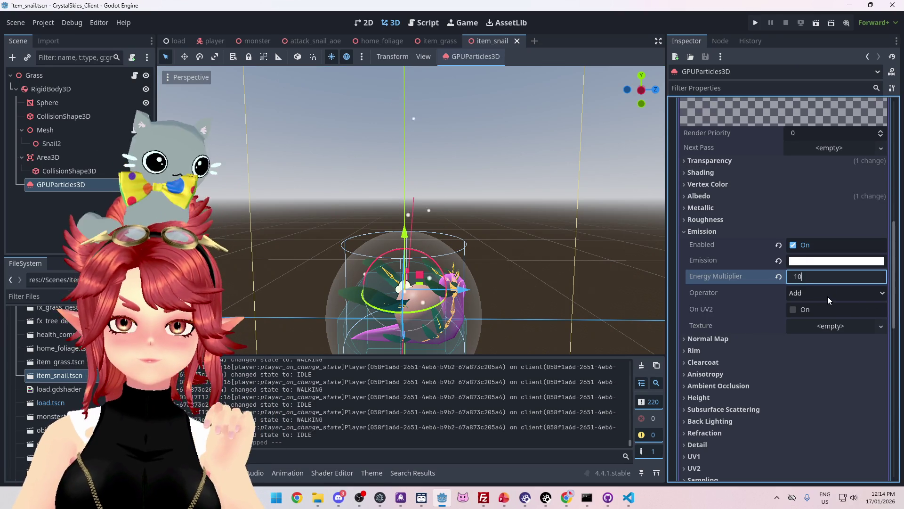
pyautogui.press('BackSpace')
pyautogui.press('Return')
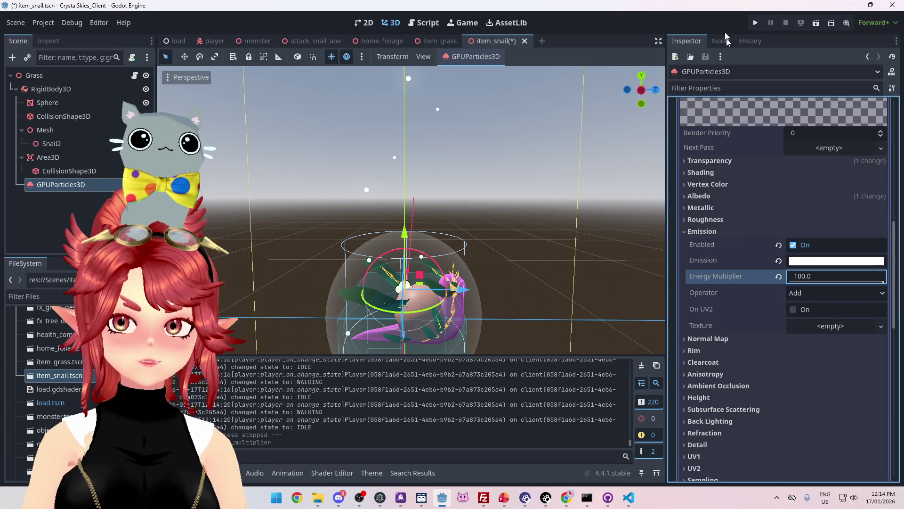
pyautogui.click(756, 27)
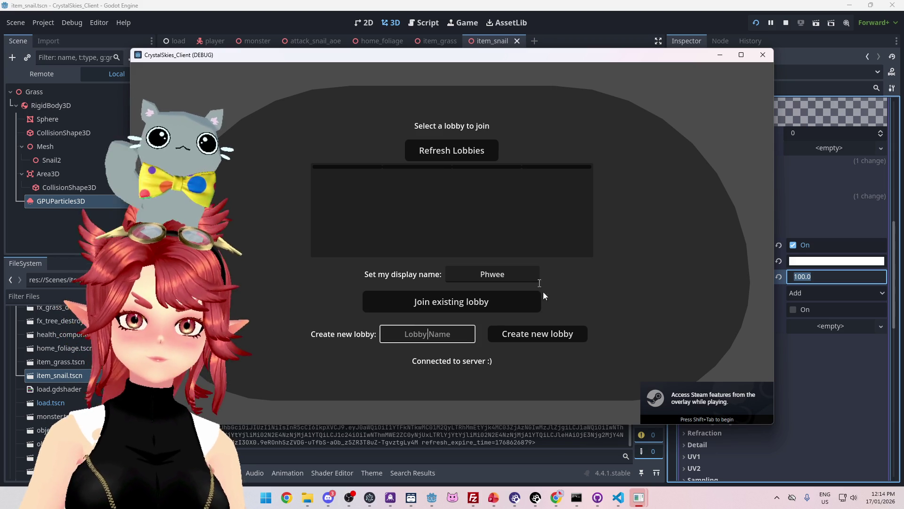
pyautogui.write('asdd')
# - Start a new lobby, walk toward the snail items, then stop the run from the host menu
pyautogui.click(530, 334)
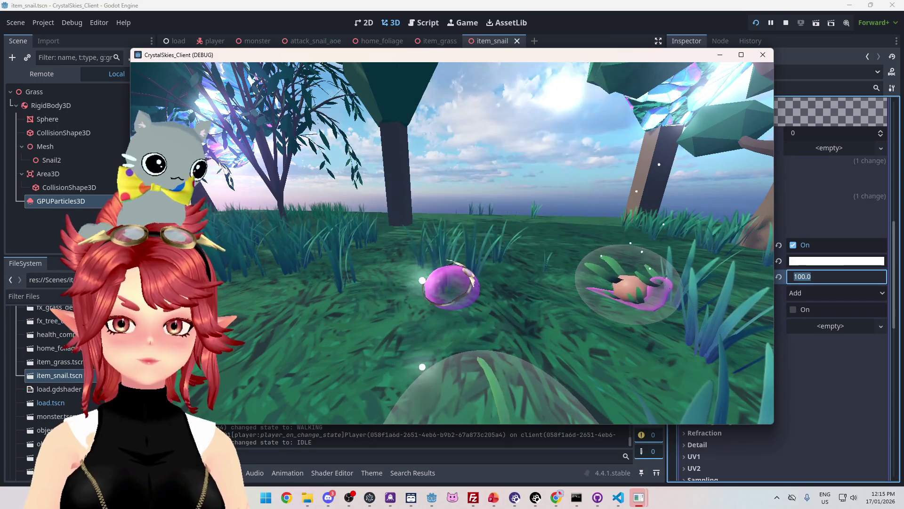
pyautogui.press('s')
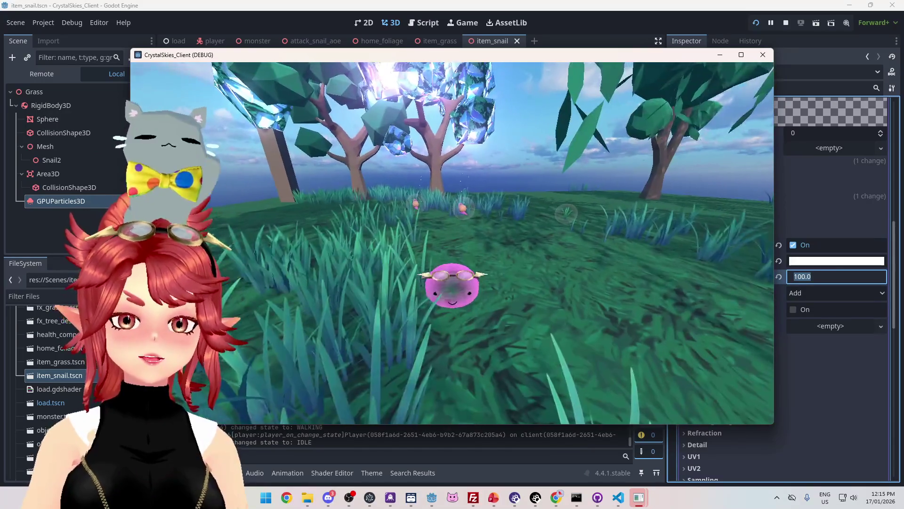
pyautogui.press('w')
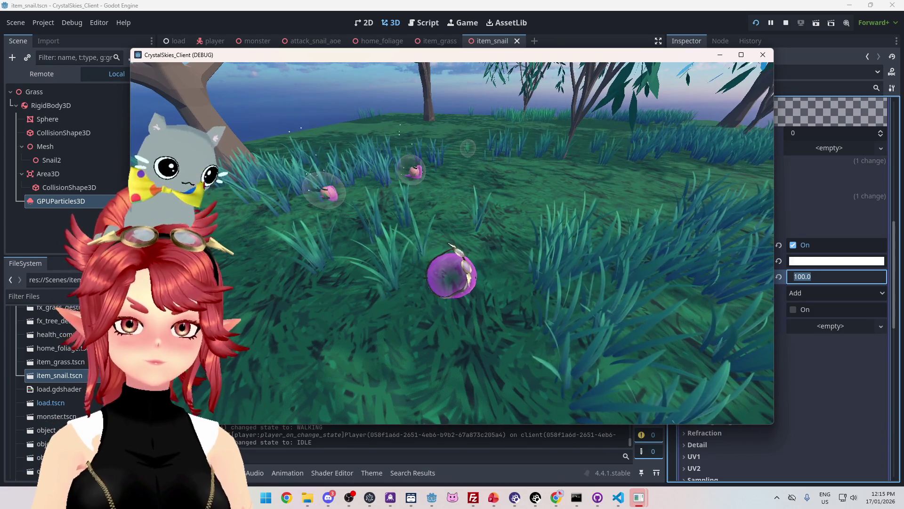
pyautogui.press('Escape')
pyautogui.click(786, 24)
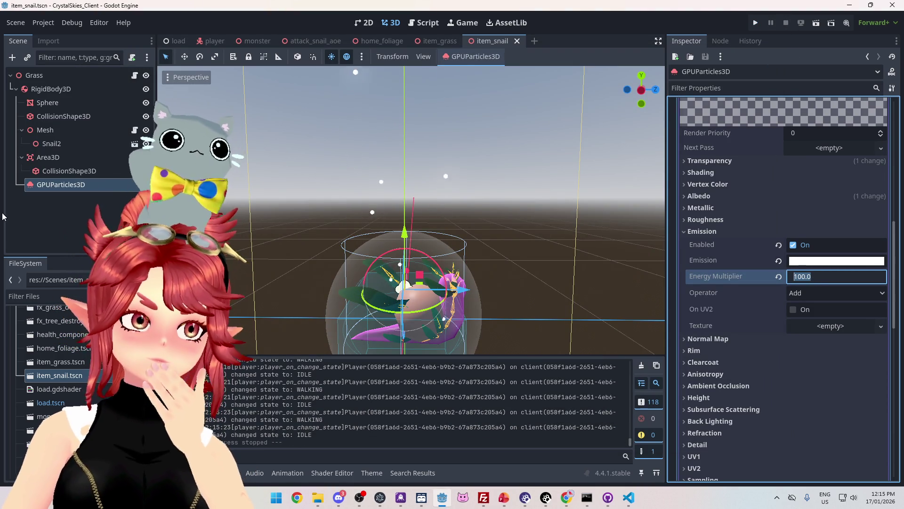
# - In the load scene, select WorldEnvironment and look through its Ambient and Reflected Light sections
pyautogui.click(178, 41)
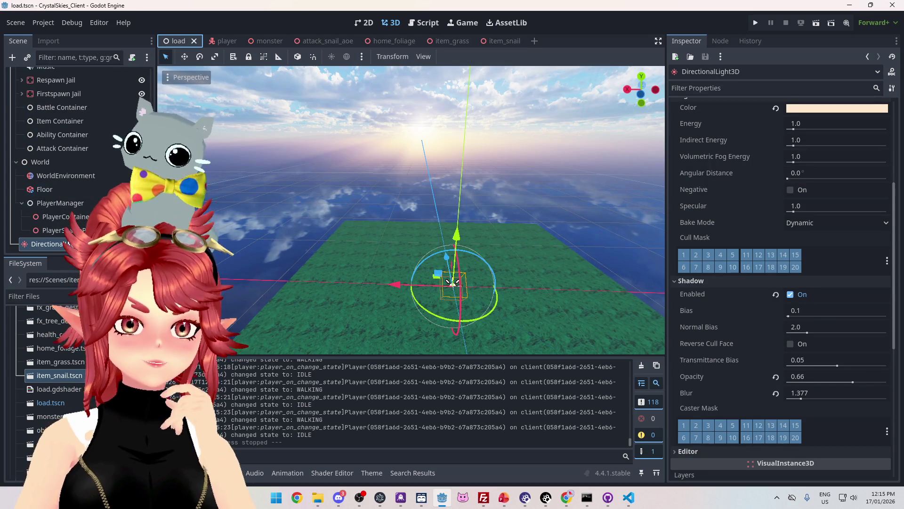
pyautogui.click(61, 176)
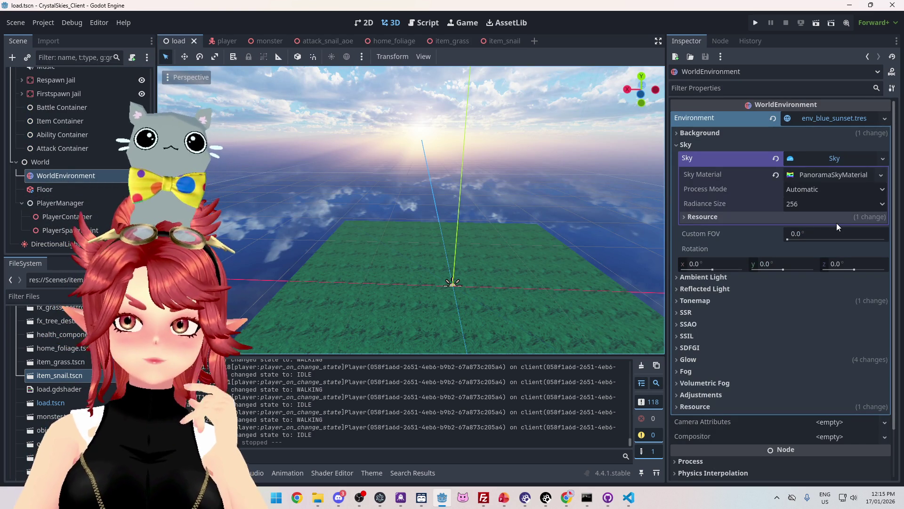
pyautogui.click(726, 278)
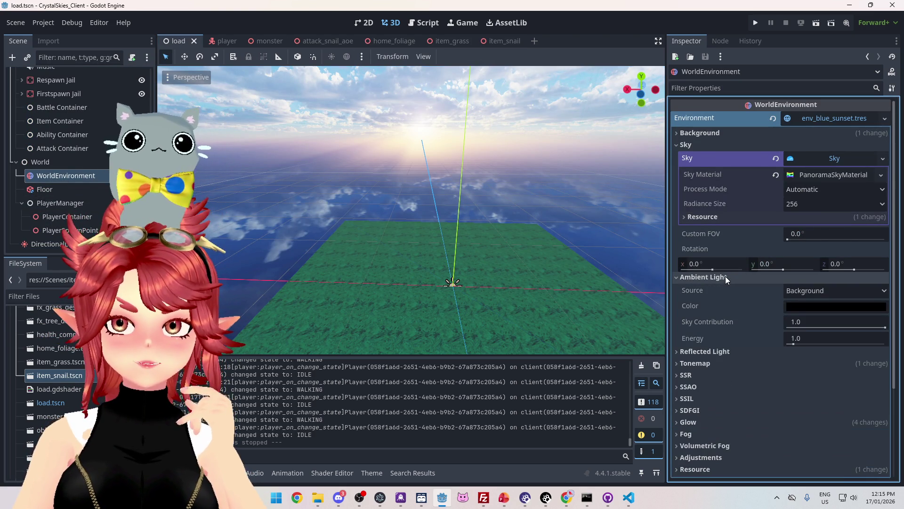
pyautogui.click(719, 353)
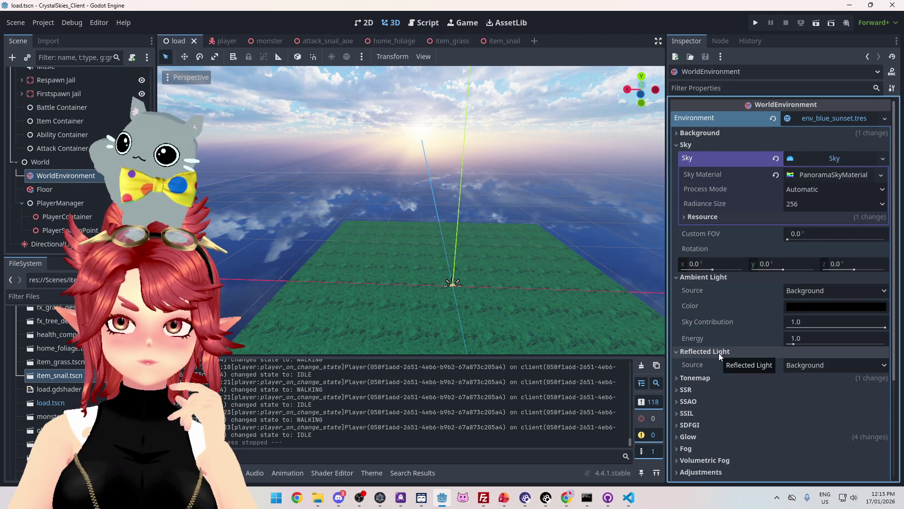
pyautogui.click(719, 352)
pyautogui.click(704, 278)
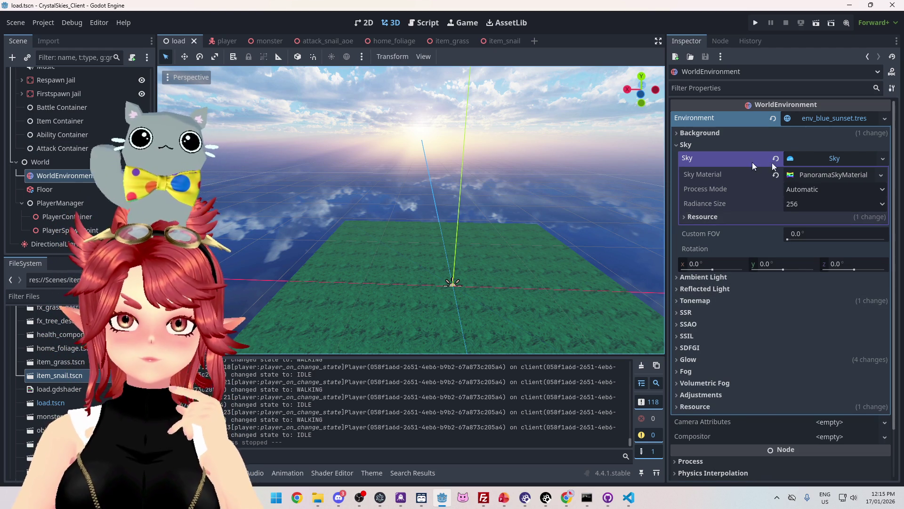
# - Set the PanoramaSkyMaterial energy multiplier to 0.1 and launch the game
pyautogui.click(837, 173)
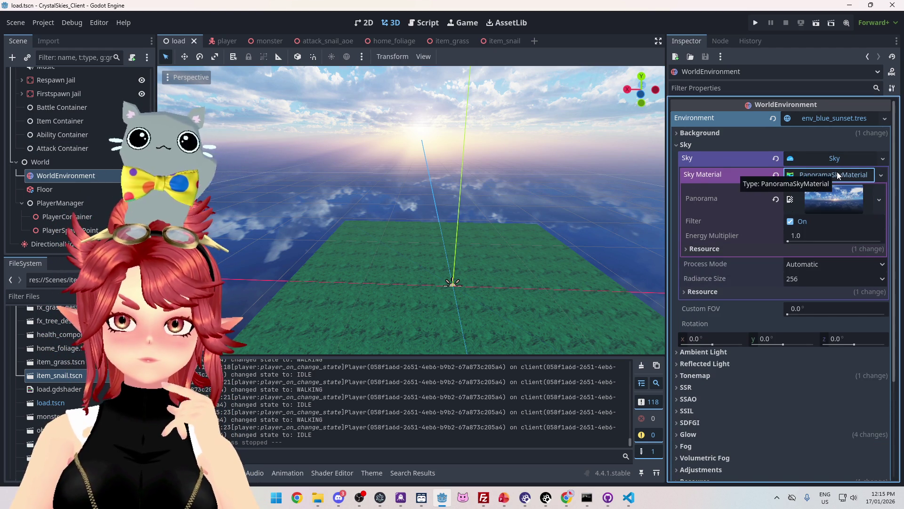
pyautogui.click(833, 236)
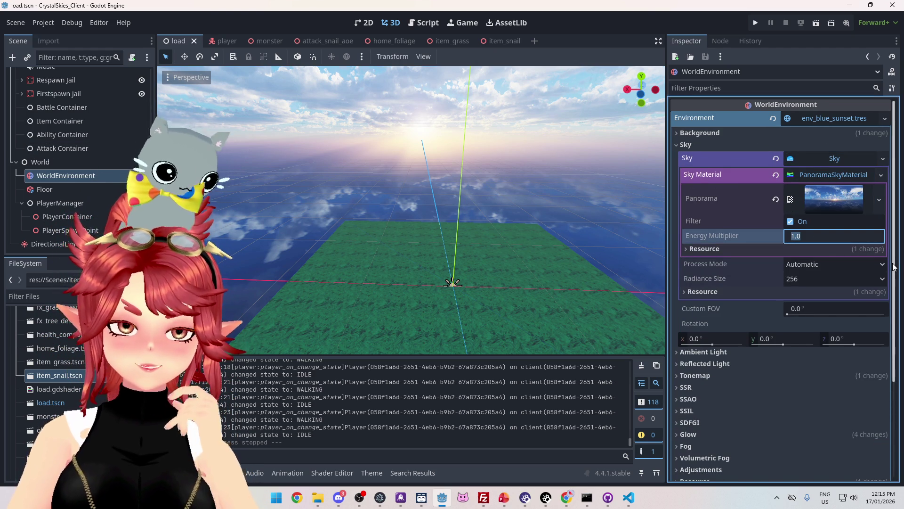
pyautogui.write('0')
pyautogui.press('Return')
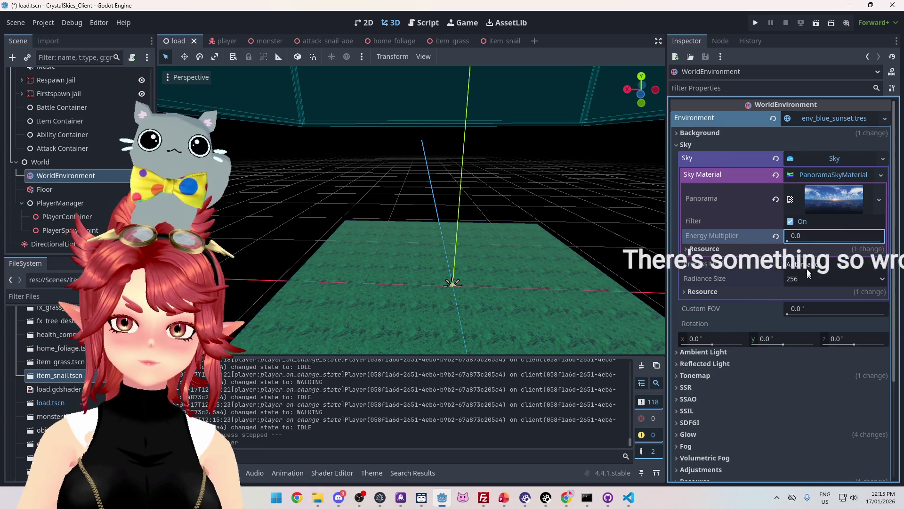
pyautogui.click(799, 236)
pyautogui.write('0.1')
pyautogui.press('Return')
pyautogui.press('Return')
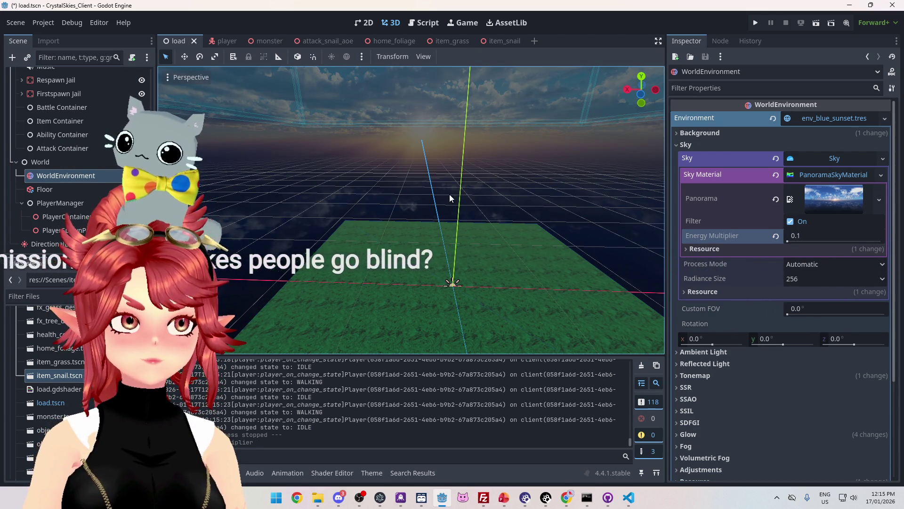
pyautogui.click(755, 22)
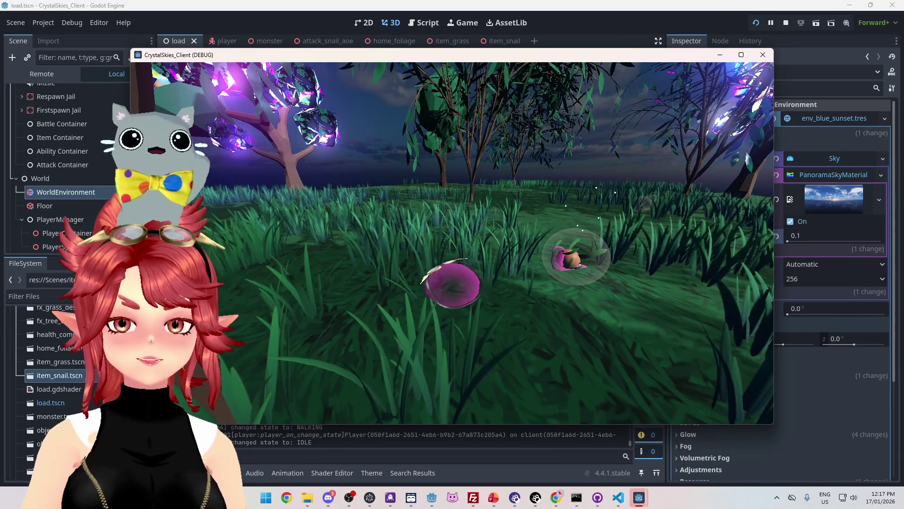
# - Open the in-game host menu and stop the dim-sky test run
pyautogui.press('Escape')
pyautogui.click(763, 55)
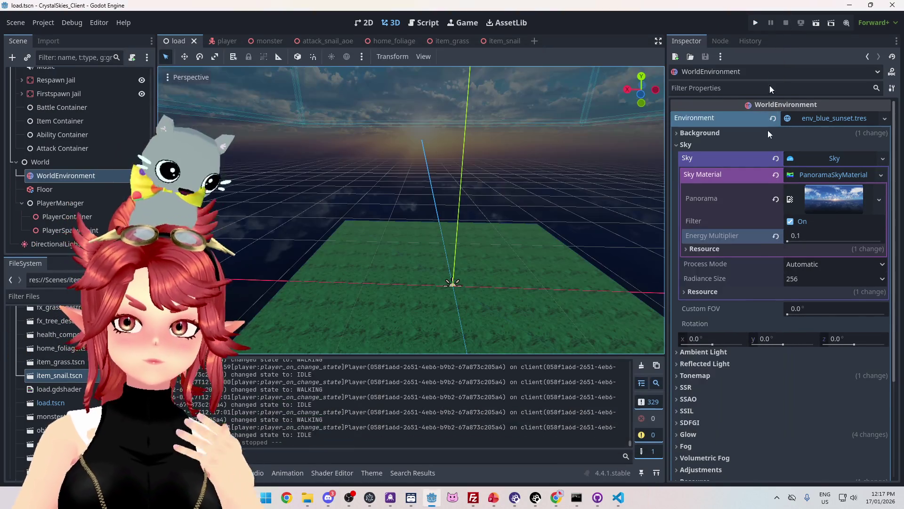
# - Set the panorama sky energy multiplier back to 1.0, then collapse Sky and expand Glow
pyautogui.moveTo(810, 238)
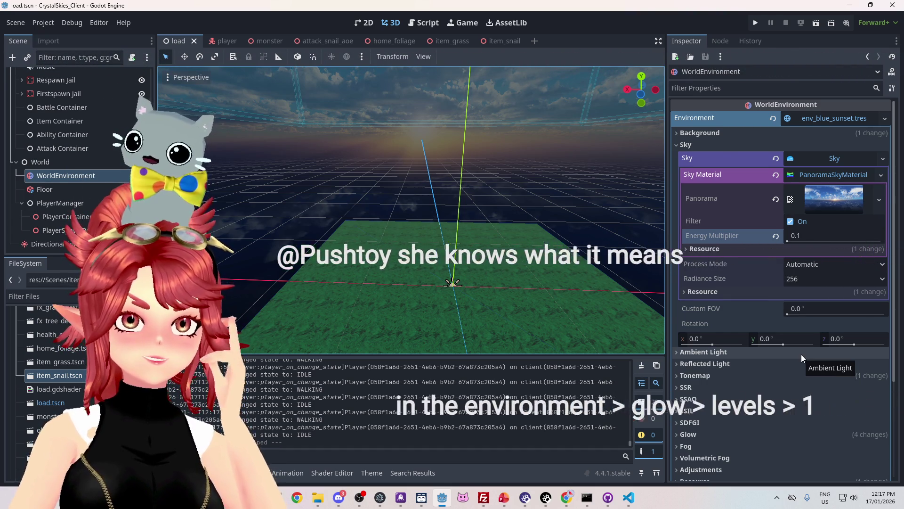
pyautogui.click(813, 233)
pyautogui.write('1')
pyautogui.press('Return')
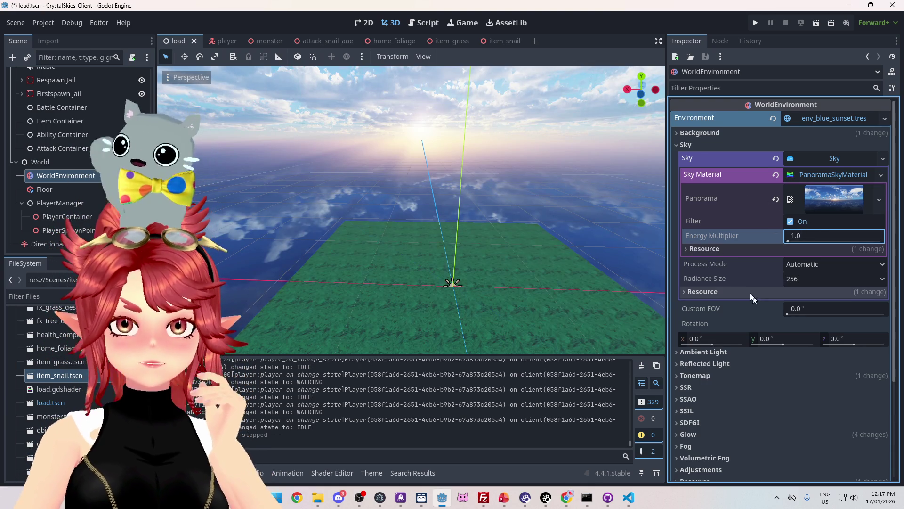
pyautogui.click(694, 145)
pyautogui.click(688, 238)
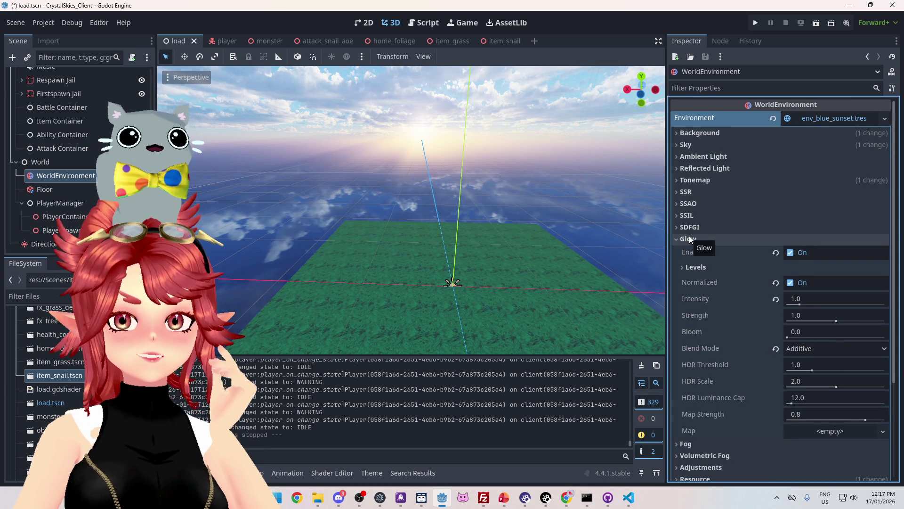
# - Set glow level 1 to 1.0, save the load scene with Ctrl+S, and run the game
pyautogui.scroll(-2, 689, 238)
pyautogui.click(690, 219)
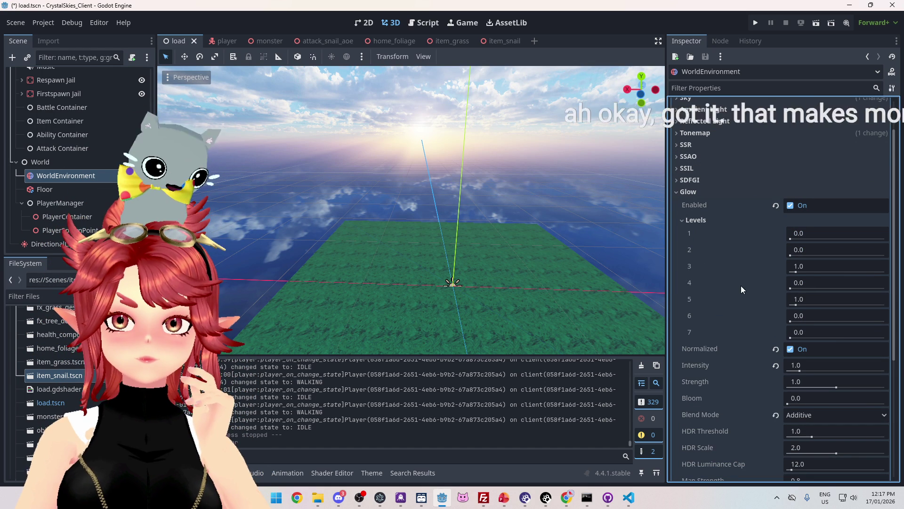
pyautogui.moveTo(804, 307)
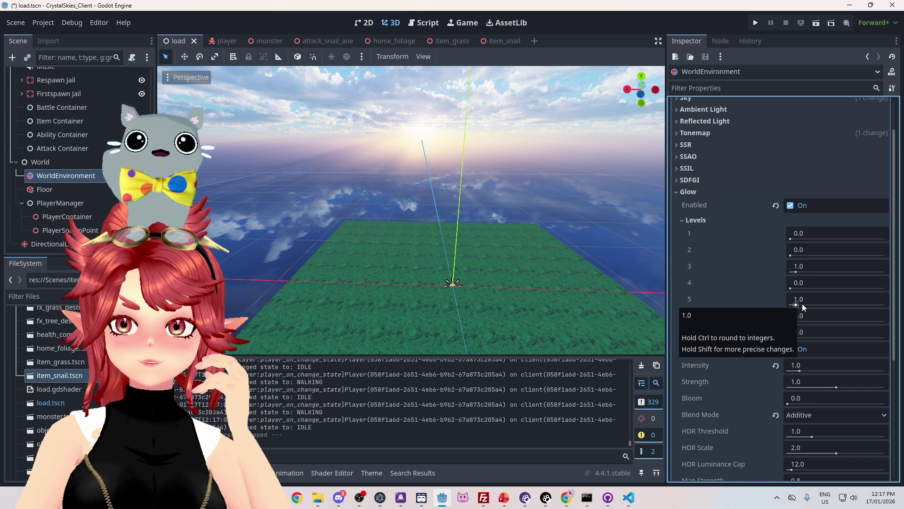
pyautogui.click(801, 232)
pyautogui.write('1')
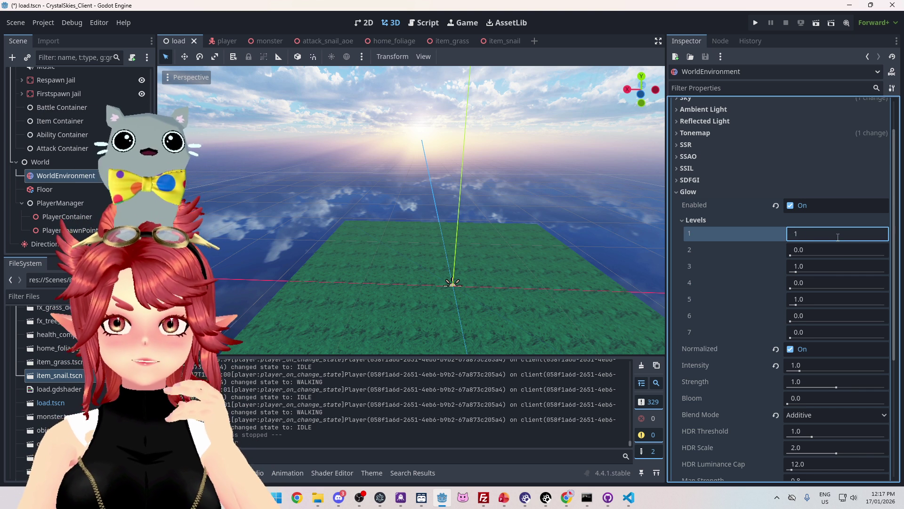
pyautogui.press('Return')
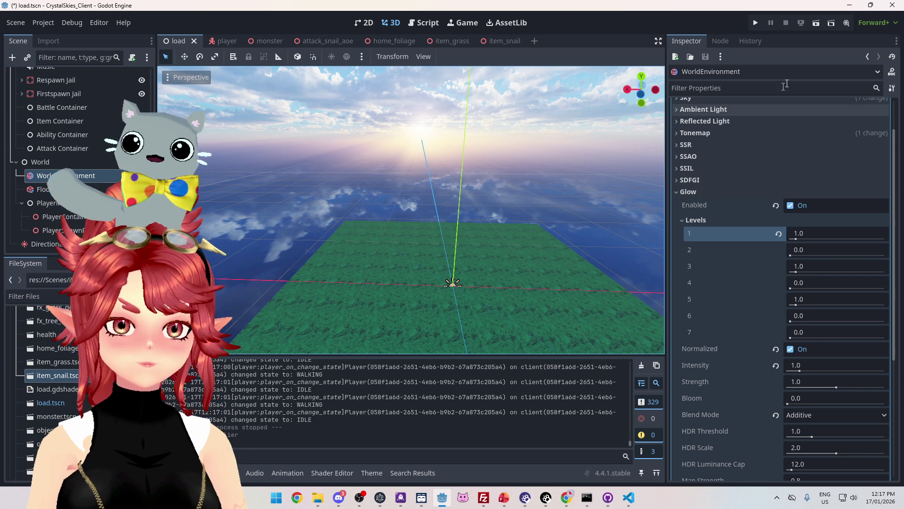
pyautogui.hotkey('ctrl', 's')
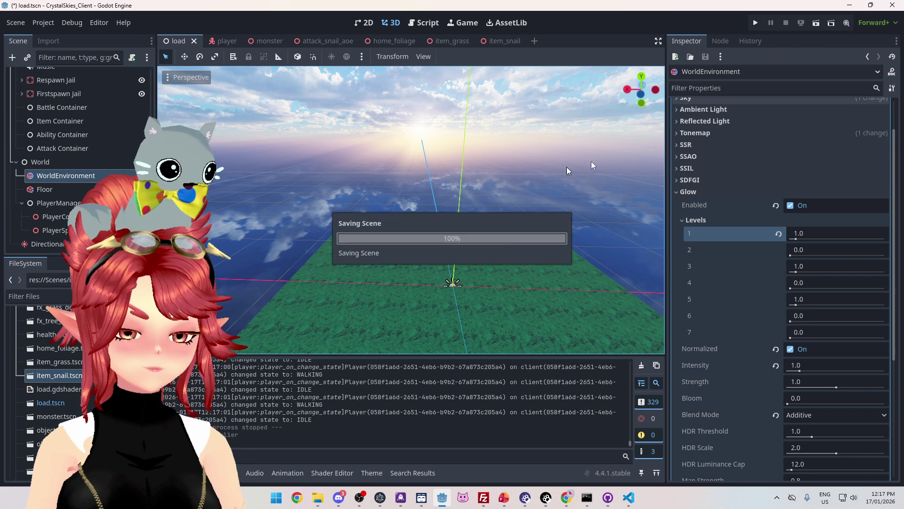
pyautogui.click(756, 22)
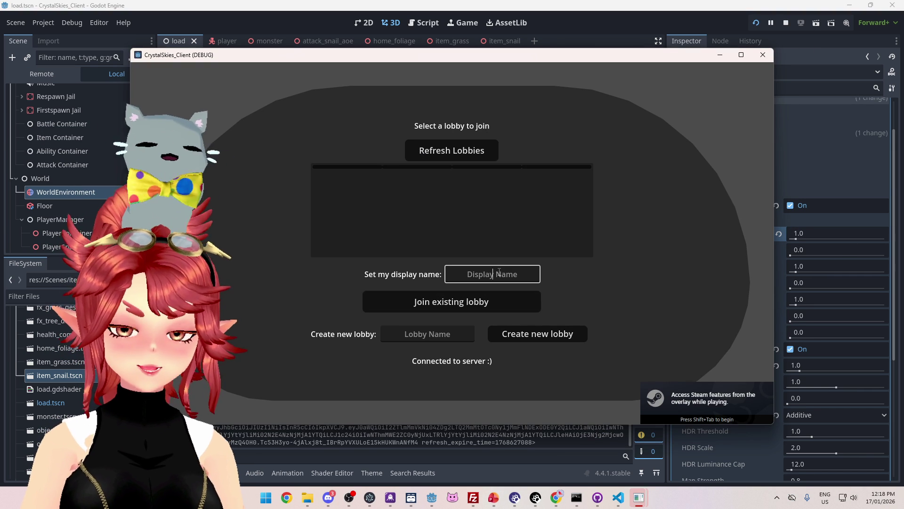
# - Enter a display name, walk through the grass to check the glow, then close the game
pyautogui.write('asd')
pyautogui.click(536, 330)
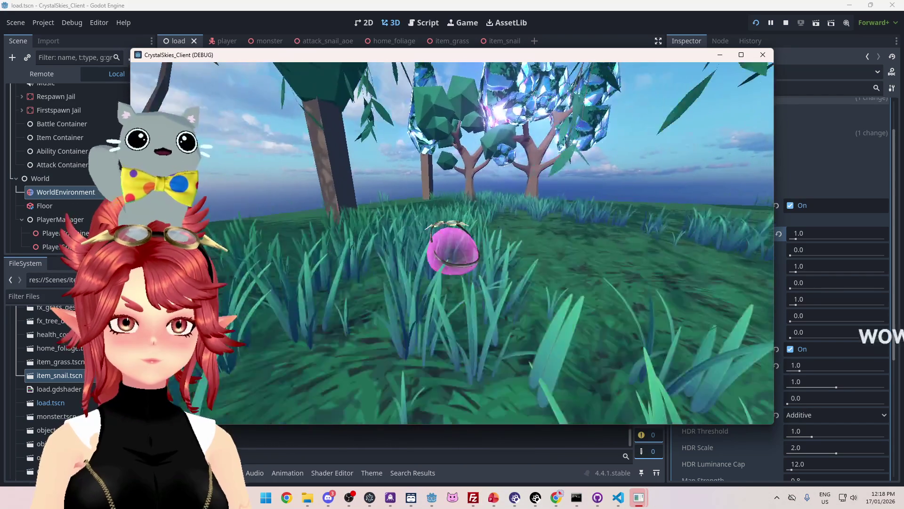
pyautogui.press('w')
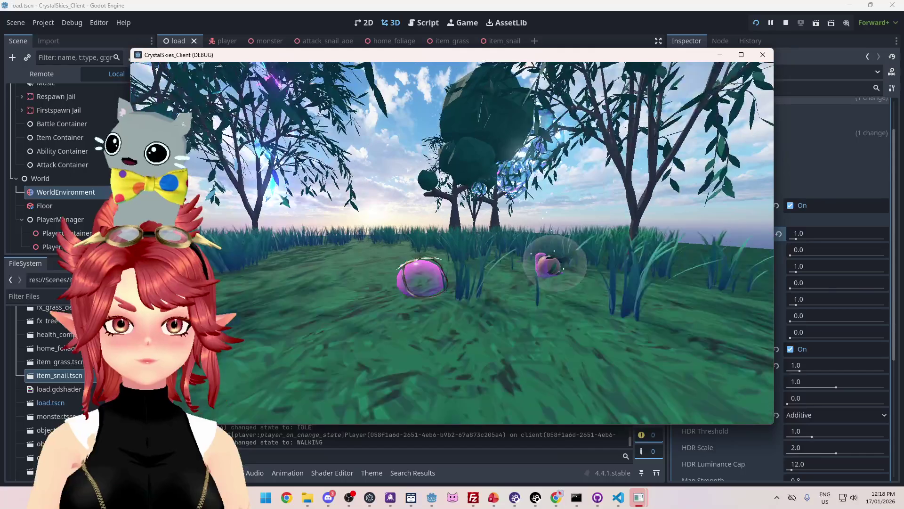
pyautogui.press('Escape')
pyautogui.press('F8')
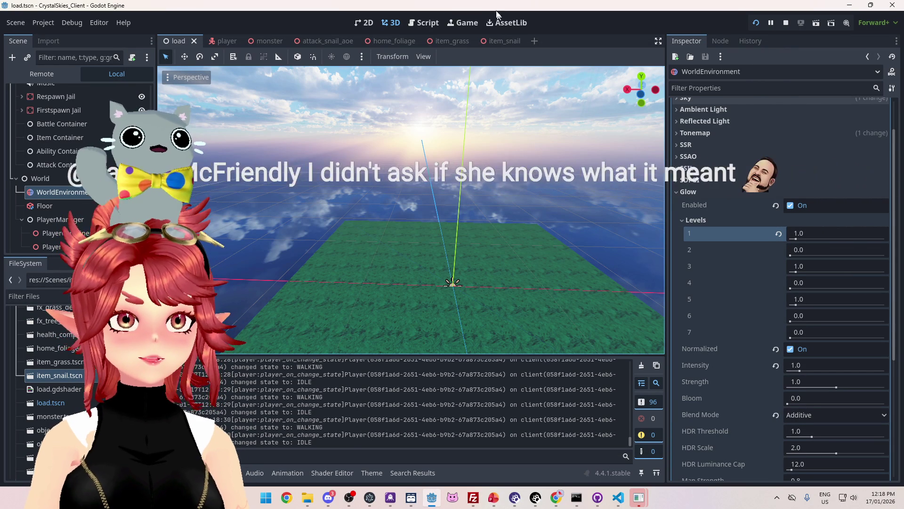
# - Expand Background and Sky and set the sky energy multiplier to 0.1
pyautogui.scroll(3, 806, 227)
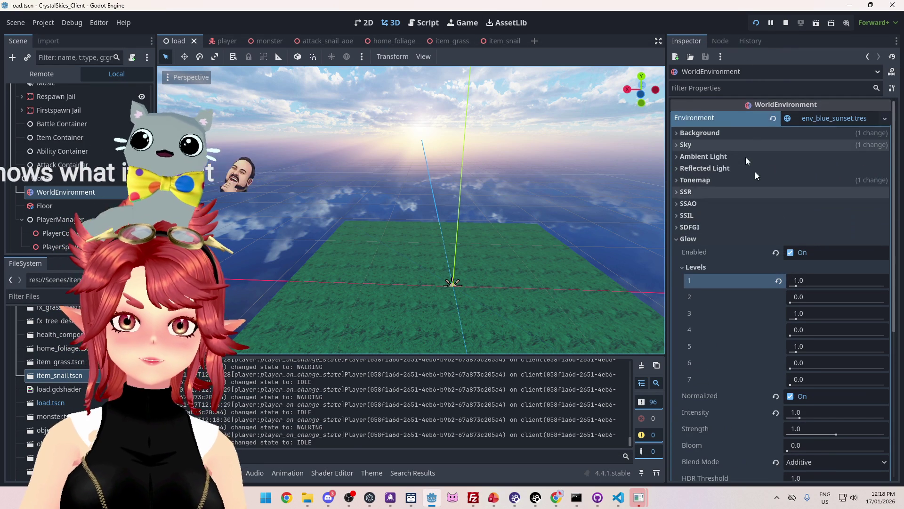
pyautogui.click(699, 132)
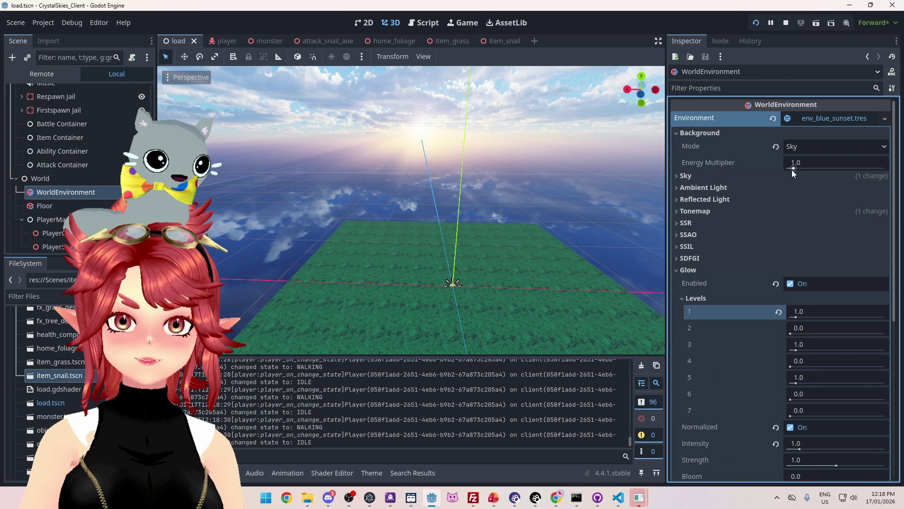
pyautogui.click(744, 175)
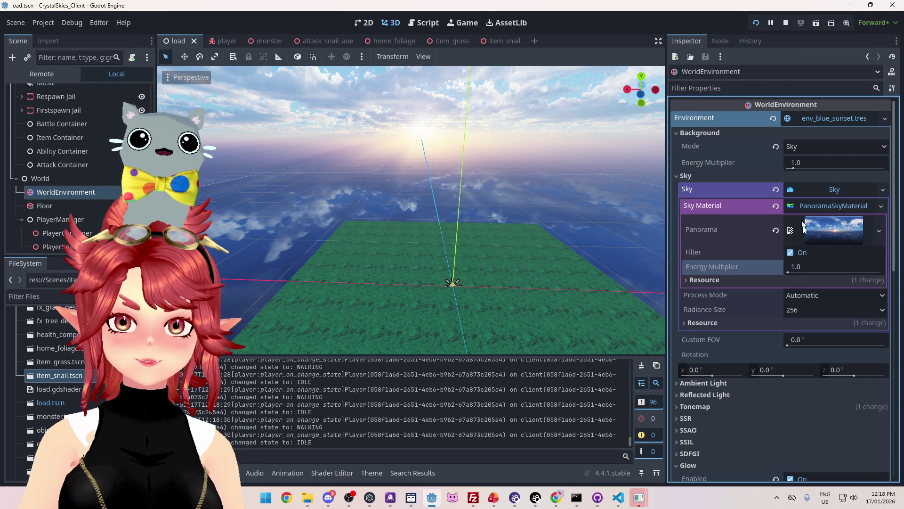
pyautogui.click(805, 267)
pyautogui.write('0.1')
pyautogui.press('Return')
# - Run the game with F5, walk around the meadow, then bring the editor back to front
pyautogui.press('F5')
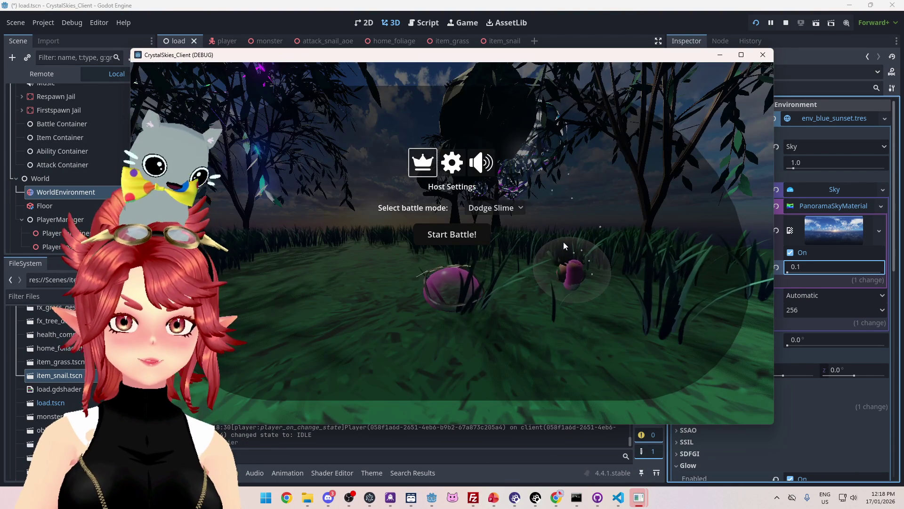
pyautogui.click(555, 326)
pyautogui.press('w')
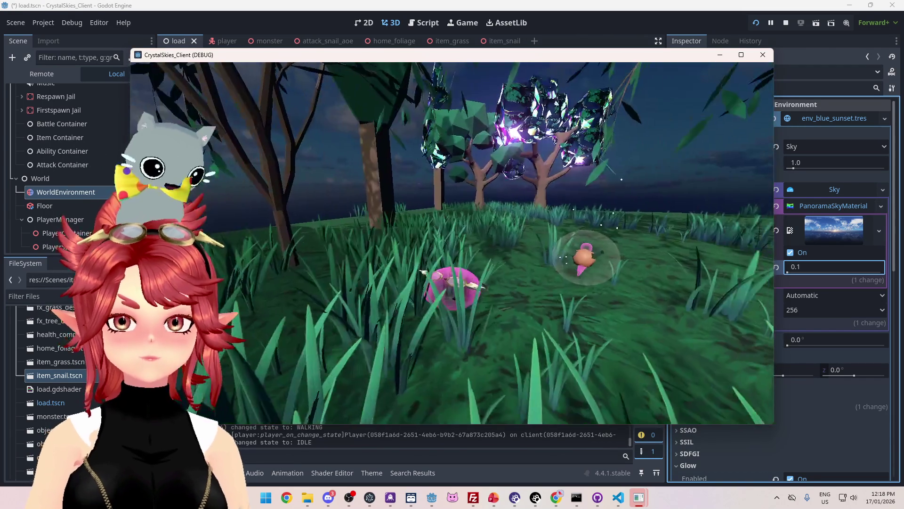
pyautogui.click(691, 318)
pyautogui.scroll(-5, 691, 318)
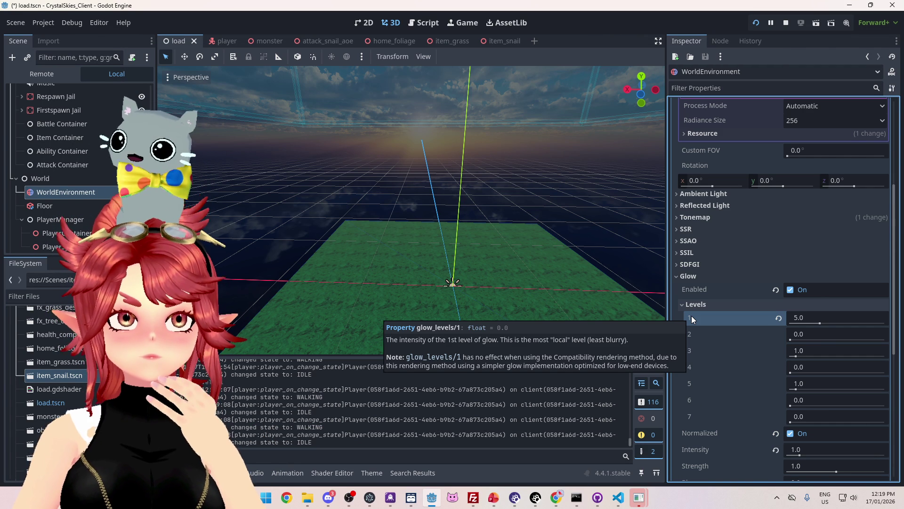
# - Set WorldEnvironment Glow Levels 1 back to 0.0
pyautogui.moveTo(823, 320); pyautogui.dragTo(831, 325)
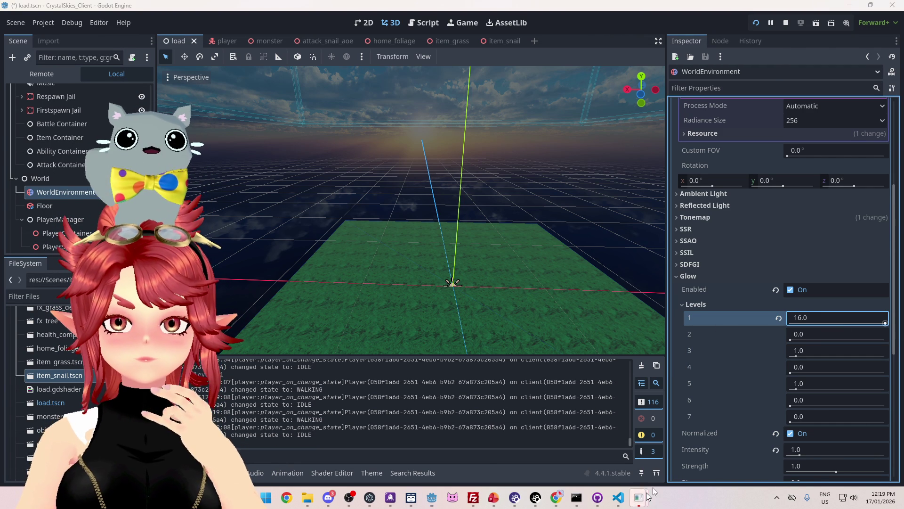
pyautogui.moveTo(642, 498)
pyautogui.click(736, 449)
pyautogui.click(829, 317)
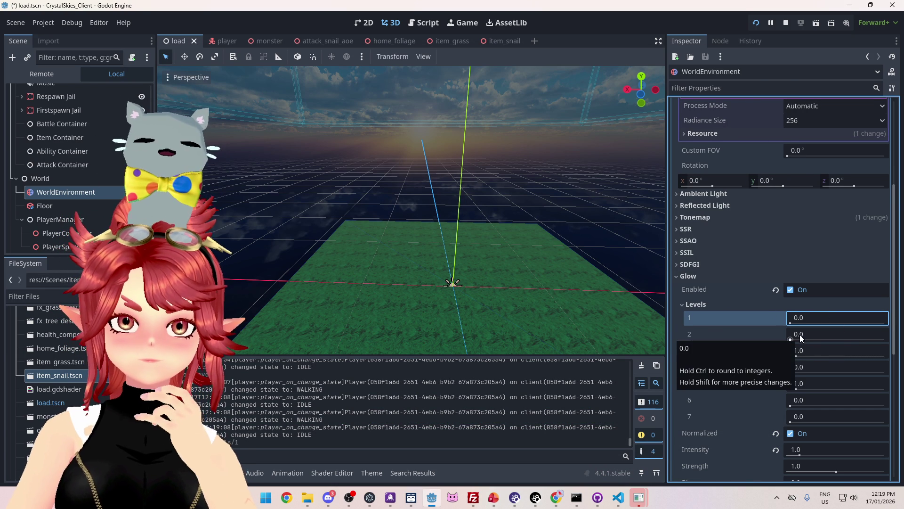
pyautogui.moveTo(704, 333)
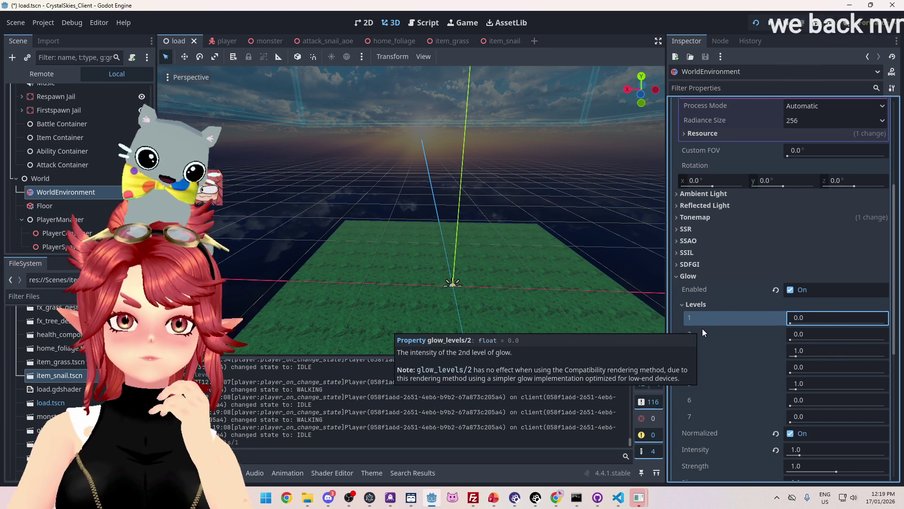
pyautogui.moveTo(702, 314)
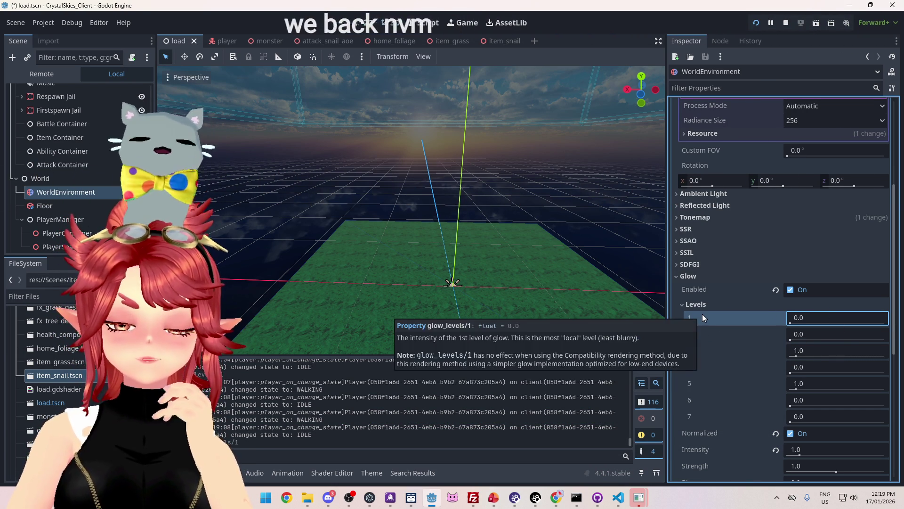
pyautogui.scroll(-2, 716, 276)
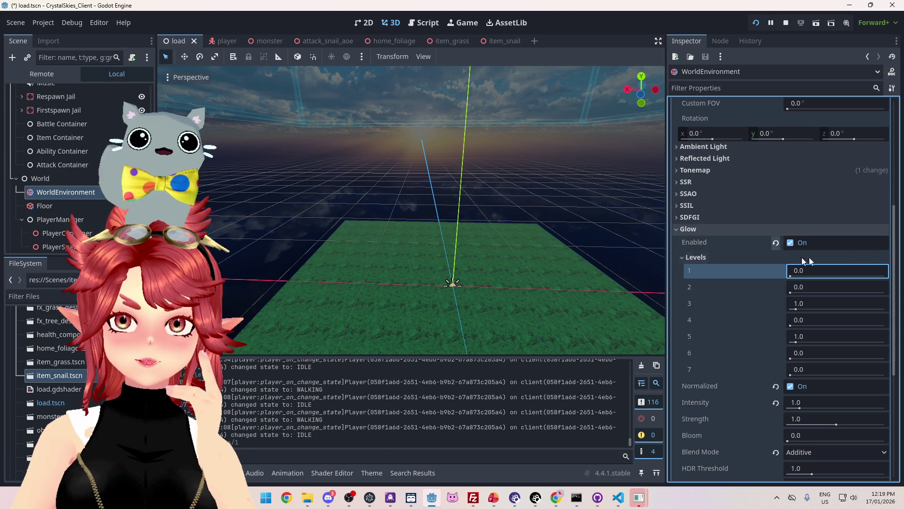
# - Collapse the glow levels, set Glow Bloom to 1.0, and run the game with F5
pyautogui.click(696, 257)
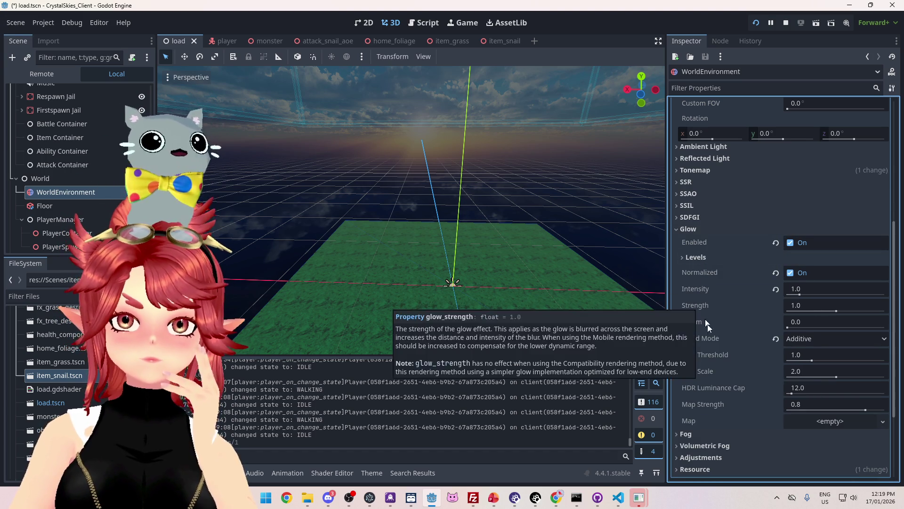
pyautogui.click(796, 323)
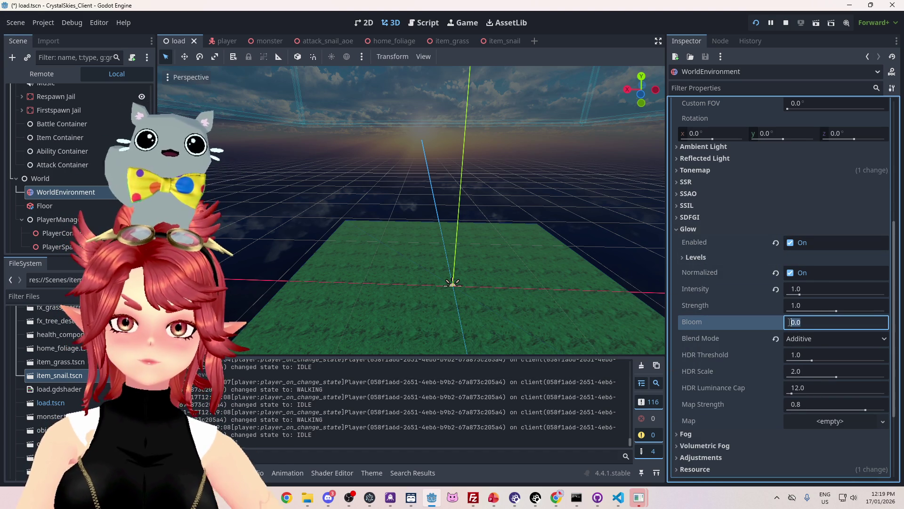
pyautogui.write('10')
pyautogui.press('Return')
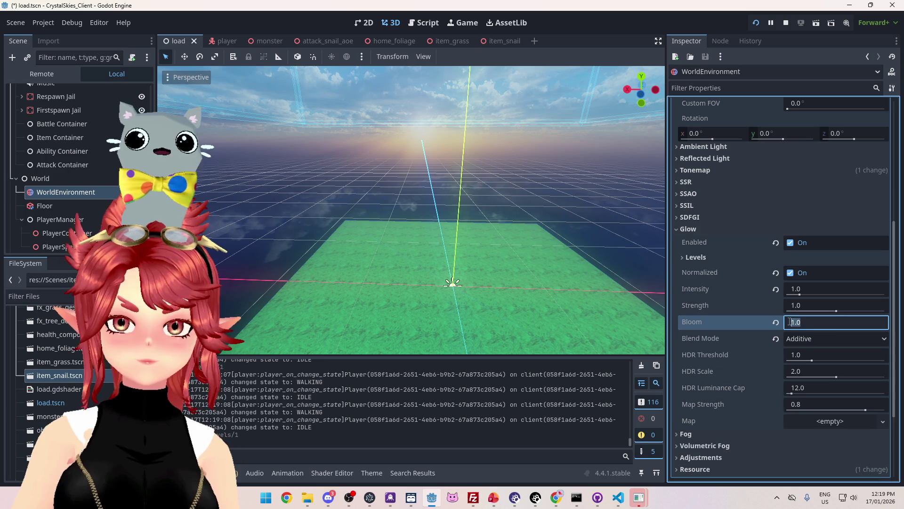
pyautogui.press('F5')
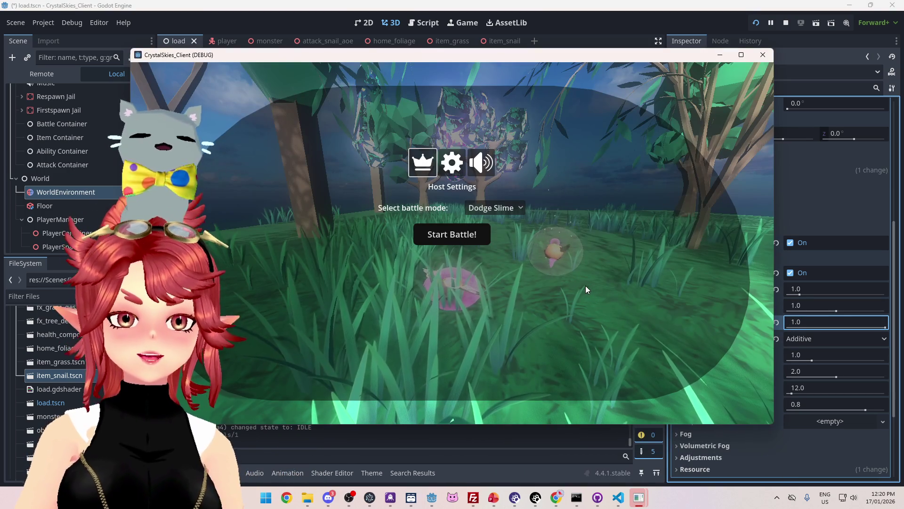
# - Walk around the debug game to see how bloom 1.0 looks
pyautogui.click(451, 234)
pyautogui.press('s')
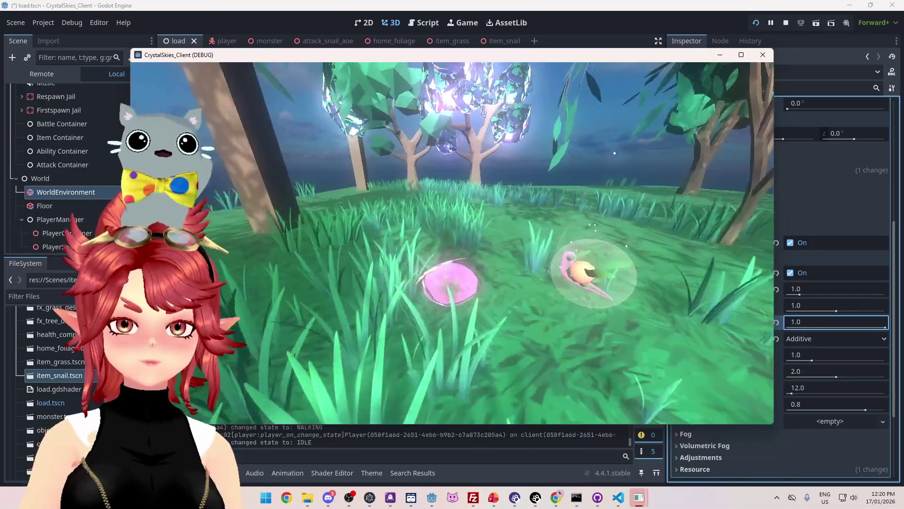
pyautogui.press('w')
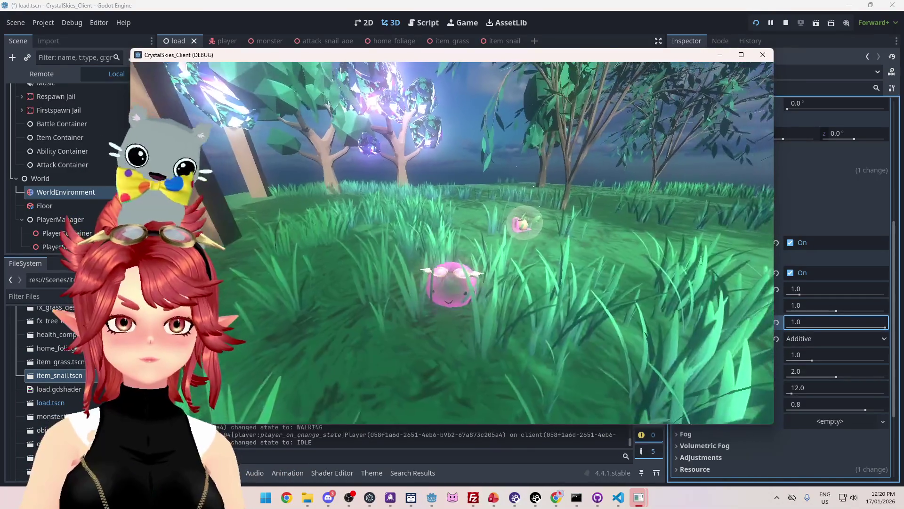
pyautogui.press('w')
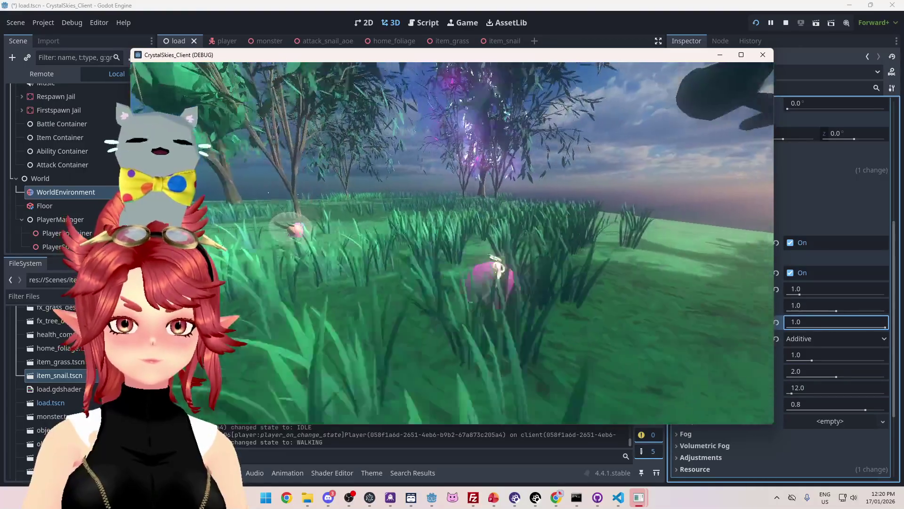
pyautogui.press('w')
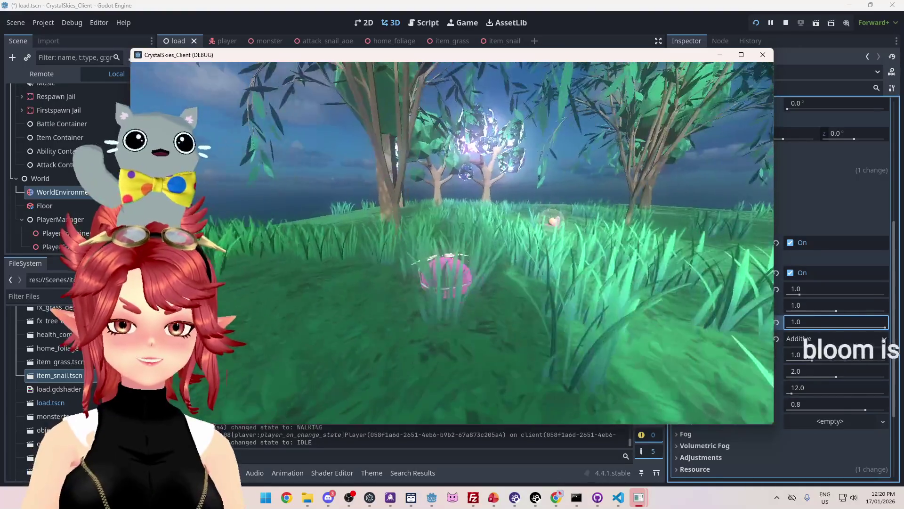
pyautogui.press('w')
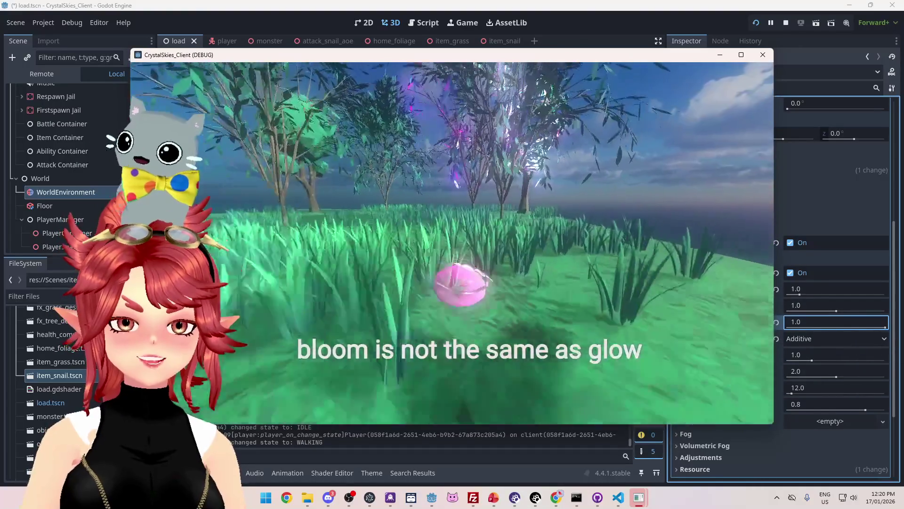
# - Pause the game and return to the editor's Glow Bloom field
pyautogui.press('Escape')
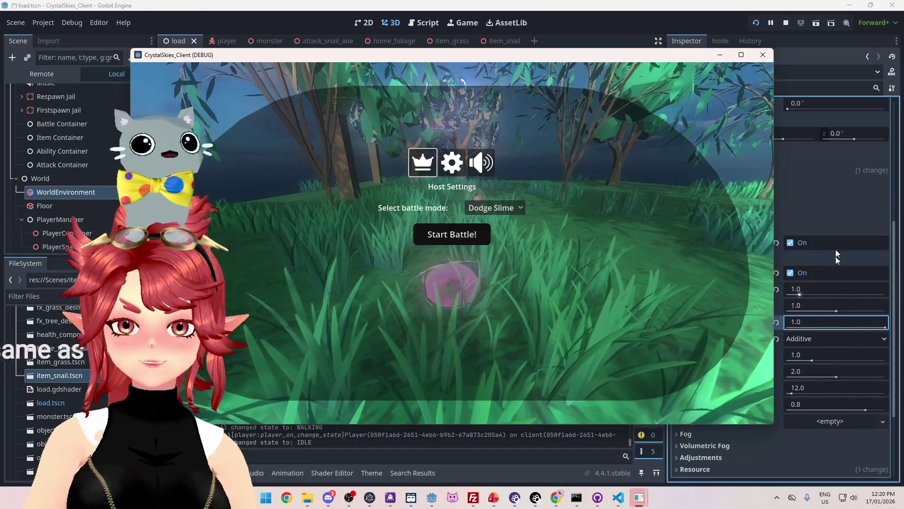
pyautogui.click(896, 245)
pyautogui.click(810, 324)
# - Enter Glow Bloom 0.1 and walk forward in the game to check it
pyautogui.write('1')
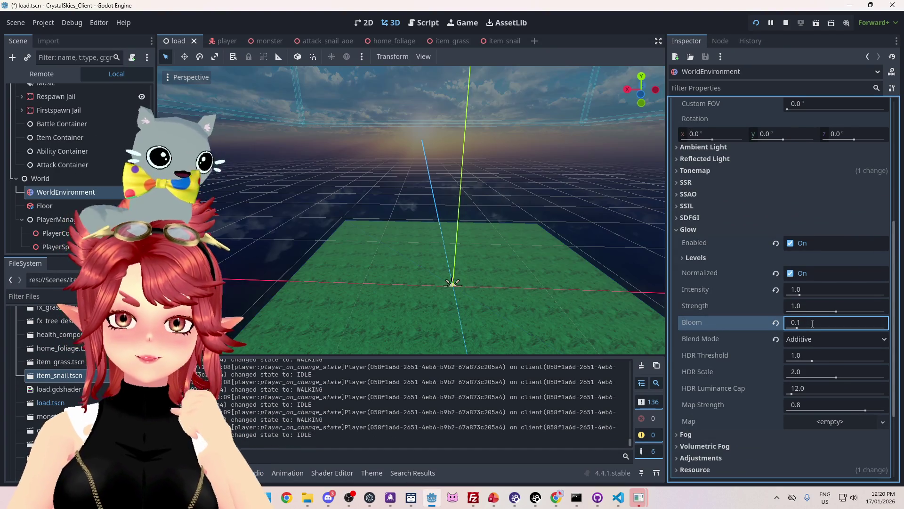
pyautogui.moveTo(638, 498)
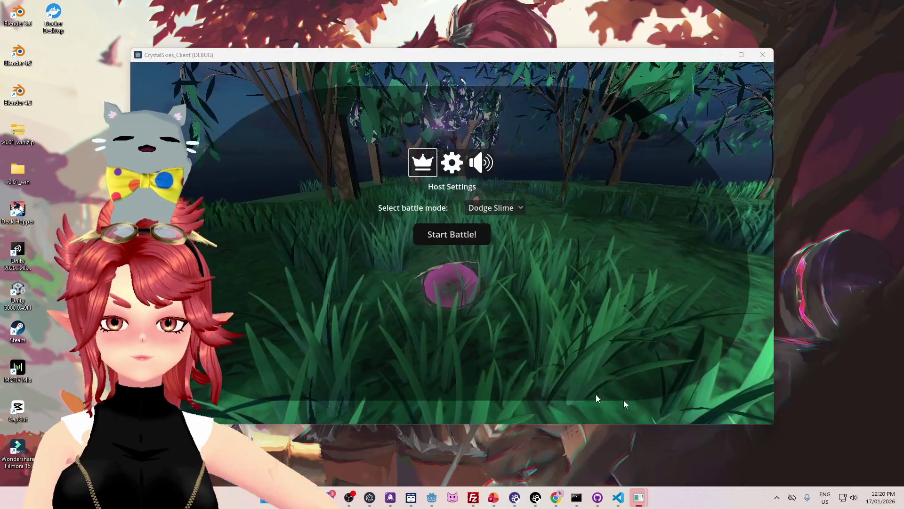
pyautogui.click(742, 405)
pyautogui.press('w')
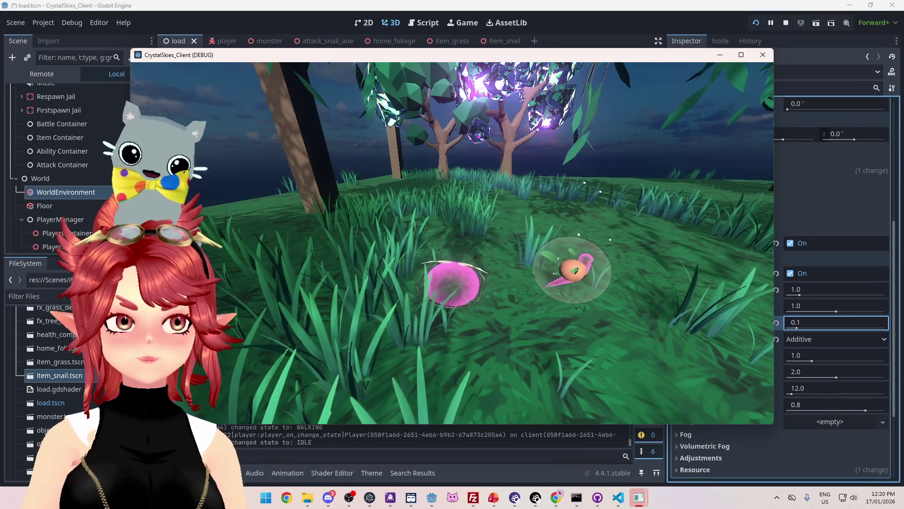
pyautogui.press('Escape')
# - Expand Glow Levels and set level 1 to 1.0
pyautogui.click(896, 328)
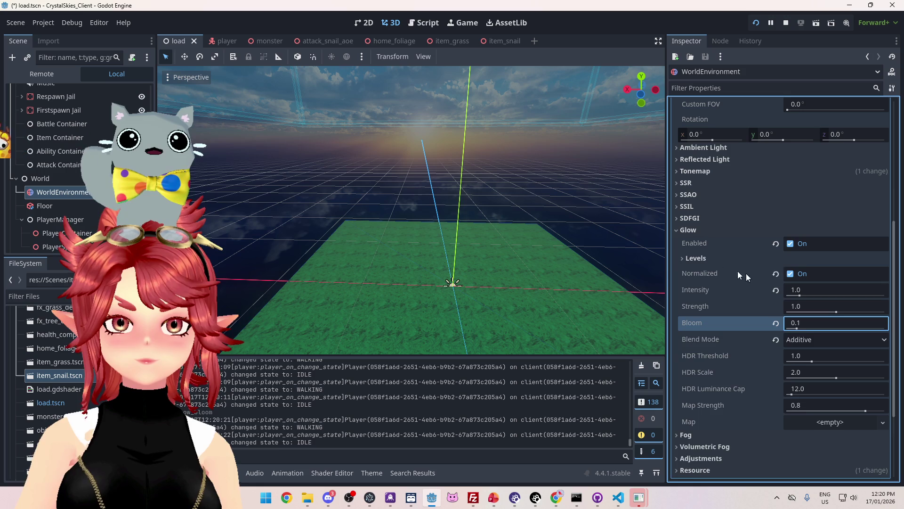
pyautogui.click(695, 258)
pyautogui.click(801, 272)
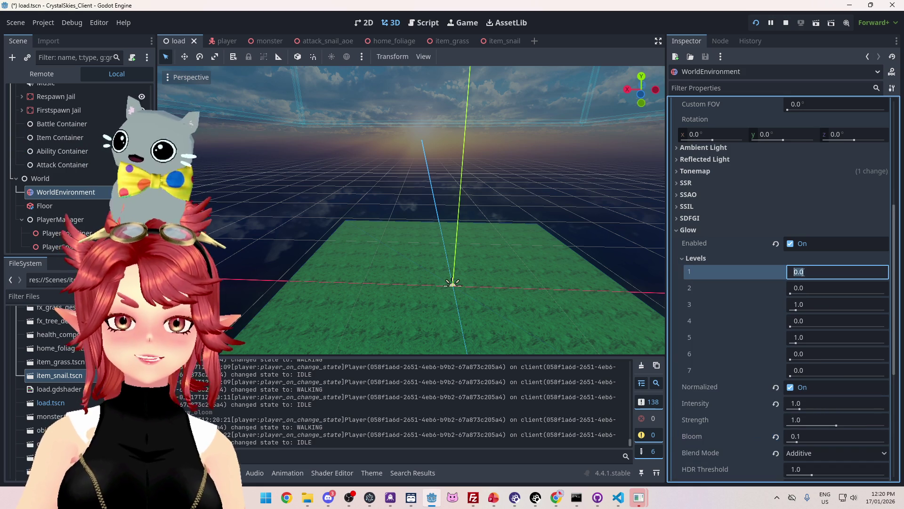
pyautogui.write('1')
pyautogui.press('Return')
# - Start the battle in the running game to test the new glow
pyautogui.moveTo(639, 497)
pyautogui.click(696, 453)
pyautogui.click(461, 243)
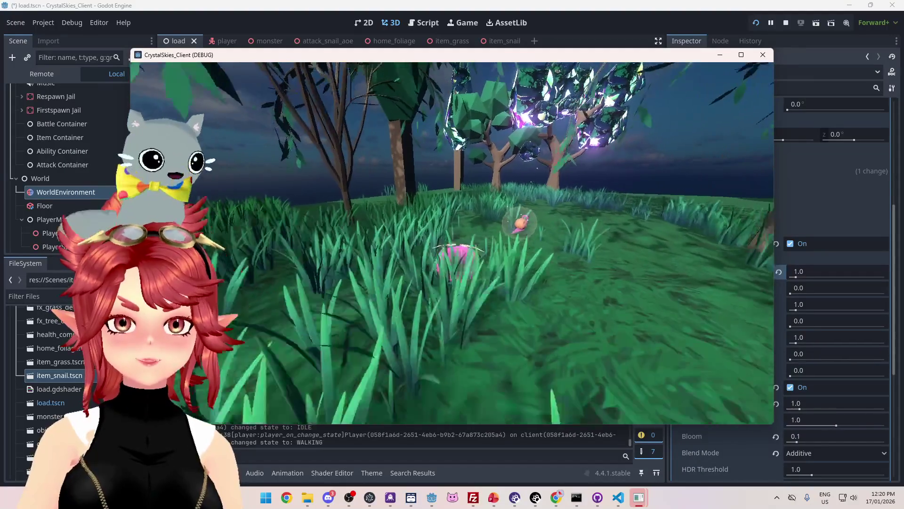
pyautogui.press('Escape')
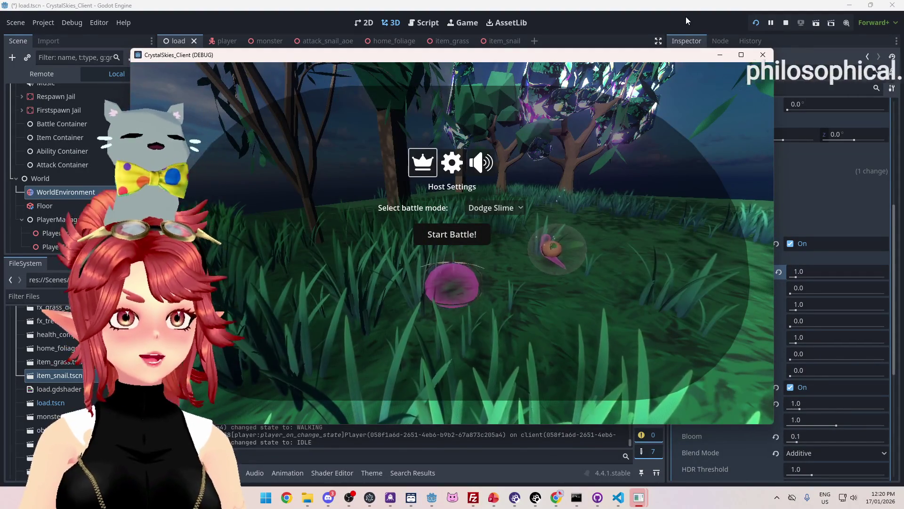
# - Set the sky material Energy Multiplier to 1.0 and check it in the game
pyautogui.click(686, 16)
pyautogui.scroll(5, 801, 212)
pyautogui.click(816, 267)
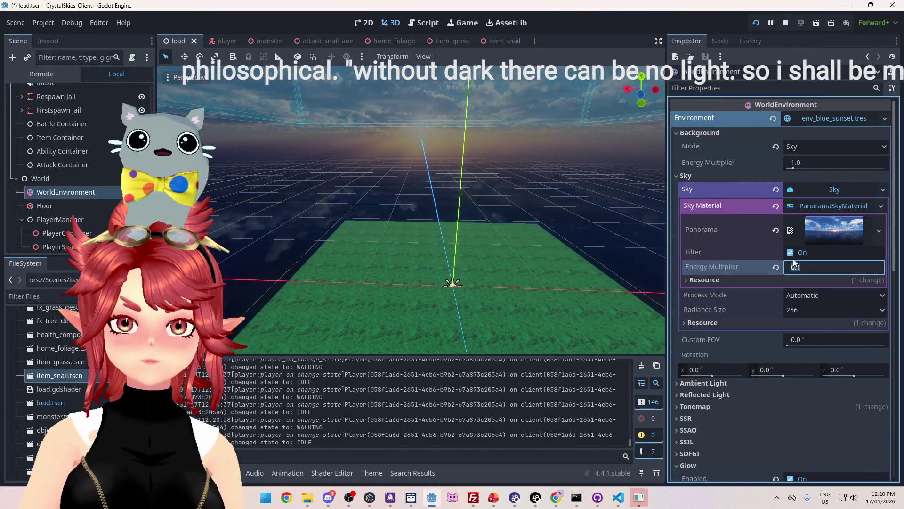
pyautogui.write('1')
pyautogui.press('Return')
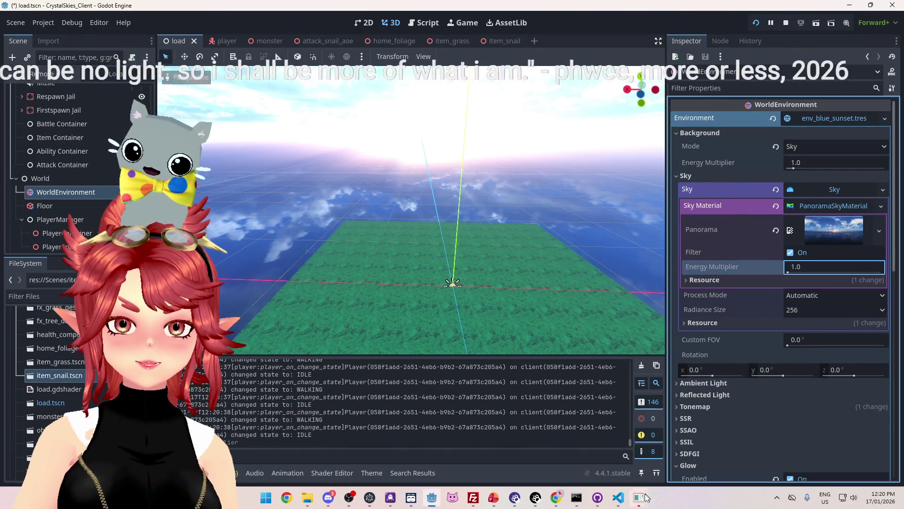
pyautogui.click(712, 459)
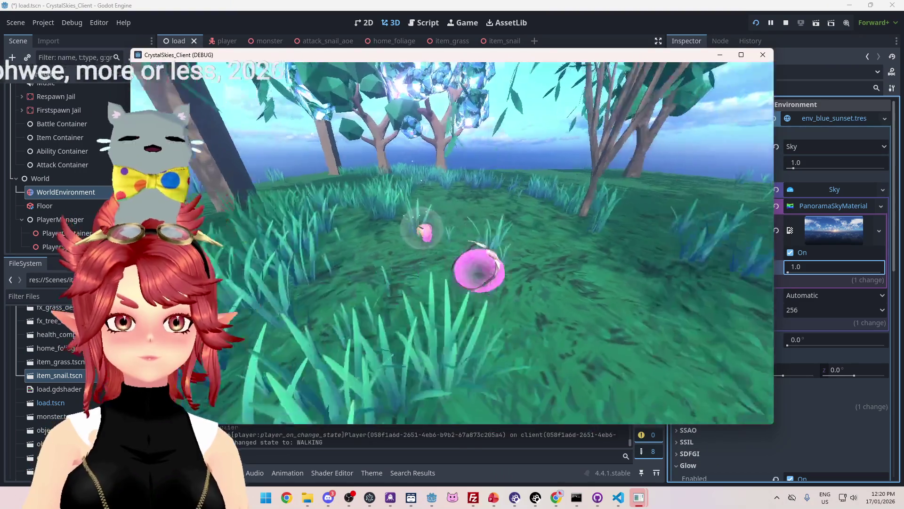
pyautogui.press('Escape')
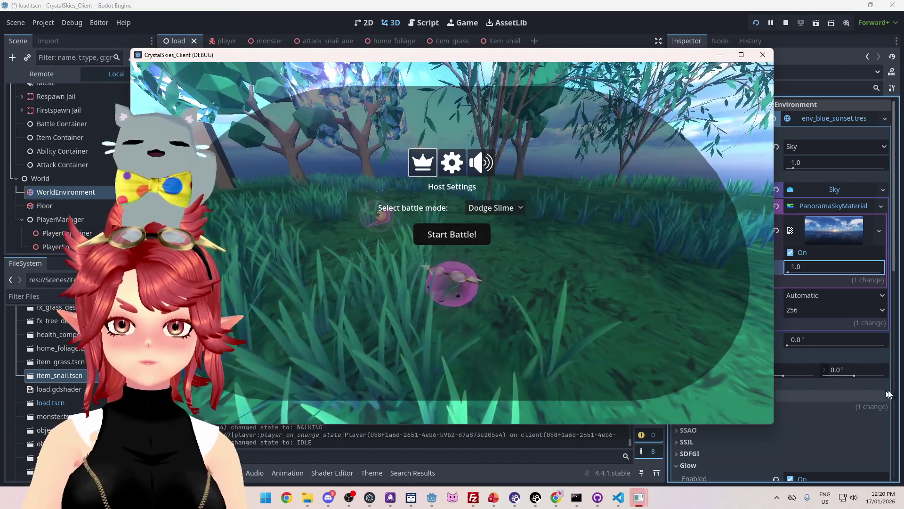
# - Lower Glow Bloom to 0.05 and bring the game window forward
pyautogui.click(889, 395)
pyautogui.scroll(-10, 747, 340)
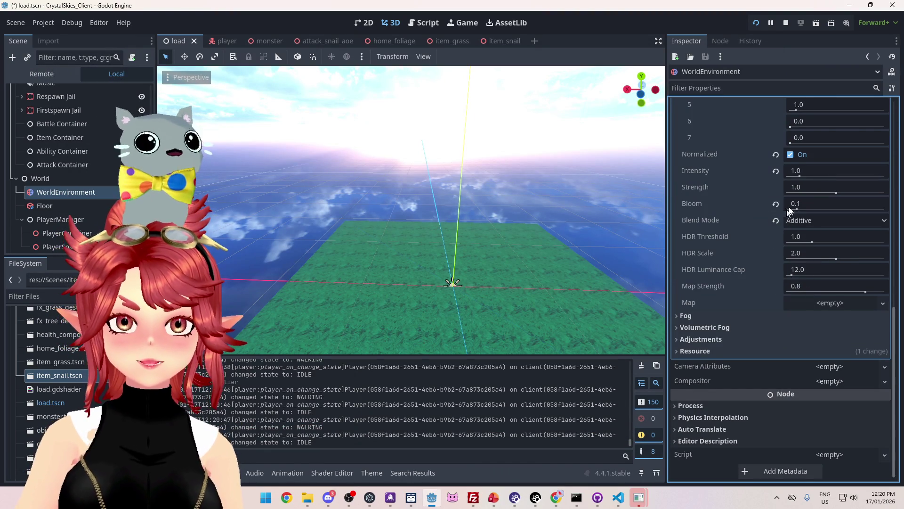
pyautogui.write('0.05')
pyautogui.press('Return')
pyautogui.moveTo(640, 499)
pyautogui.click(542, 445)
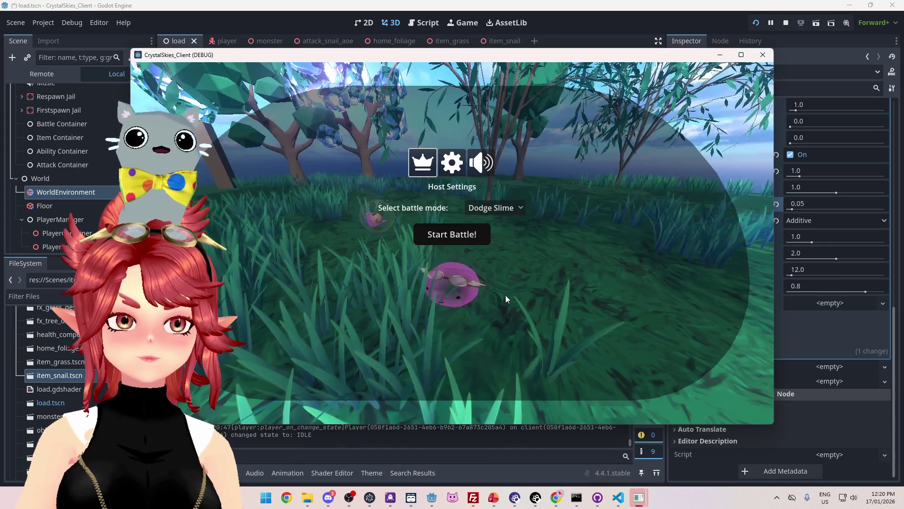
pyautogui.click(505, 295)
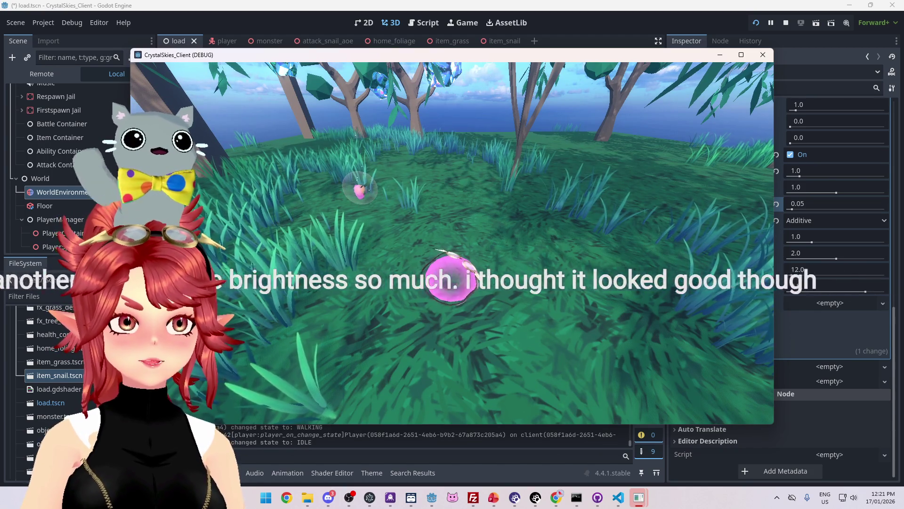
pyautogui.press('w')
pyautogui.press('w')
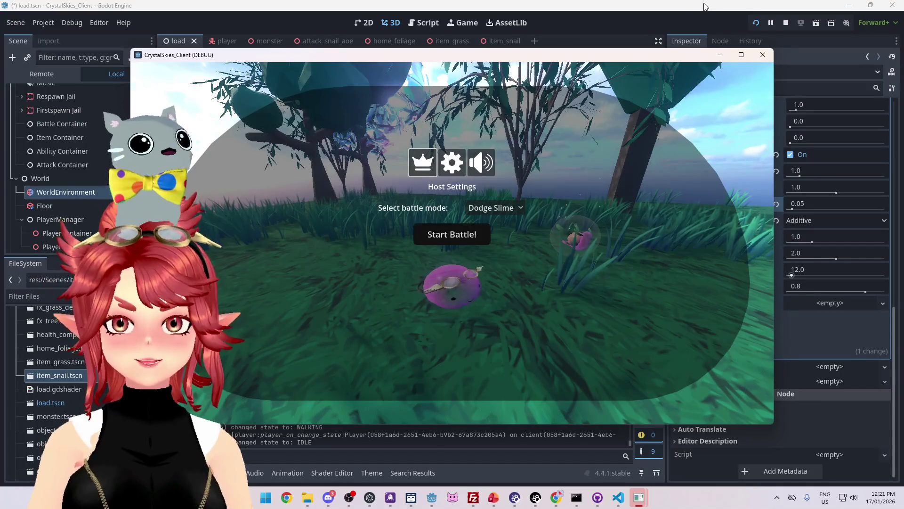
pyautogui.click(848, 323)
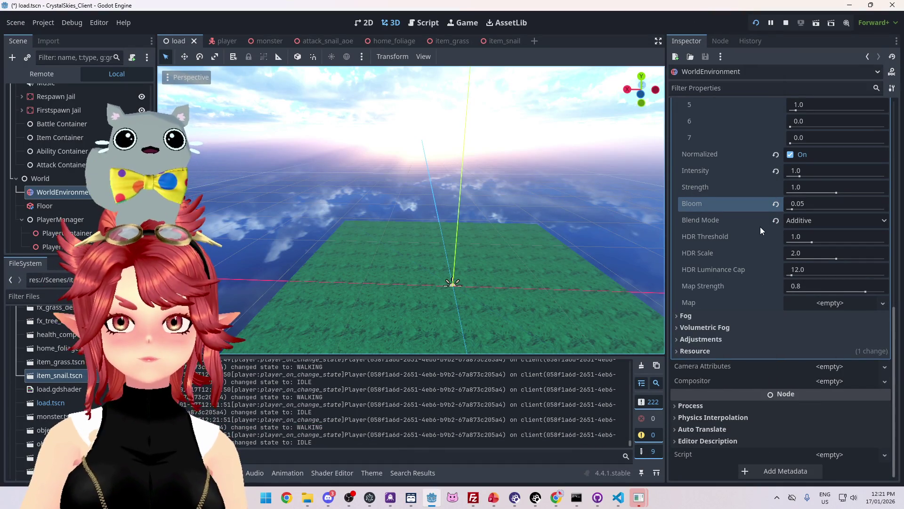
# - Set the Glow Bloom value to 0.01
pyautogui.moveTo(760, 227)
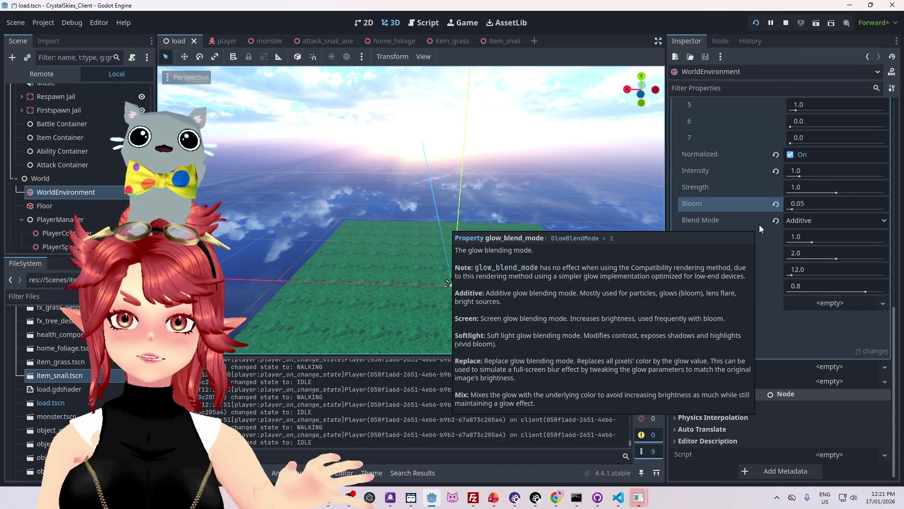
pyautogui.click(808, 201)
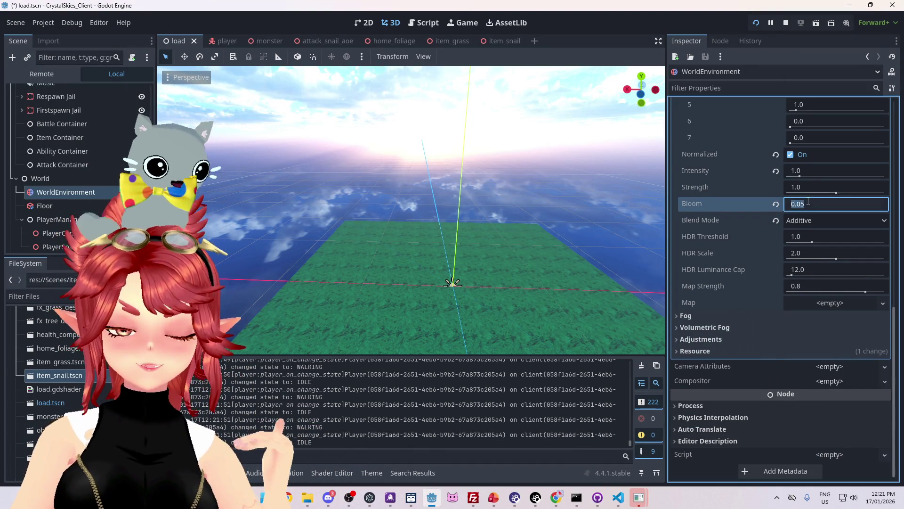
pyautogui.write('0.01')
pyautogui.press('Return')
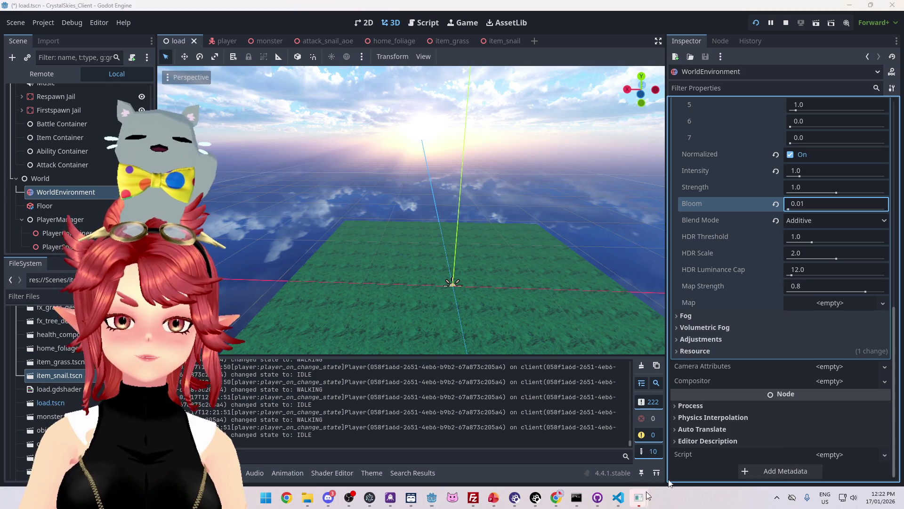
# - Walk the snail through the grass and swing the camera to judge bloom 0.01
pyautogui.click(641, 498)
pyautogui.moveTo(653, 500)
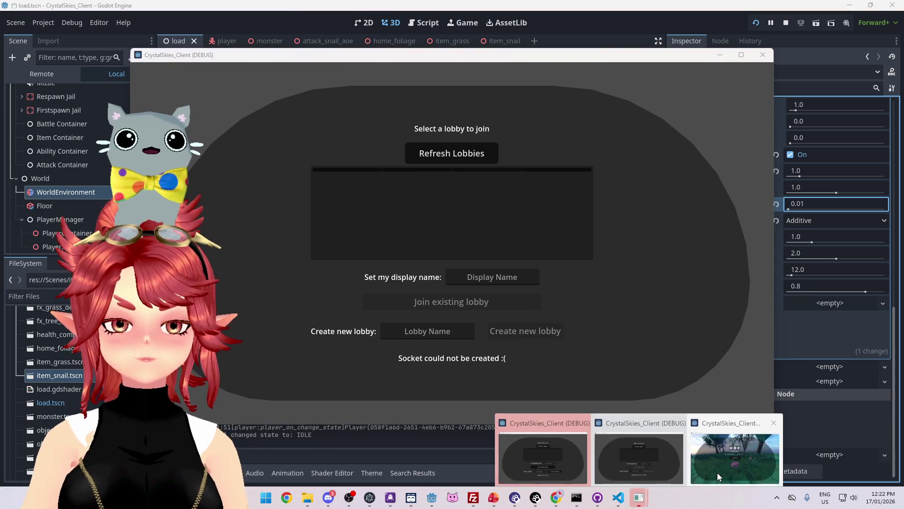
pyautogui.click(798, 460)
pyautogui.press('w')
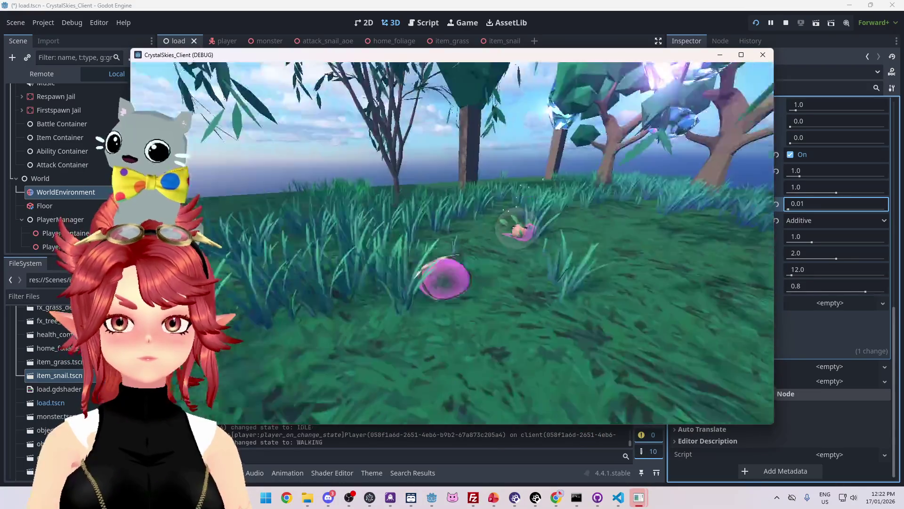
pyautogui.press('w')
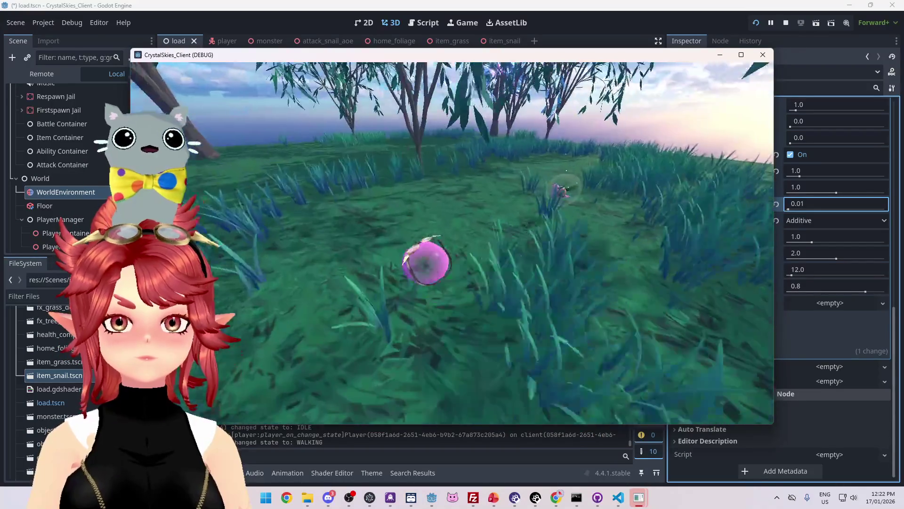
pyautogui.press('w')
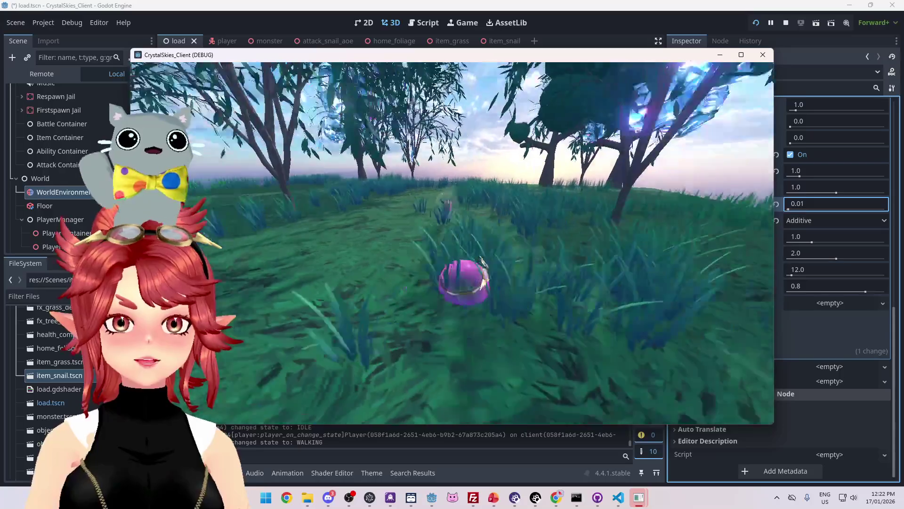
pyautogui.press('w')
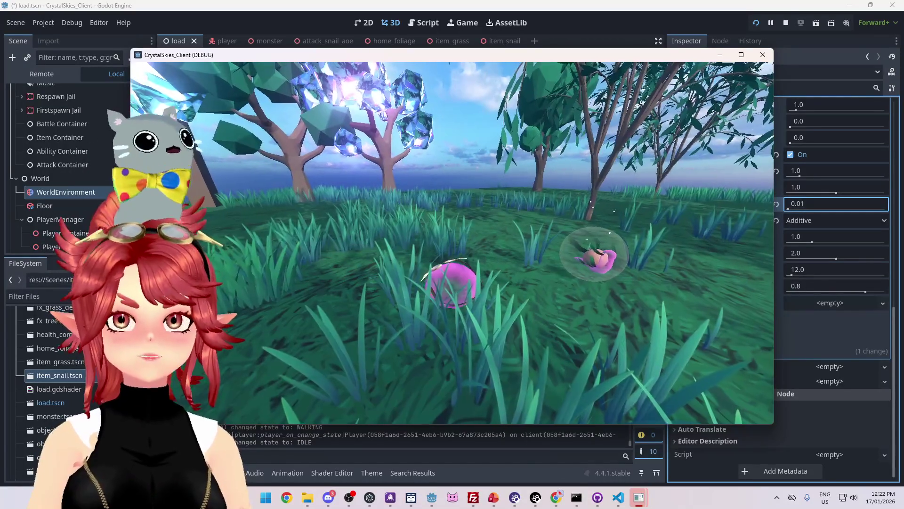
pyautogui.press('Left')
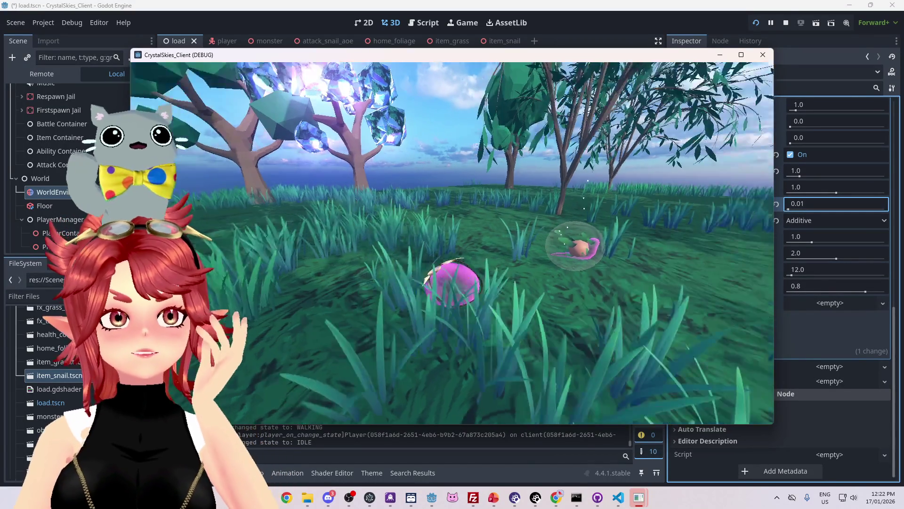
# - Stop the running debug game
pyautogui.press('Escape')
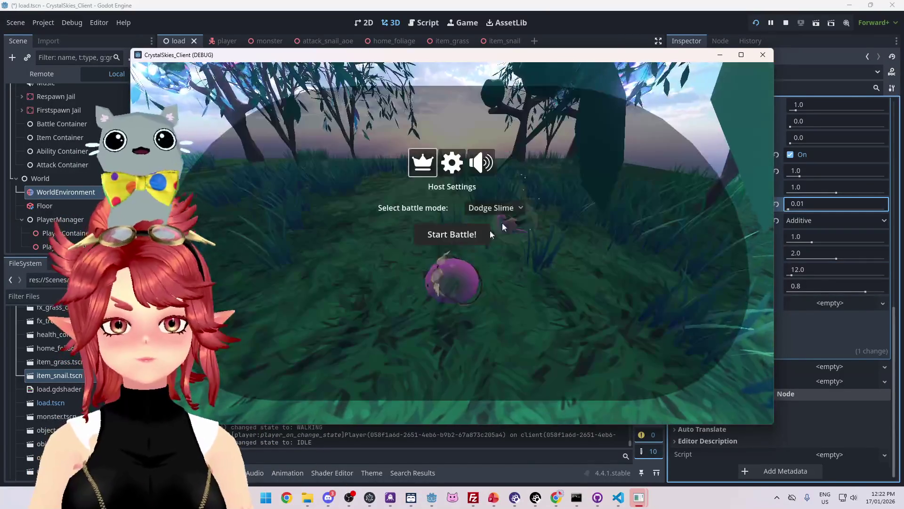
pyautogui.press('Escape')
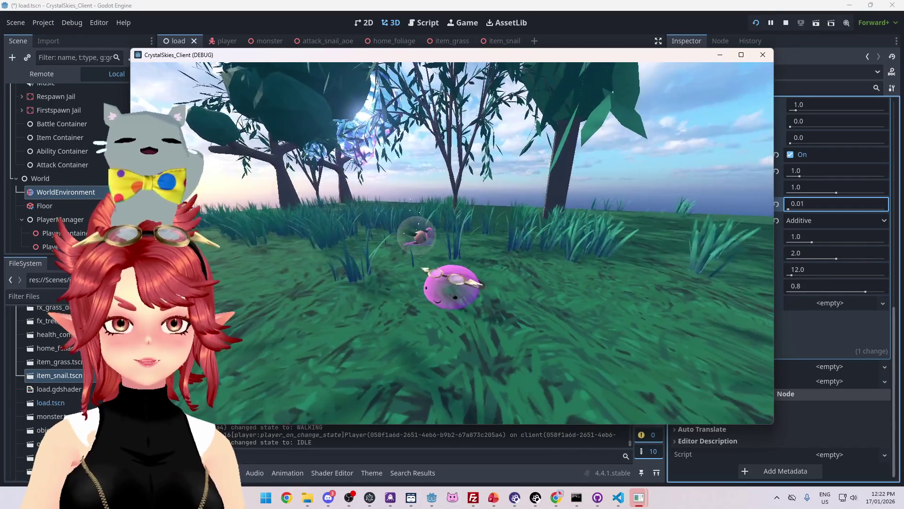
pyautogui.press('Escape')
pyautogui.click(763, 54)
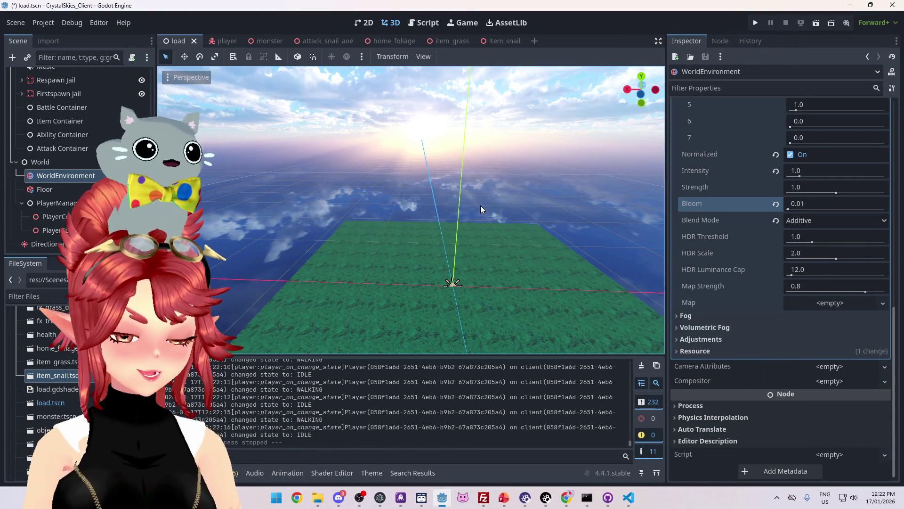
pyautogui.click(629, 497)
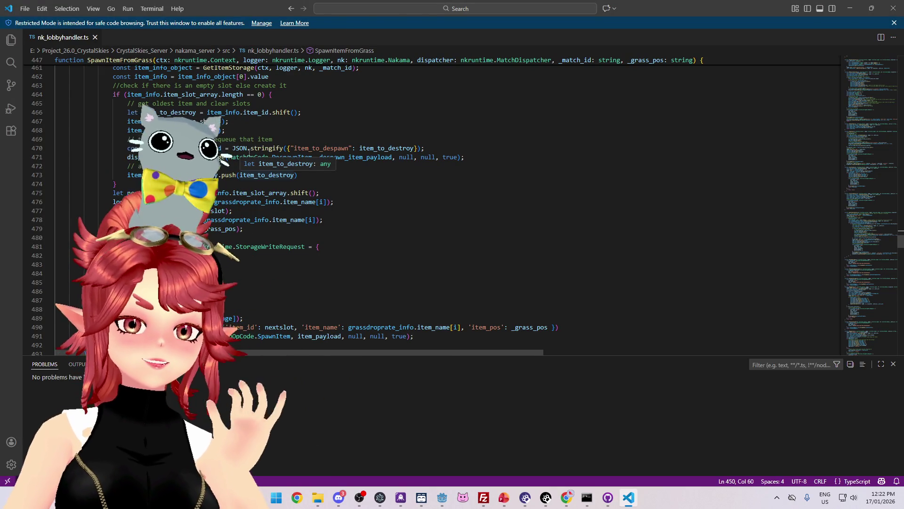
pyautogui.scroll(3, 346, 220)
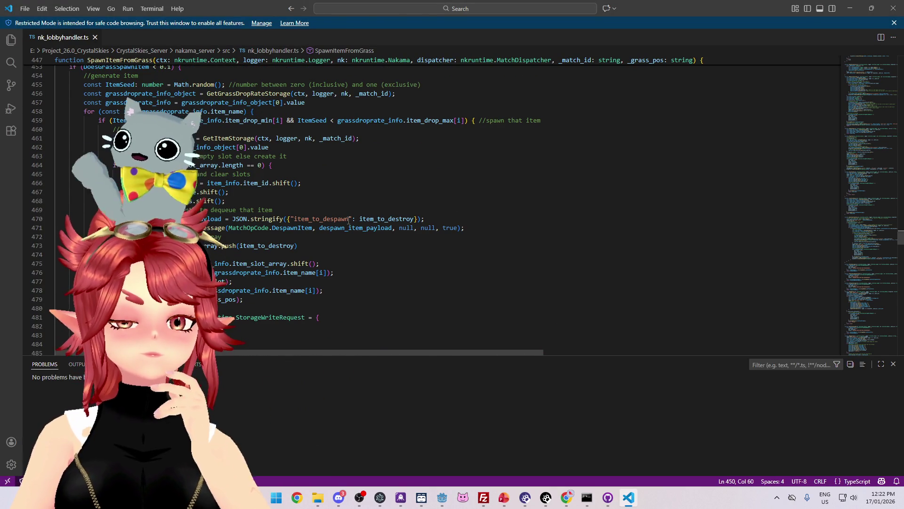
pyautogui.scroll(-1, 349, 219)
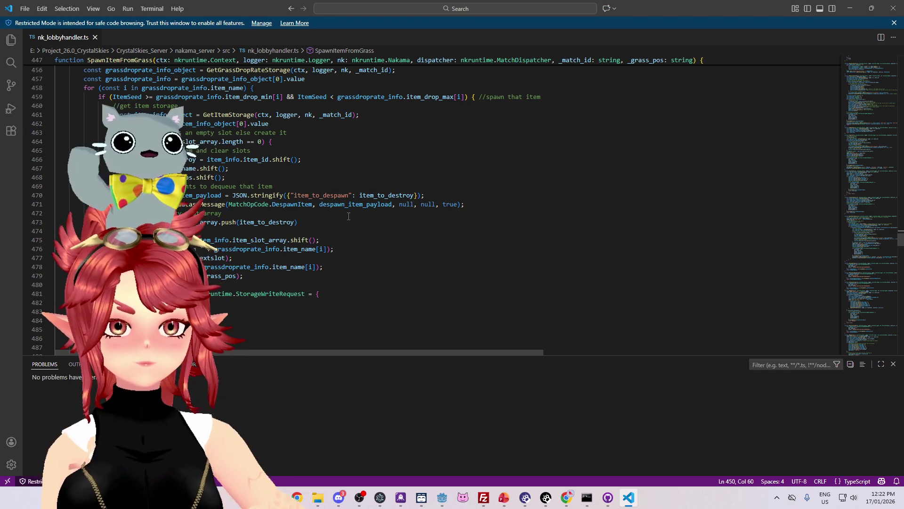
pyautogui.scroll(-1, 349, 216)
pyautogui.scroll(-2, 348, 215)
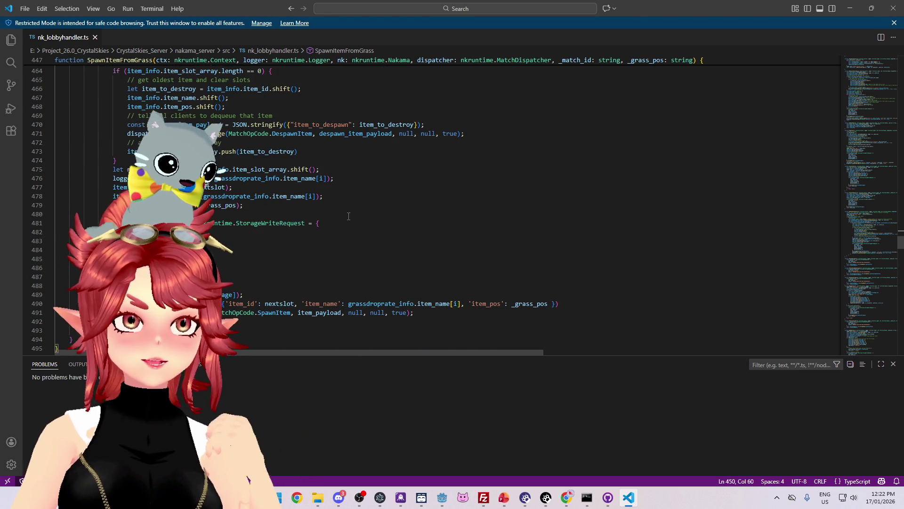
pyautogui.click(446, 497)
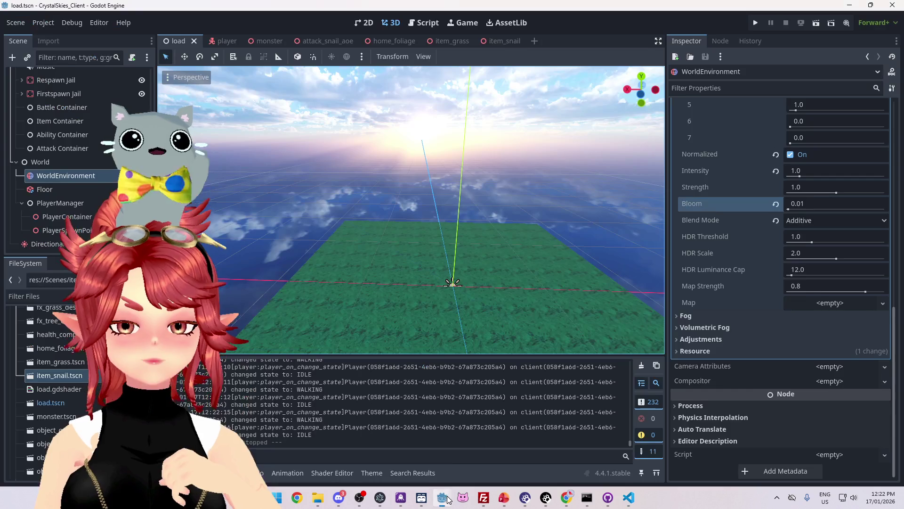
# - Skim the player script, then open item_collect.gd at the line 12 slime form check
pyautogui.click(406, 25)
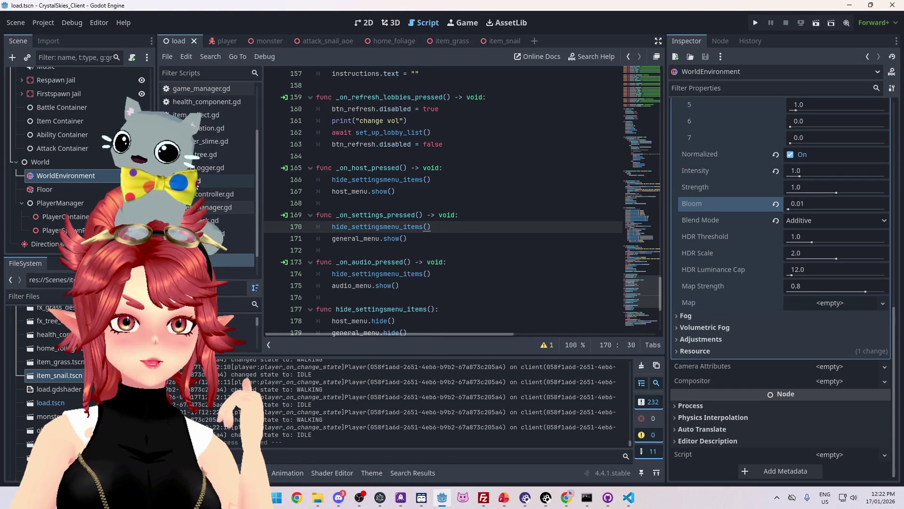
pyautogui.click(197, 186)
pyautogui.scroll(-5, 610, 206)
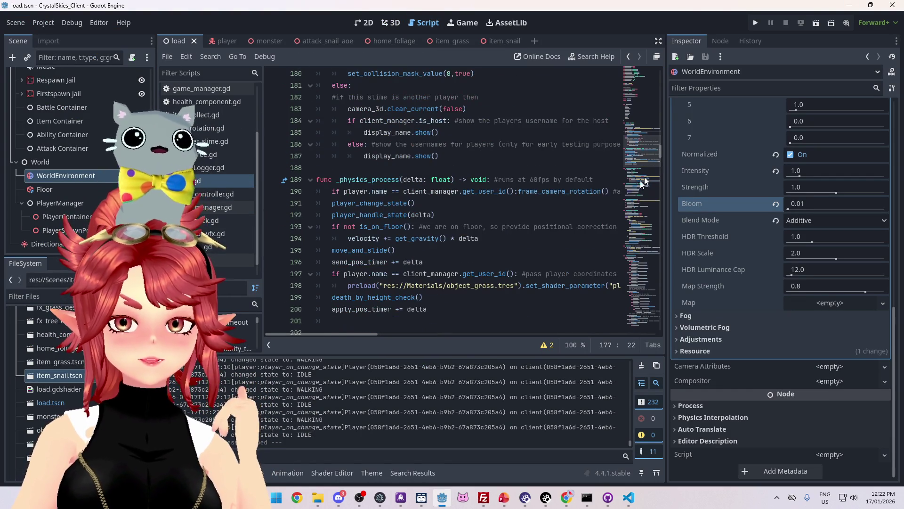
pyautogui.moveTo(645, 160); pyautogui.dragTo(648, 287)
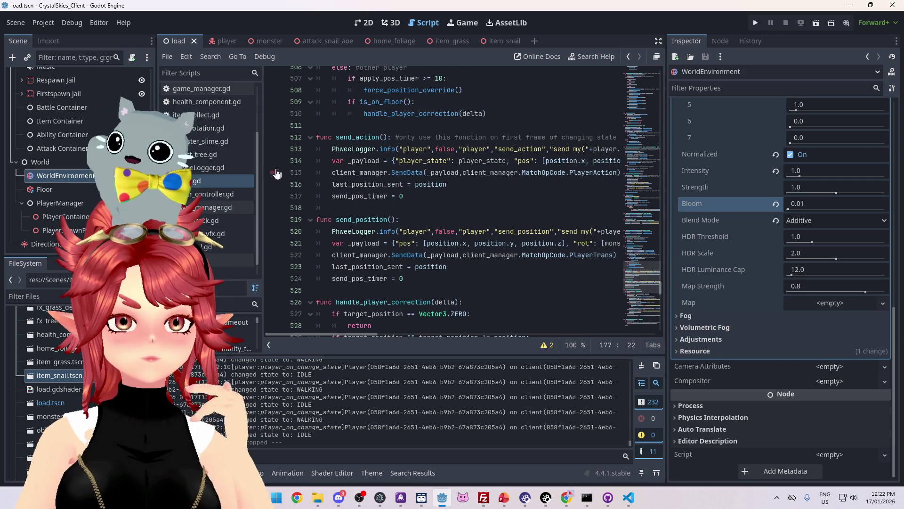
pyautogui.click(196, 114)
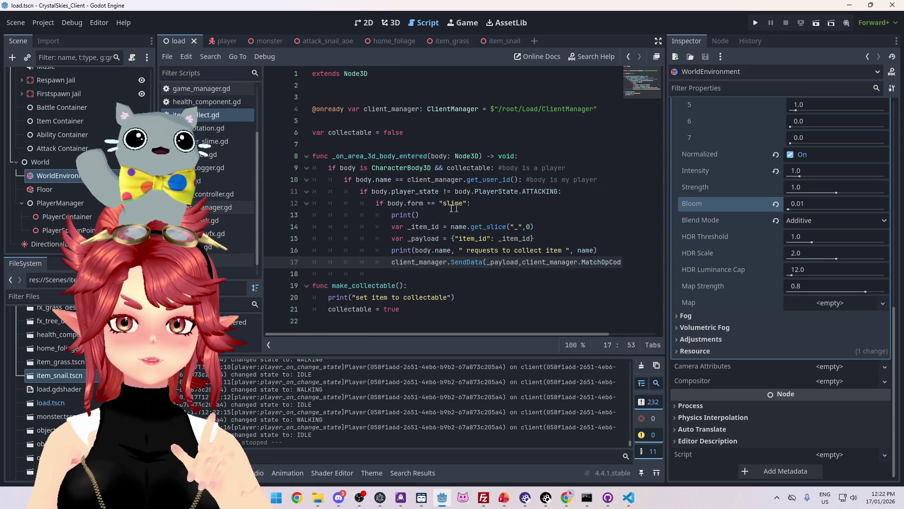
pyautogui.click(408, 203)
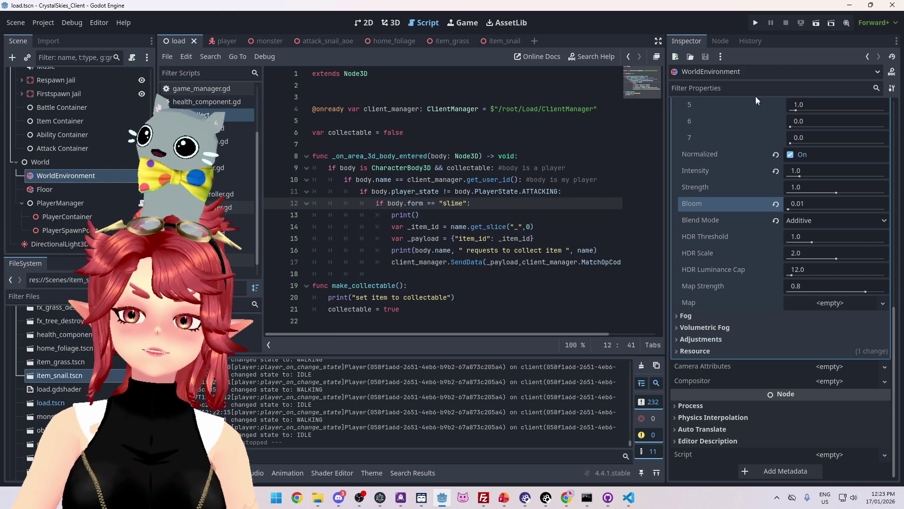
# - Collapse the panorama Sky resource in the WorldEnvironment Inspector
pyautogui.scroll(3, 763, 230)
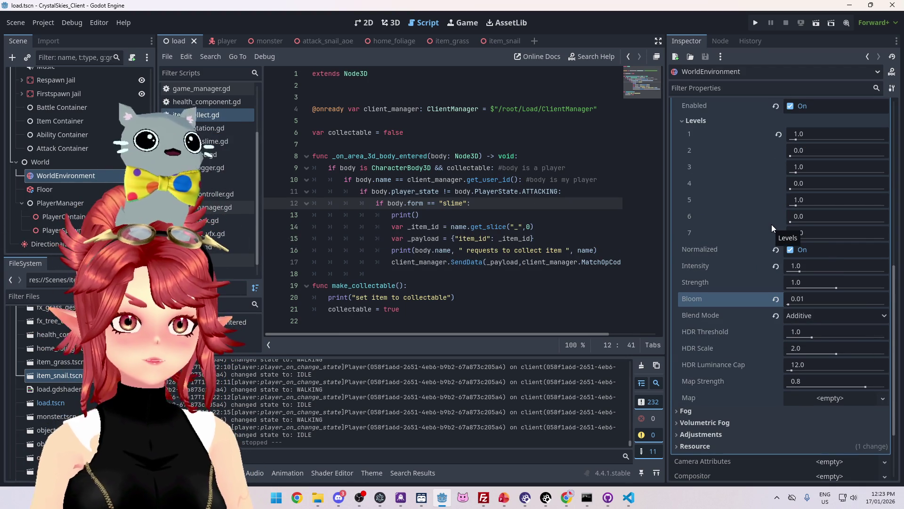
pyautogui.scroll(-2, 772, 224)
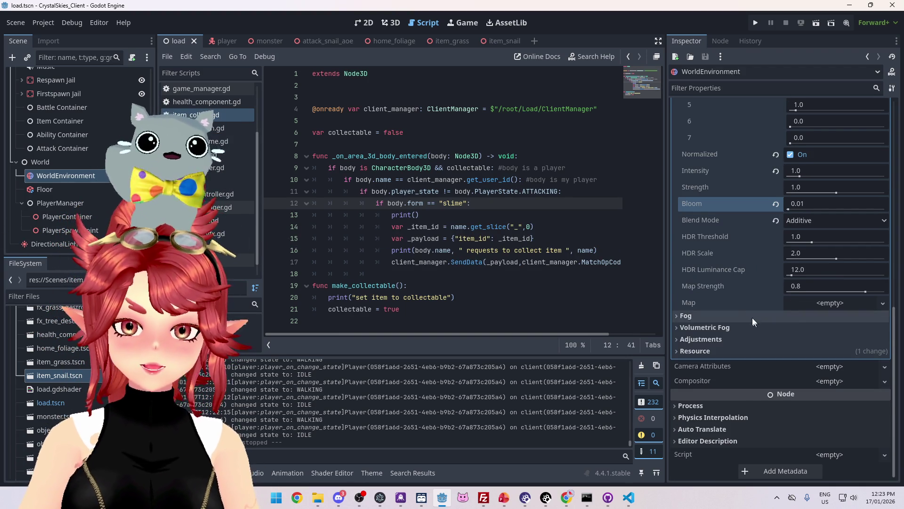
pyautogui.scroll(2, 752, 310)
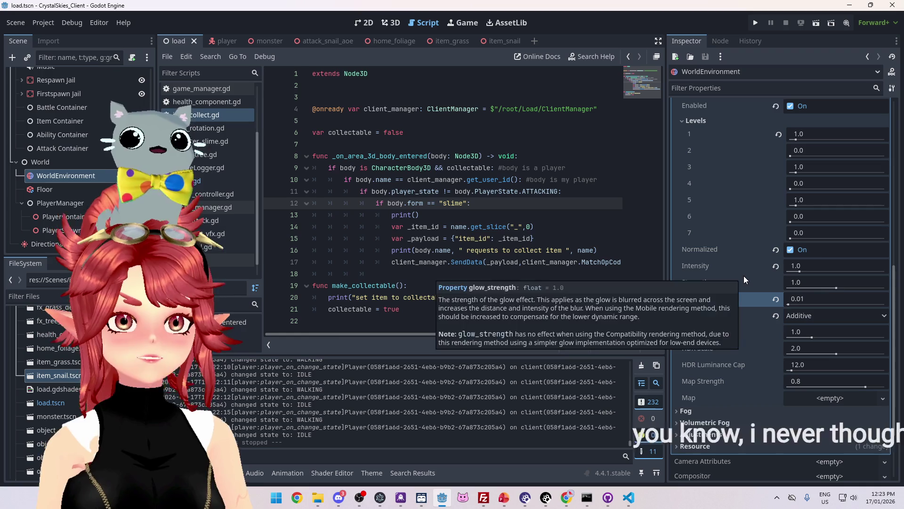
pyautogui.scroll(10, 782, 258)
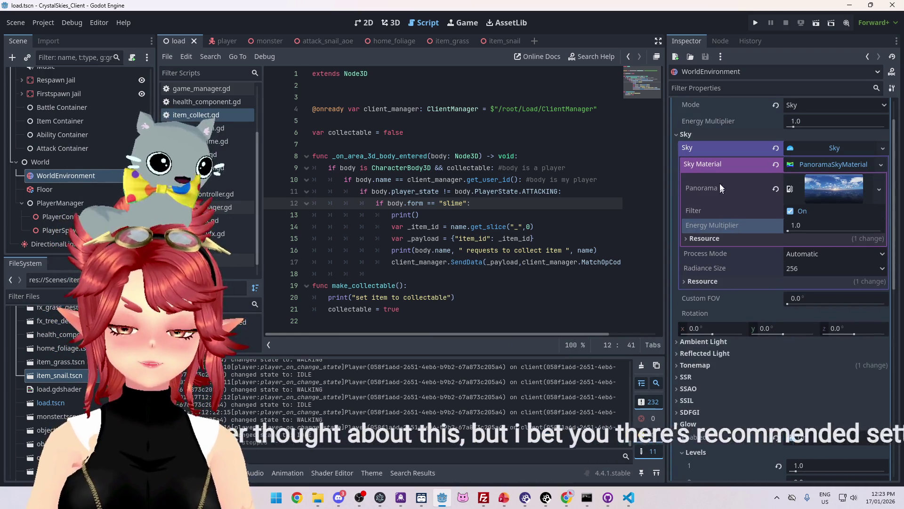
pyautogui.click(824, 145)
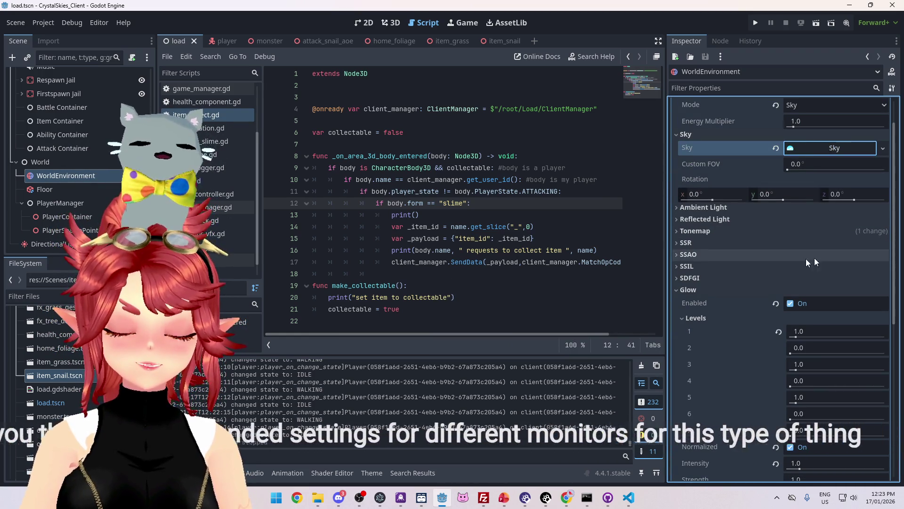